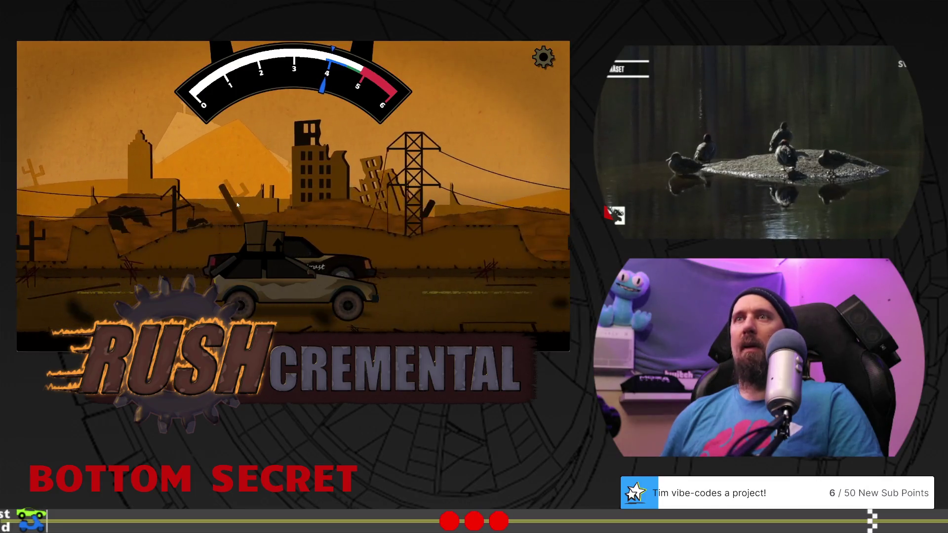
Step: Finish the first drag race with timed gear shifts, then start a scrap scavenging run
left_click(237, 205)
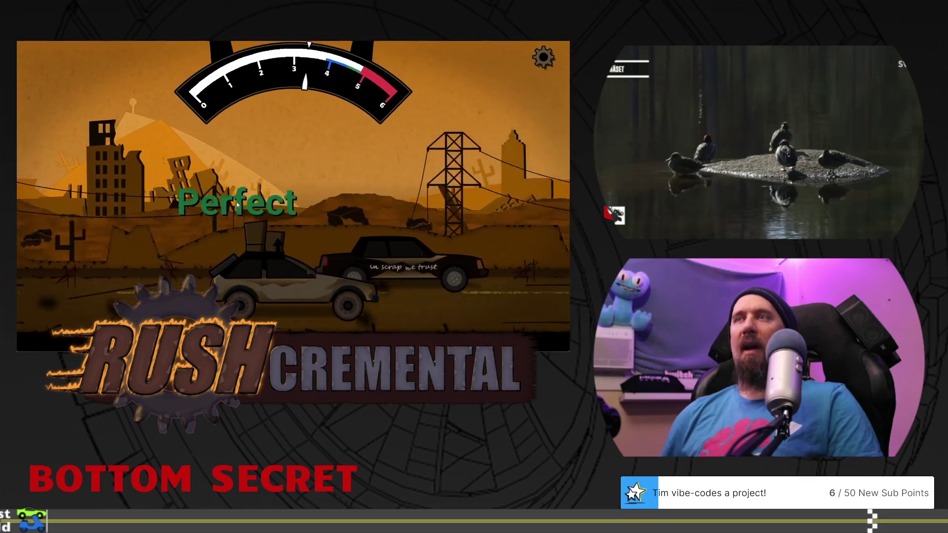
left_click(231, 178)
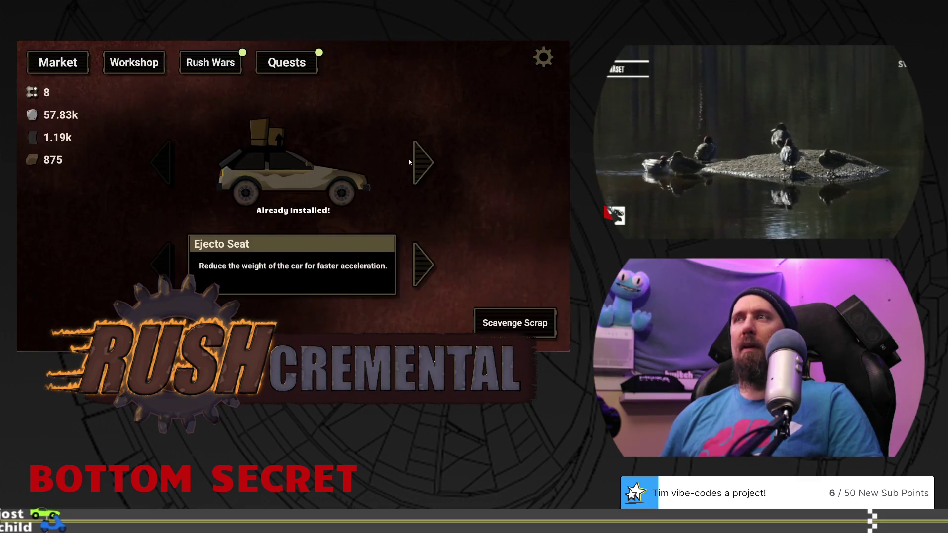
left_click(419, 161)
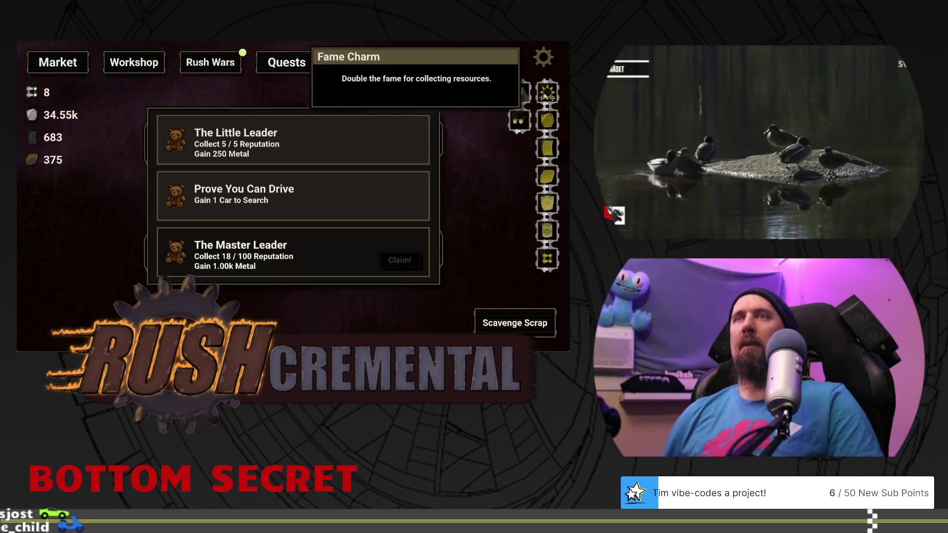
left_click(515, 323)
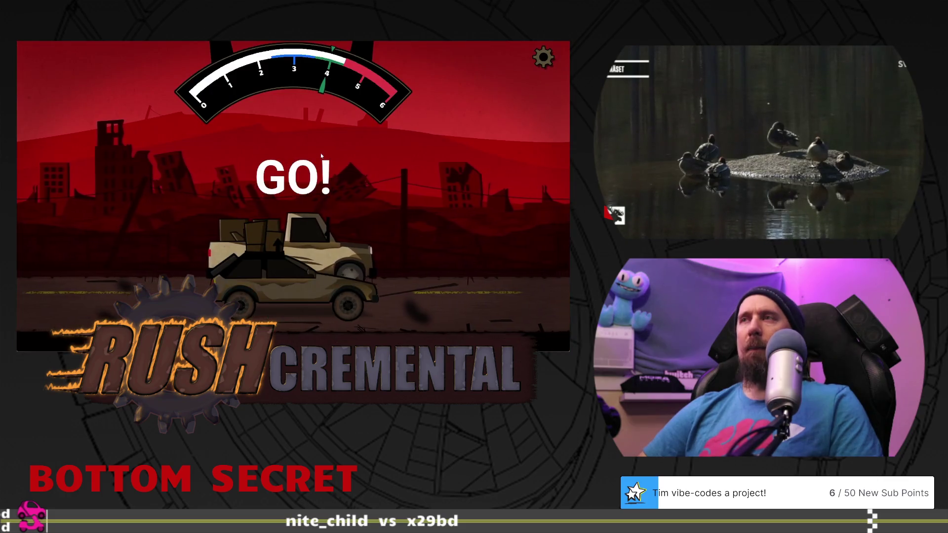
Step: Win the next race with three perfect shifts and start another scavenge from Quests
left_click(321, 156)
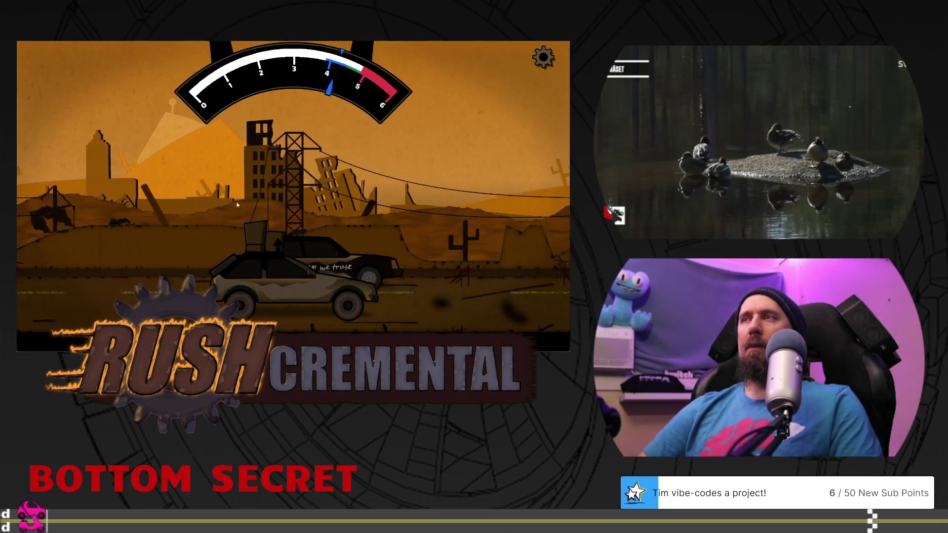
left_click(235, 195)
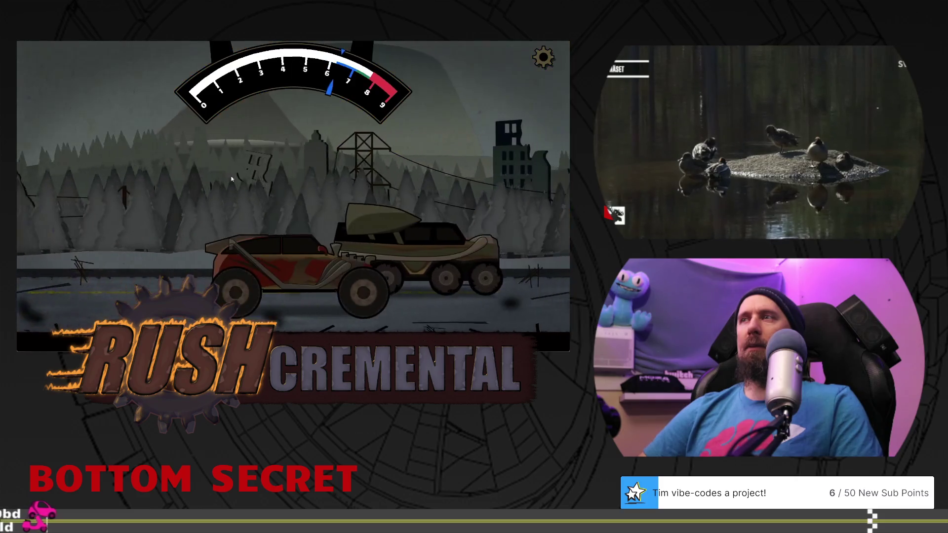
left_click(232, 179)
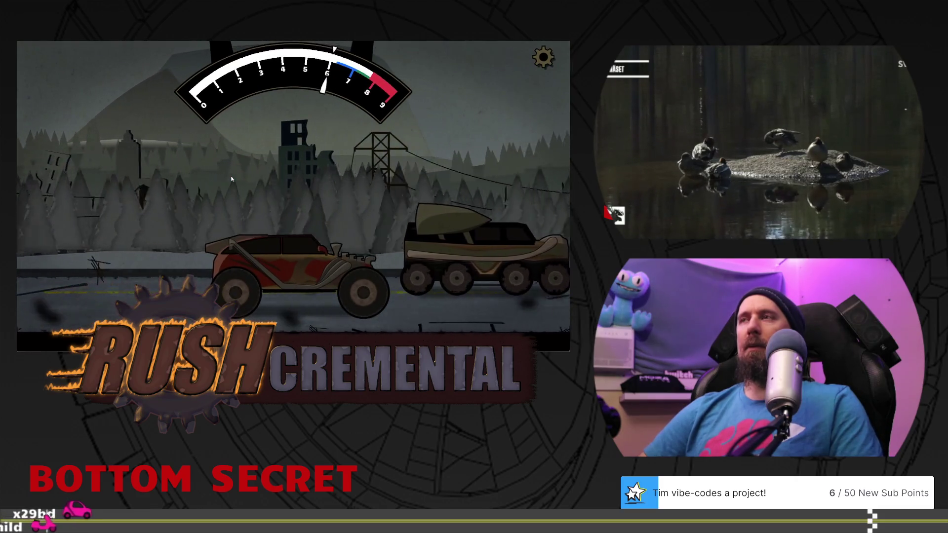
left_click(422, 159)
left_click(287, 63)
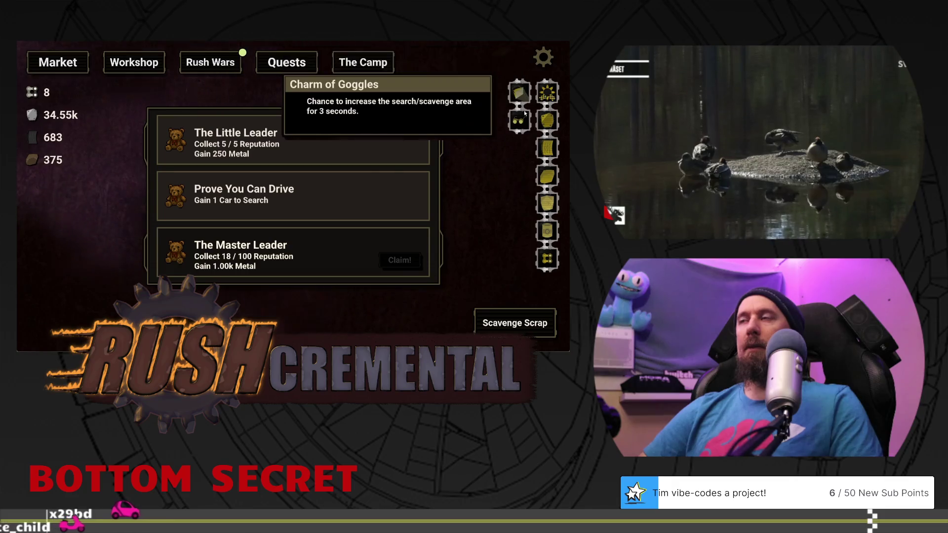
left_click(515, 322)
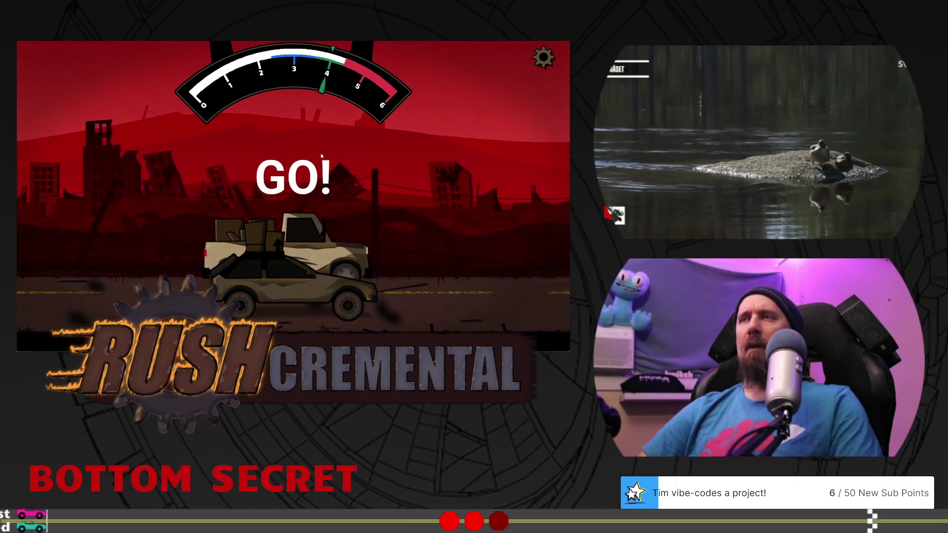
Step: Win the third race with perfectly timed shifts and return to the Quests list
left_click(321, 156)
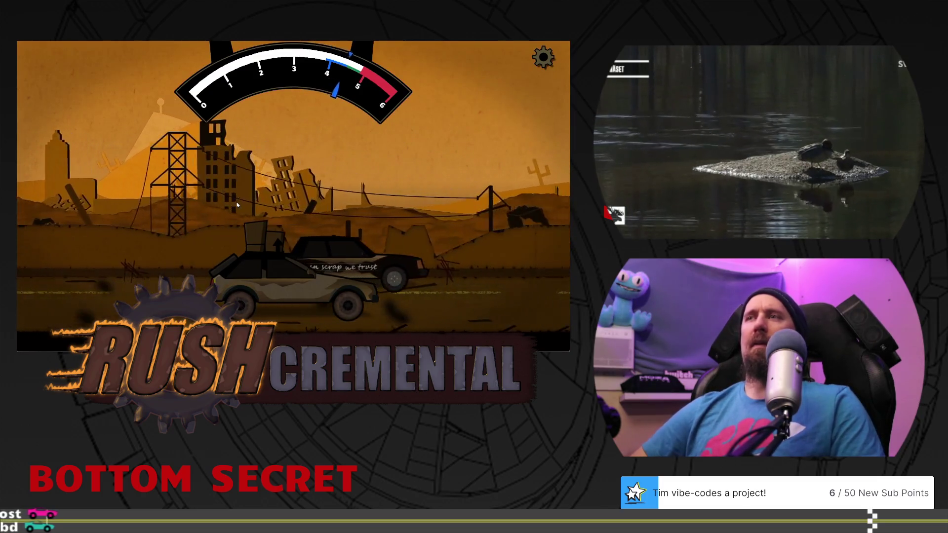
left_click(235, 195)
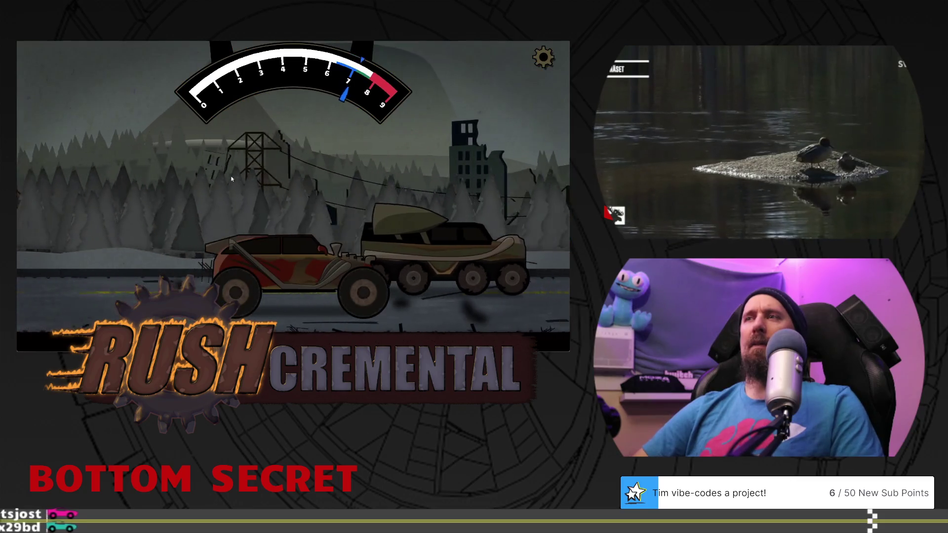
left_click(231, 179)
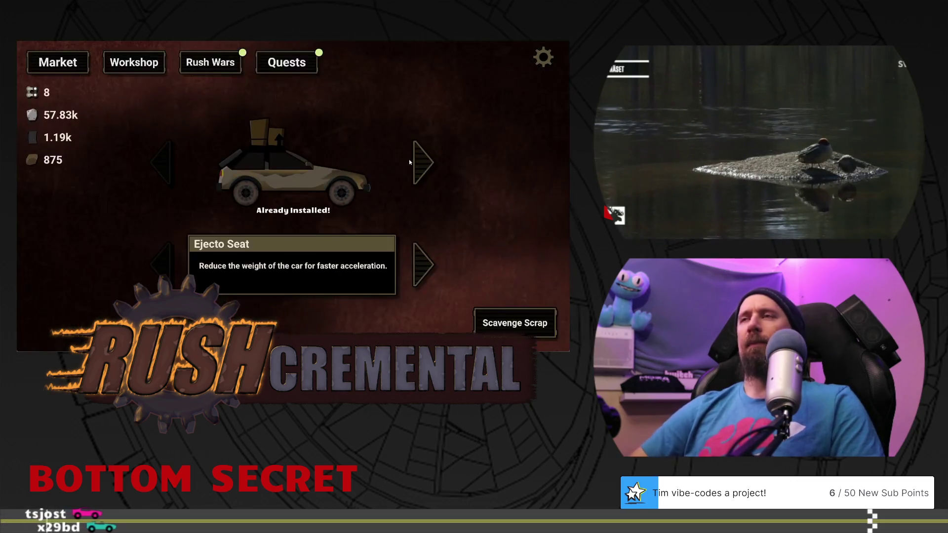
left_click(409, 159)
left_click(275, 62)
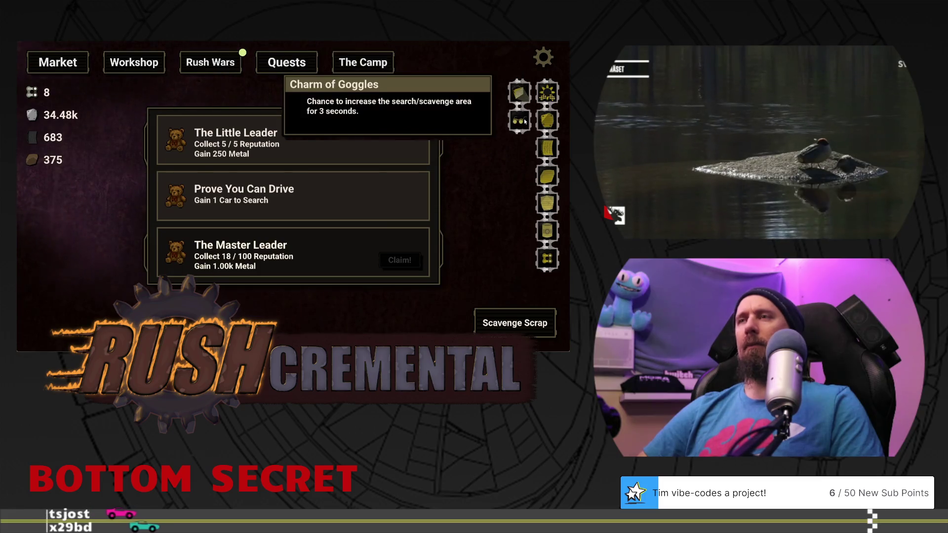
Step: Scavenge for scrap, then win the race with three perfectly timed gear shifts
left_click(515, 323)
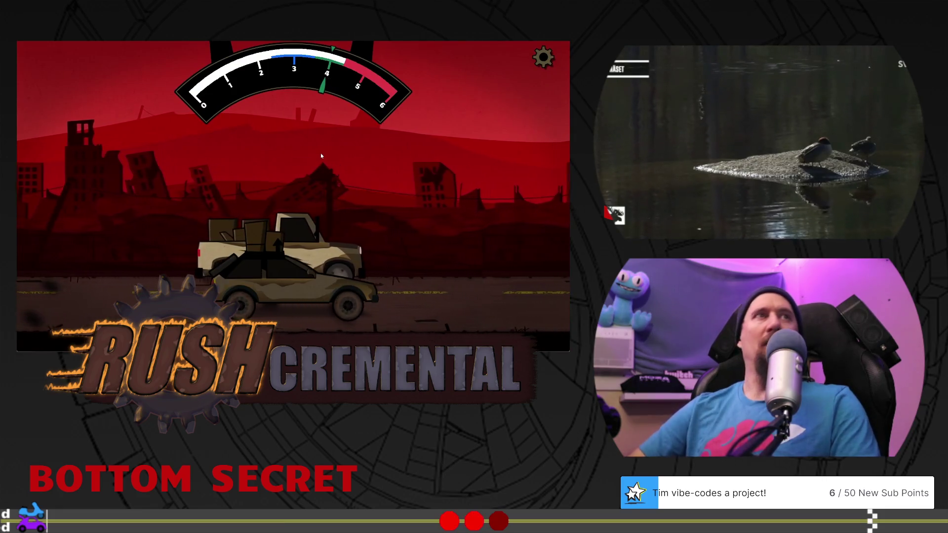
left_click(321, 156)
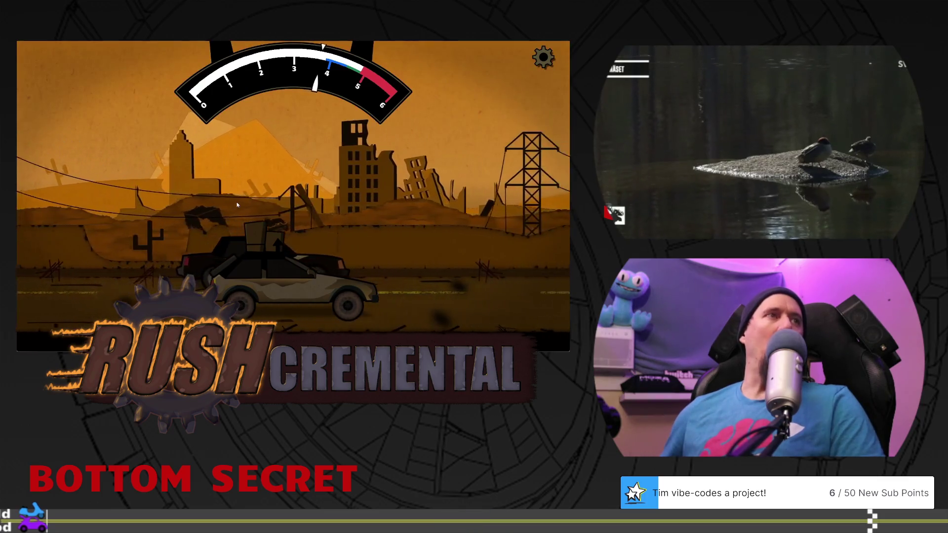
left_click(235, 195)
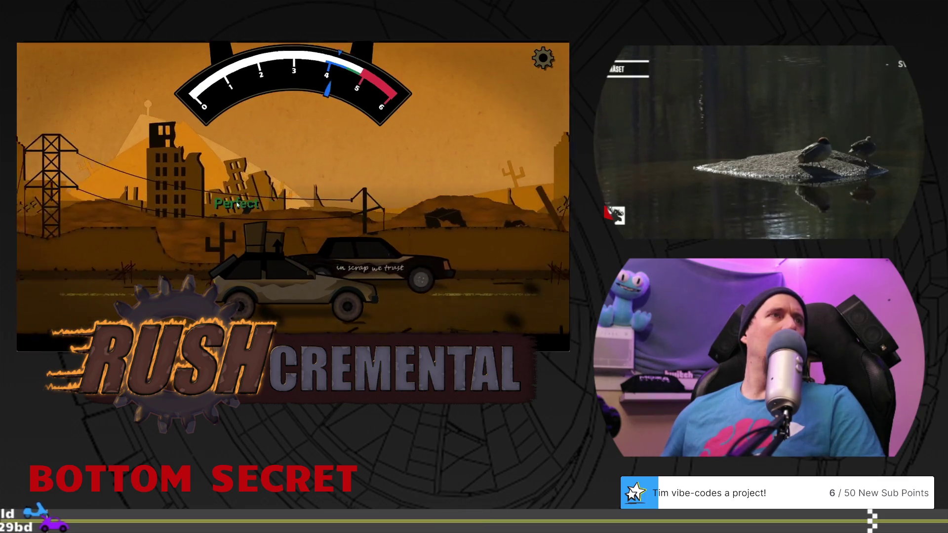
left_click(231, 179)
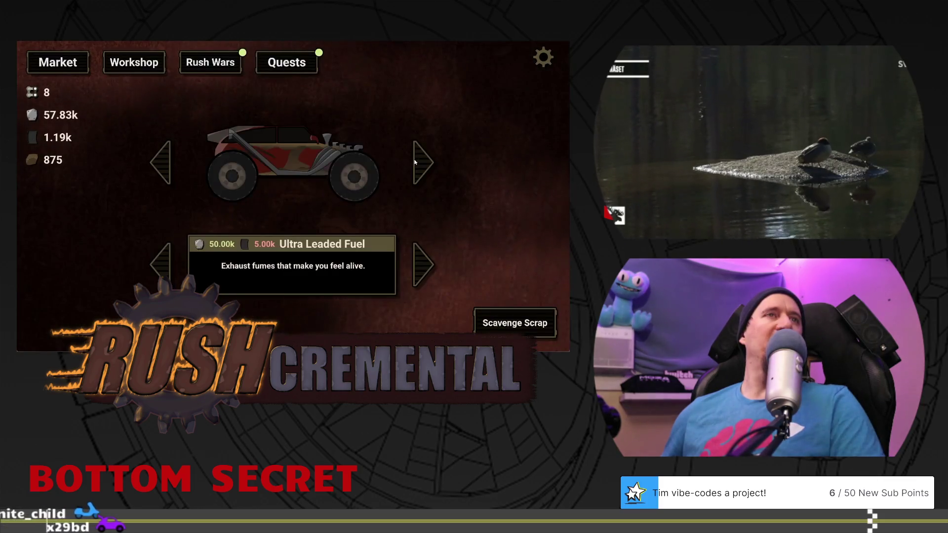
Step: Open Quests, run another scrap scavenge, and come back to the Quests list
left_click(274, 62)
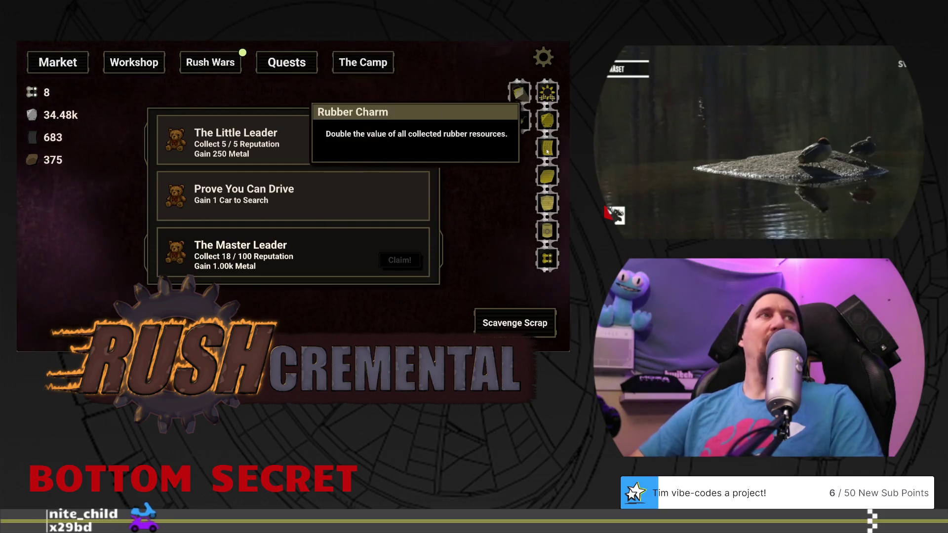
left_click(515, 322)
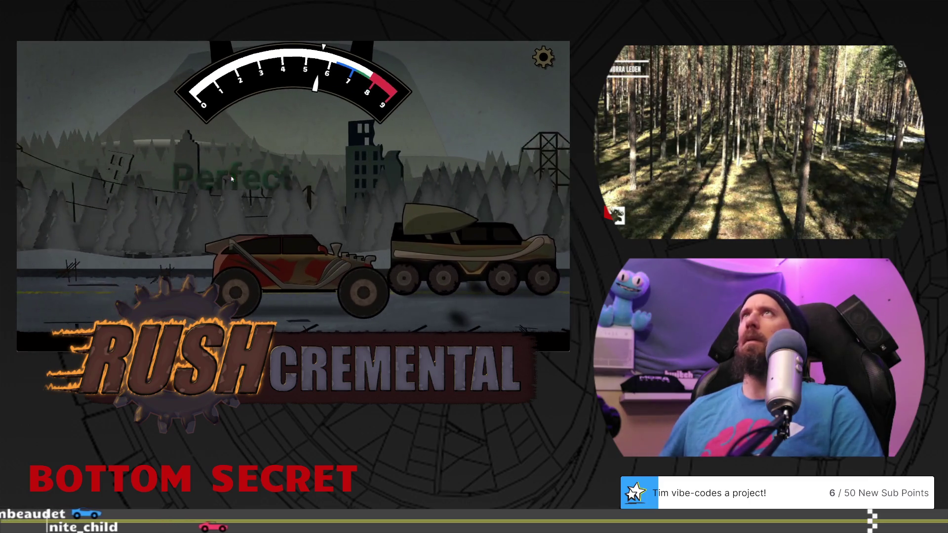
left_click(274, 62)
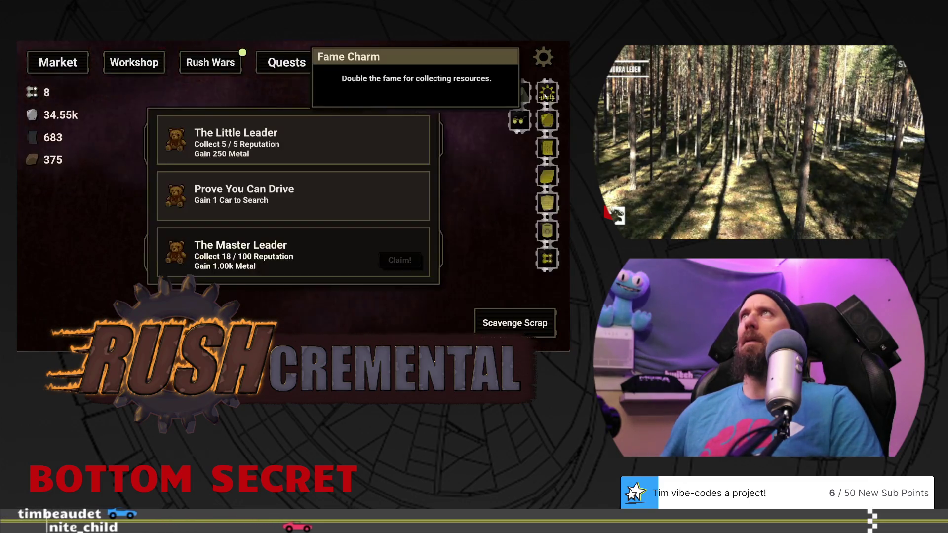
Step: Scavenge scrap, reopen Quests after the race, and start one more scavenging run
left_click(515, 323)
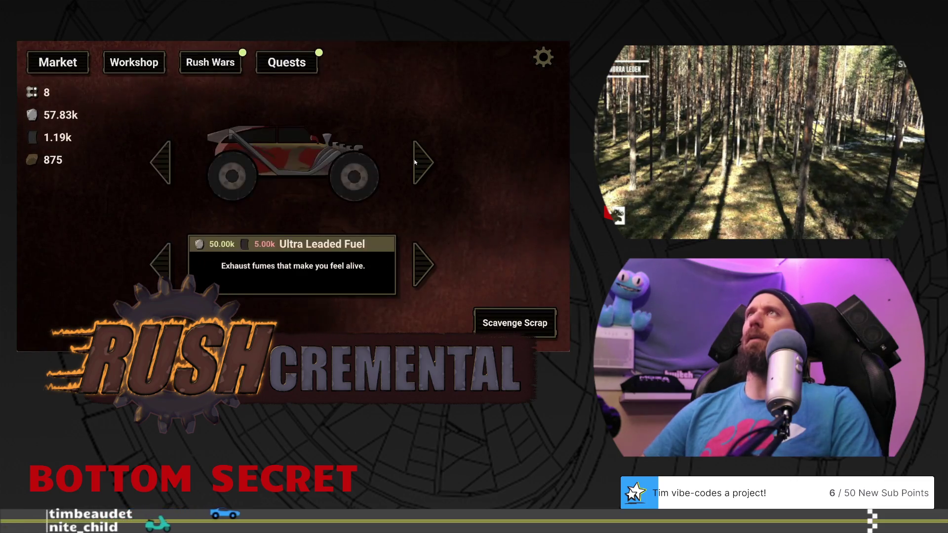
left_click(275, 62)
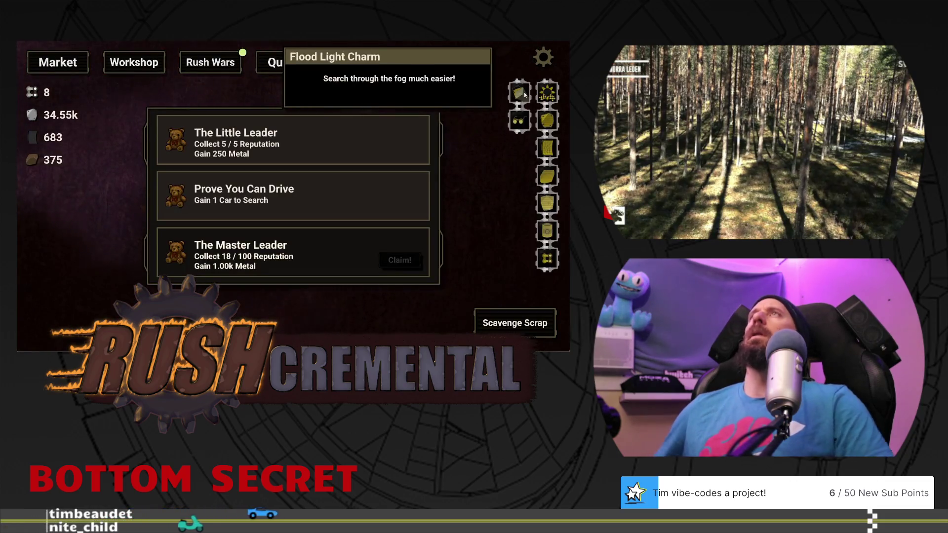
left_click(515, 322)
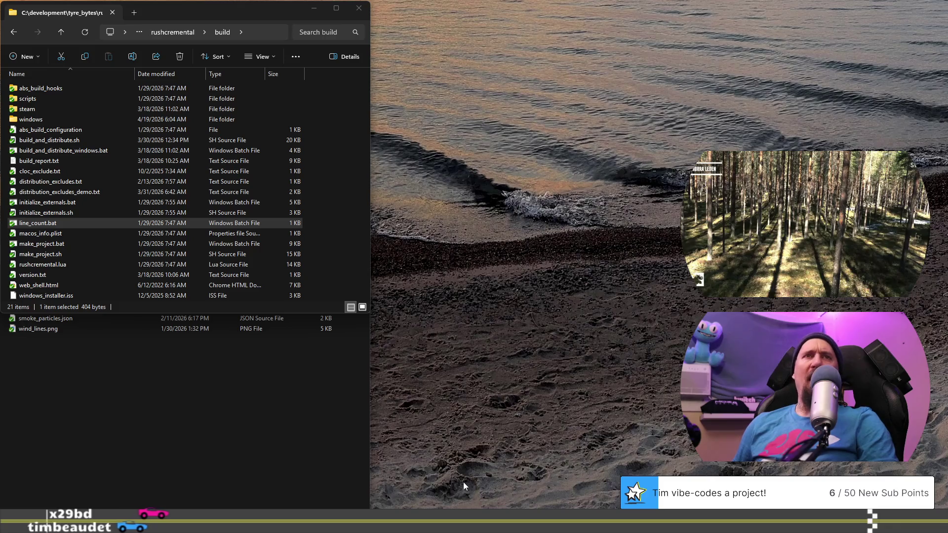
Step: Open the 2024_racing_games_on_steam spreadsheet in a new Chrome window by searching 'rac'
key("alt+Tab")
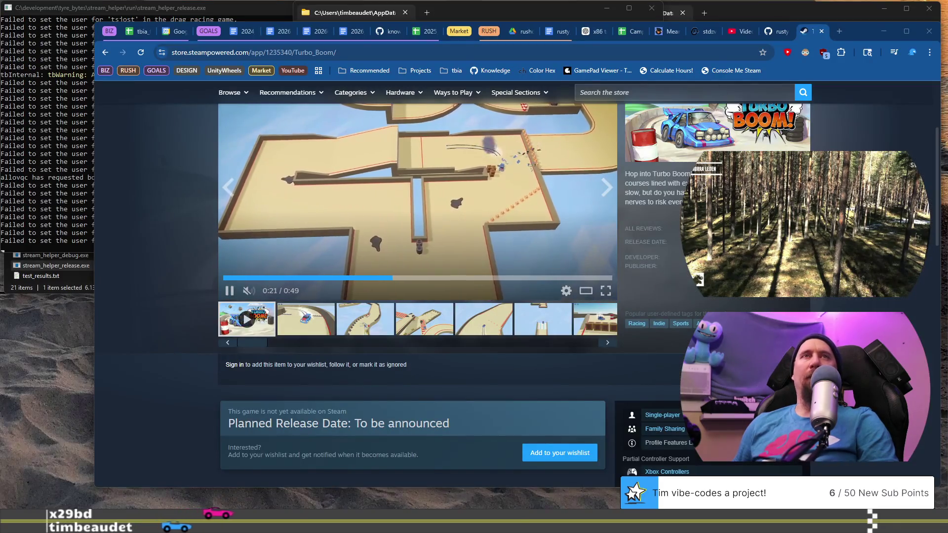
left_click(840, 31)
mouse_move(840, 33)
left_mouse_down()
mouse_move(554, 116)
mouse_move(749, 29)
mouse_move(780, 31)
left_mouse_up()
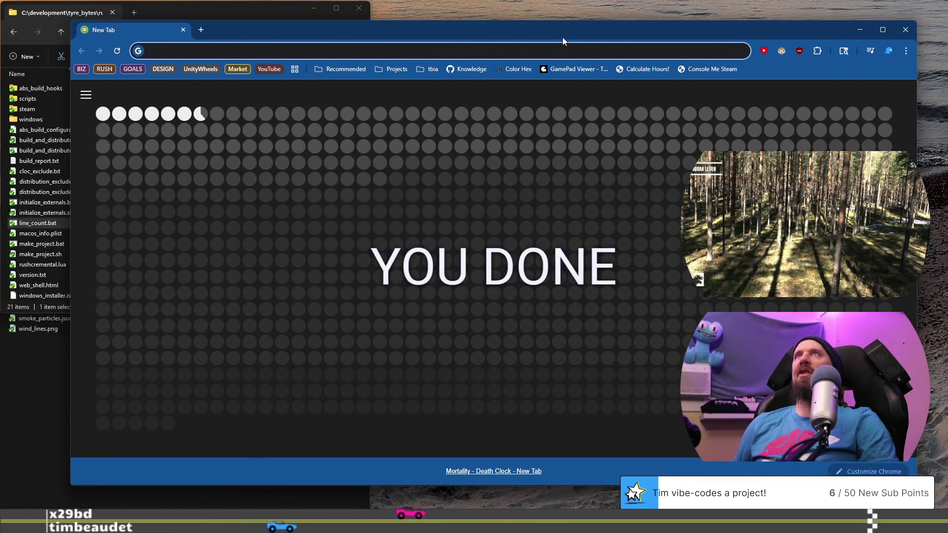
left_click(493, 50)
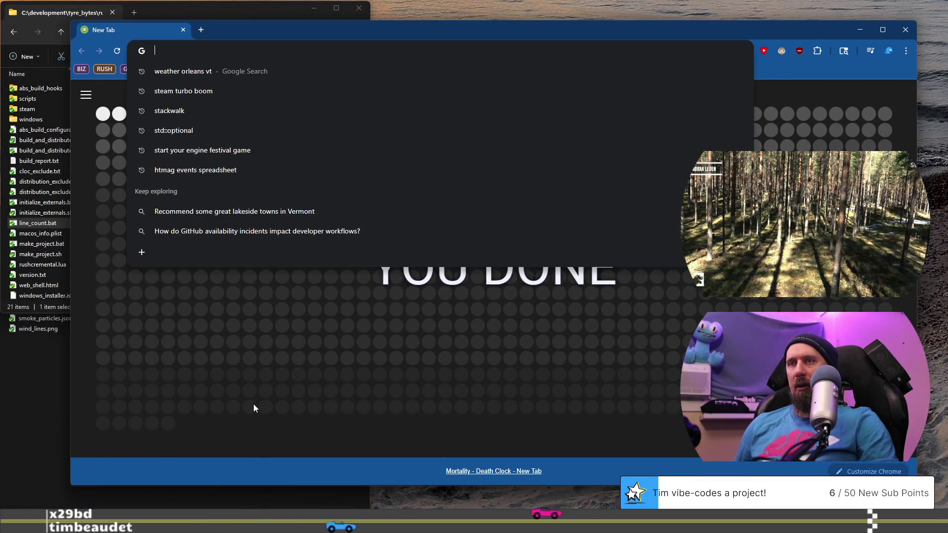
type("mar")
key("BackSpace")
key("BackSpace")
key("BackSpace")
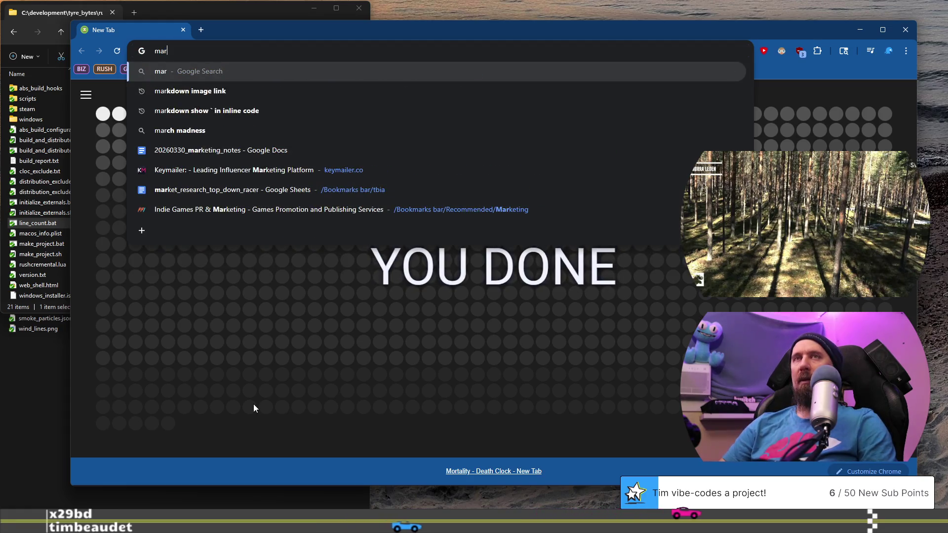
type("rac")
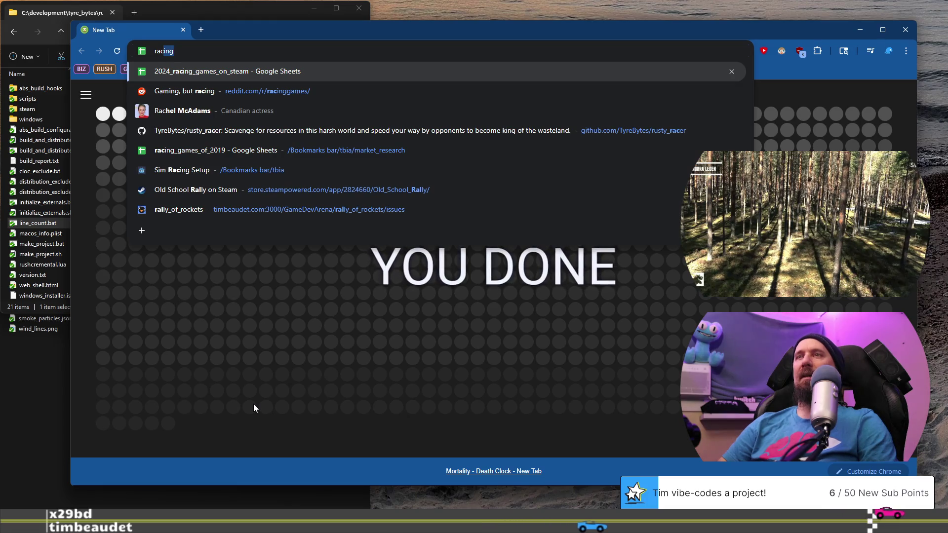
key("Return")
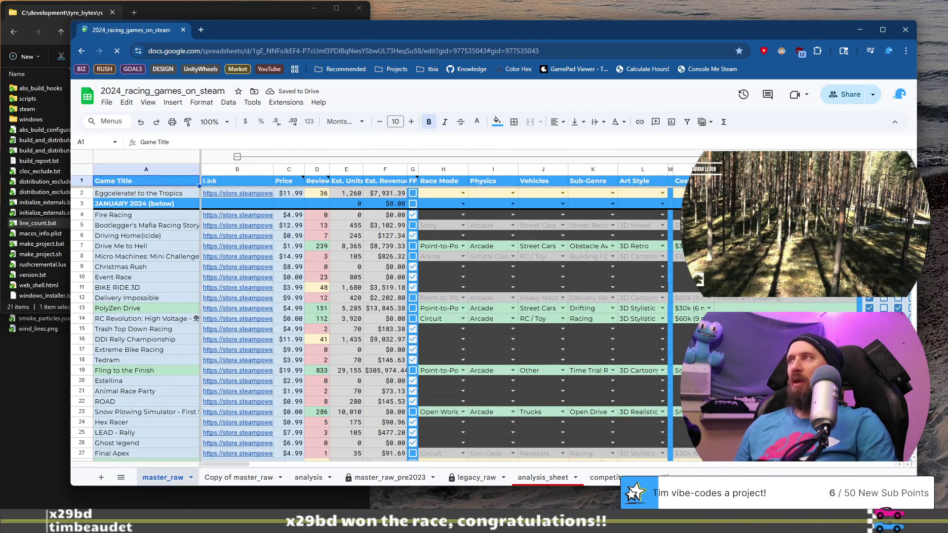
Step: Scroll through master_raw to find the newest racing game entries
scroll(380, 321, "down", 20)
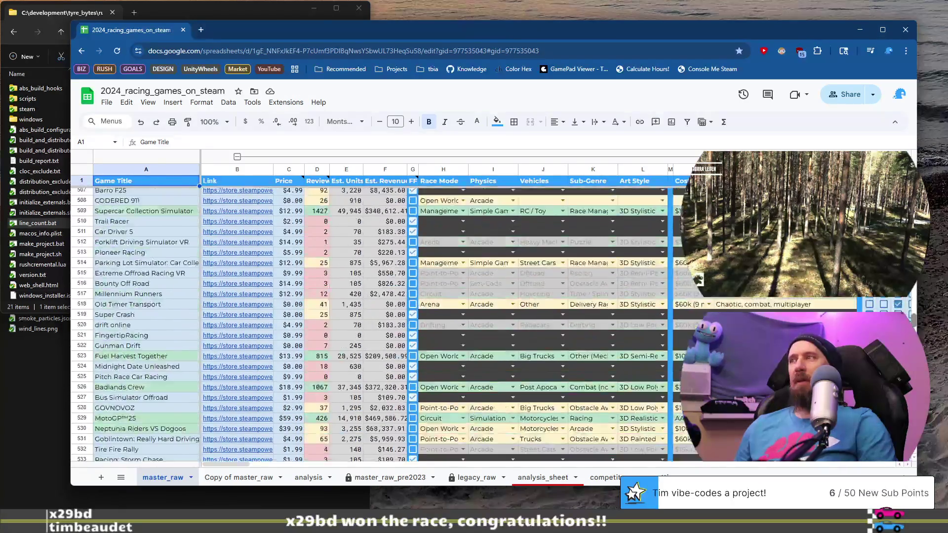
scroll(380, 320, "down", 20)
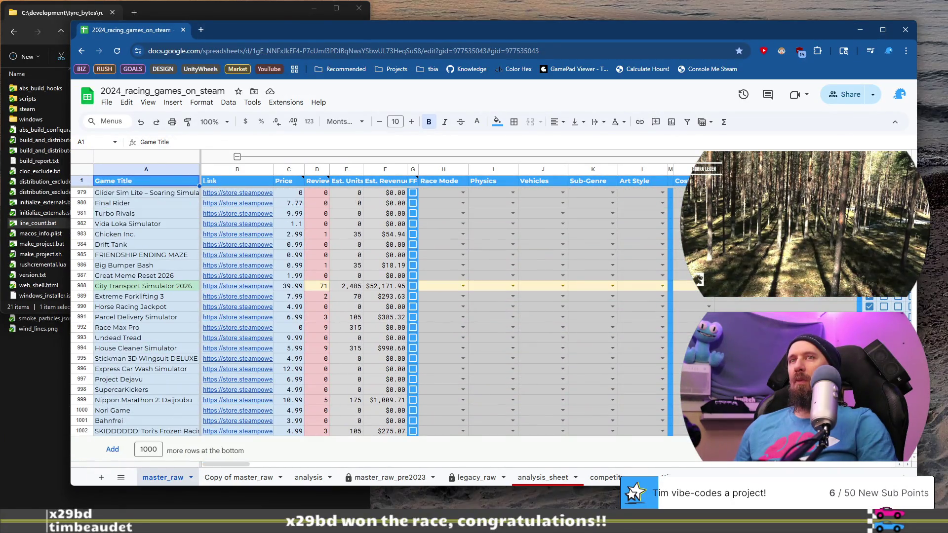
scroll(380, 321, "up", 20)
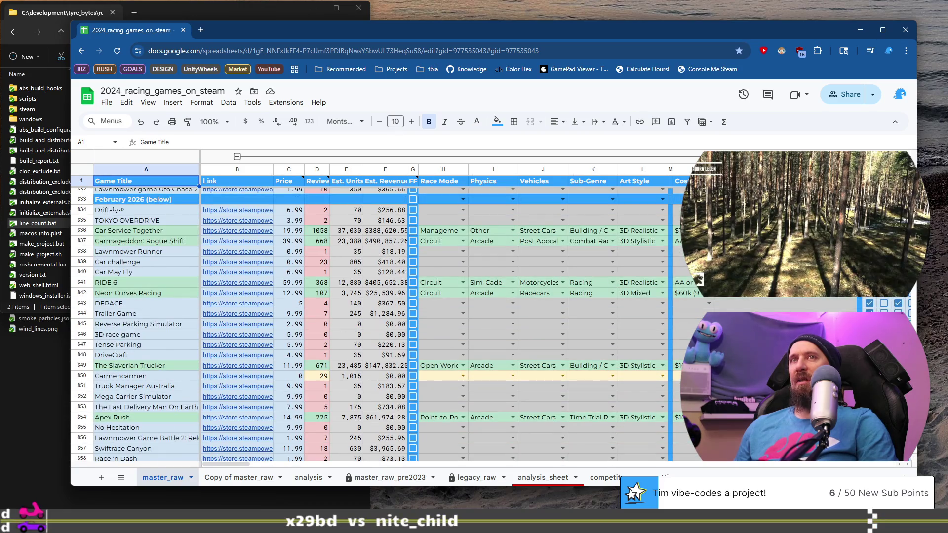
scroll(513, 339, "down", 10)
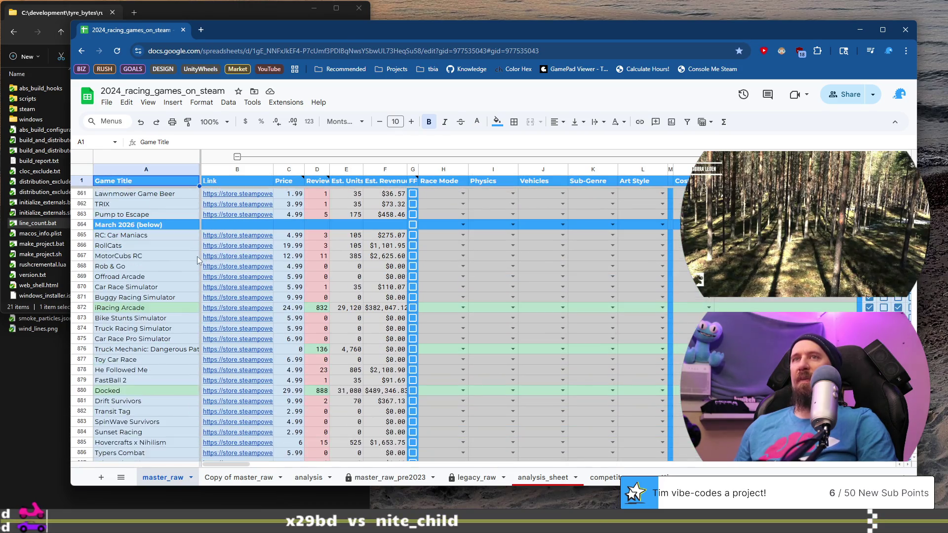
scroll(164, 238, "up", 13)
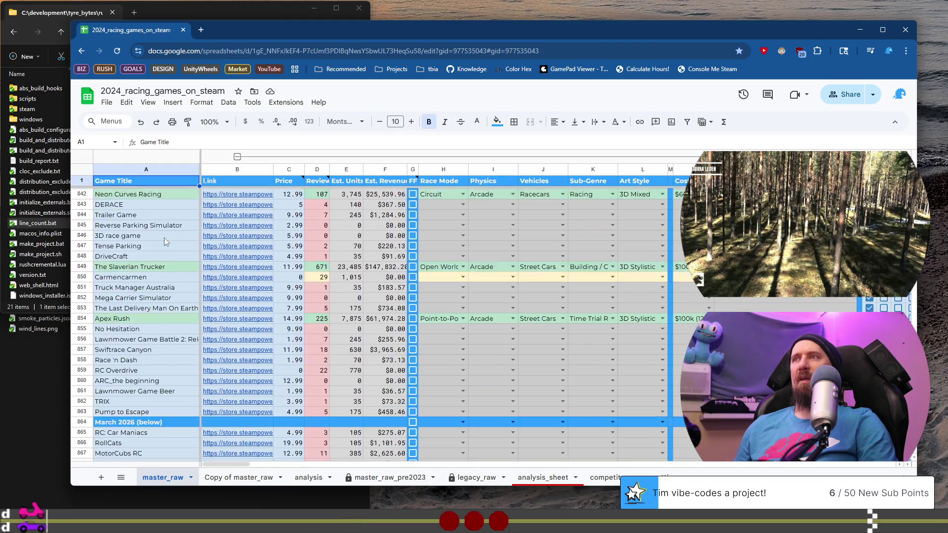
scroll(164, 241, "up", 8)
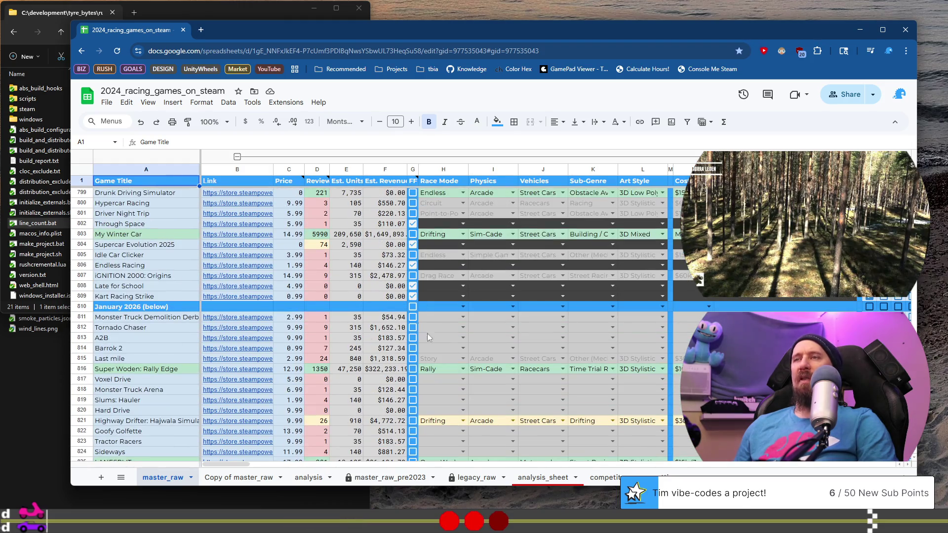
scroll(495, 313, "down", 5)
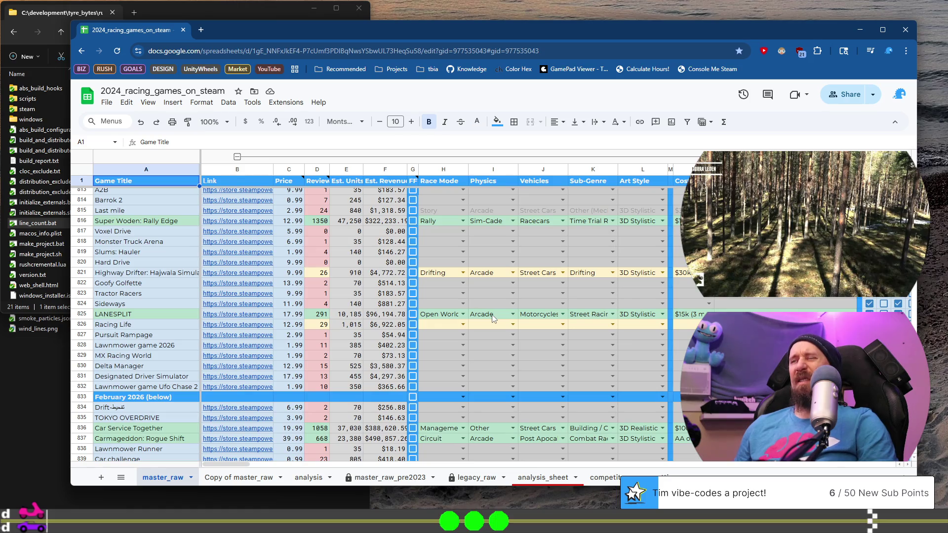
scroll(492, 318, "up", 5)
scroll(488, 286, "up", 8)
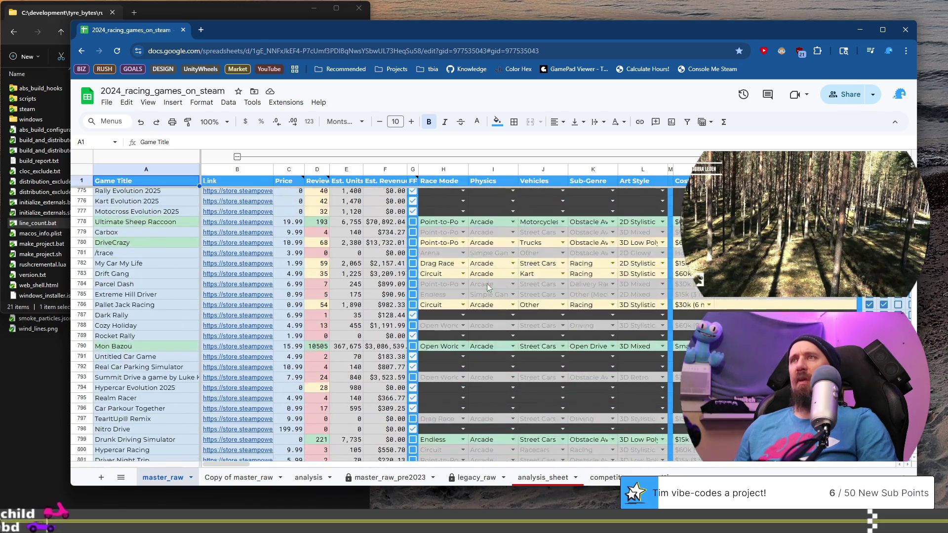
scroll(486, 283, "down", 20)
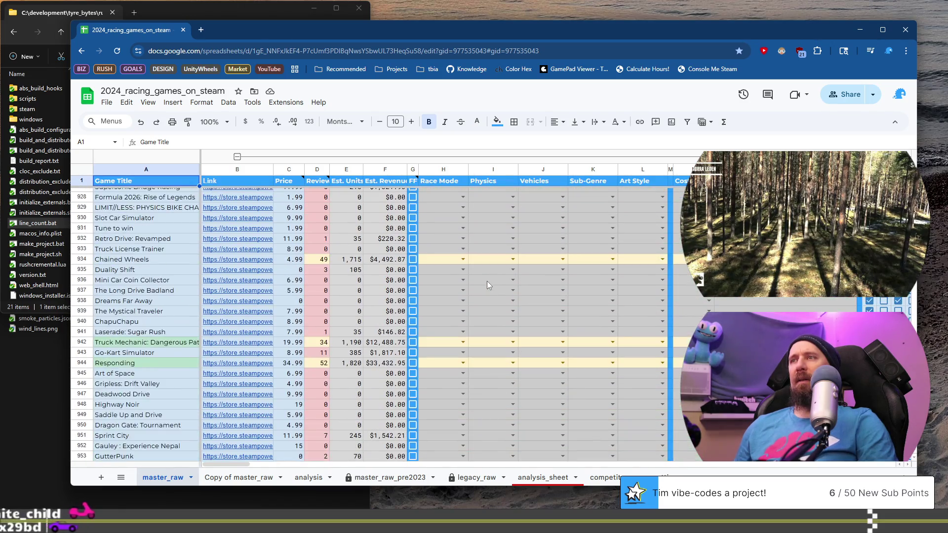
scroll(487, 281, "down", 17)
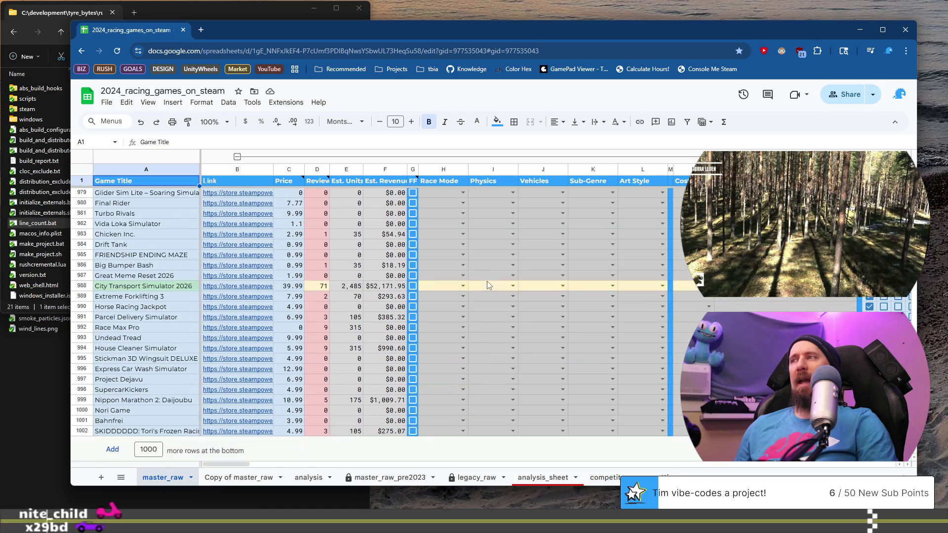
scroll(487, 281, "up", 20)
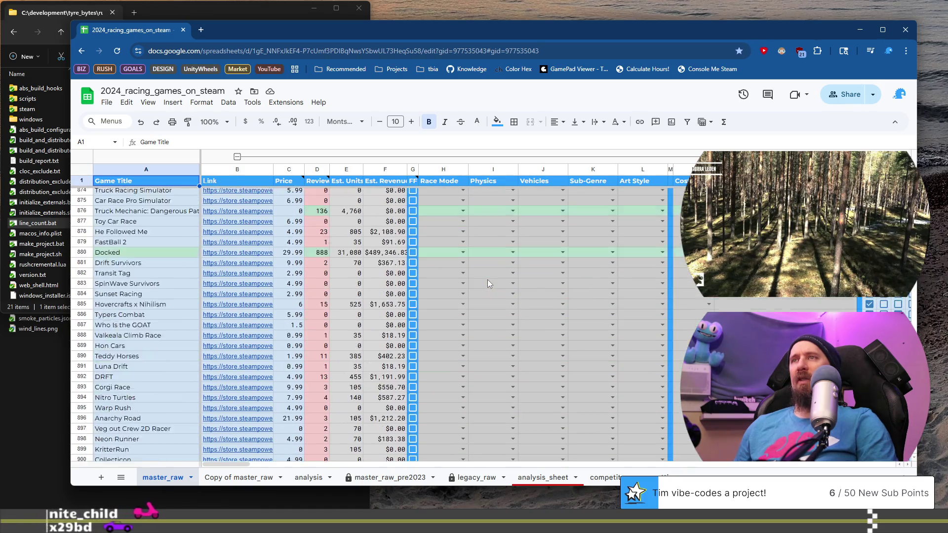
scroll(487, 279, "up", 2)
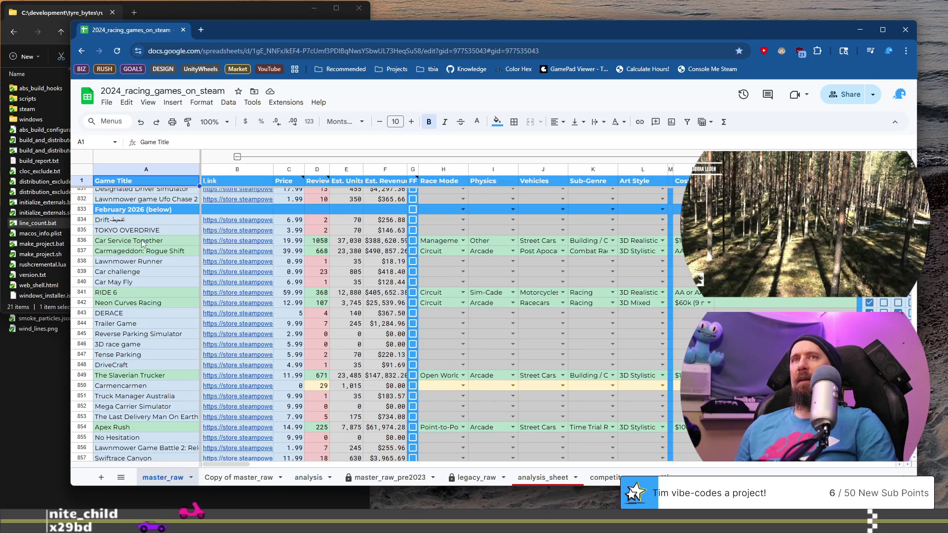
scroll(143, 247, "down", 5)
scroll(162, 313, "down", 15)
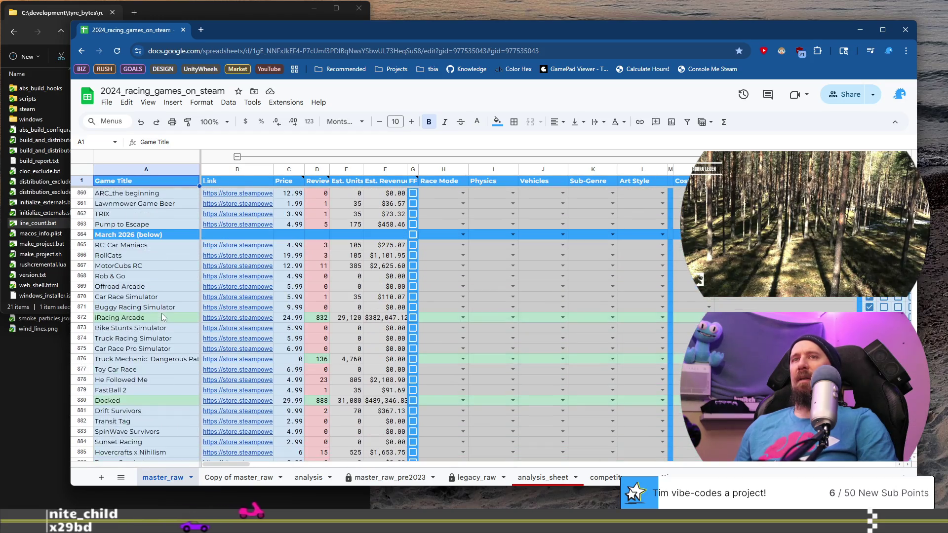
Step: Move over to the Announce Date column and select Sprint City's date, 2026-03-31
mouse_move(248, 463)
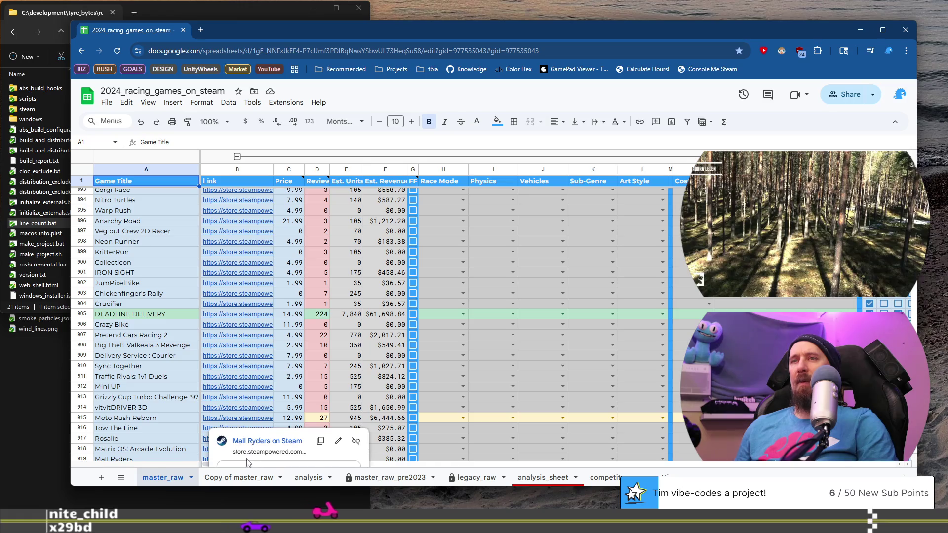
left_click_drag(206, 467, 242, 470)
scroll(387, 364, "down", 10)
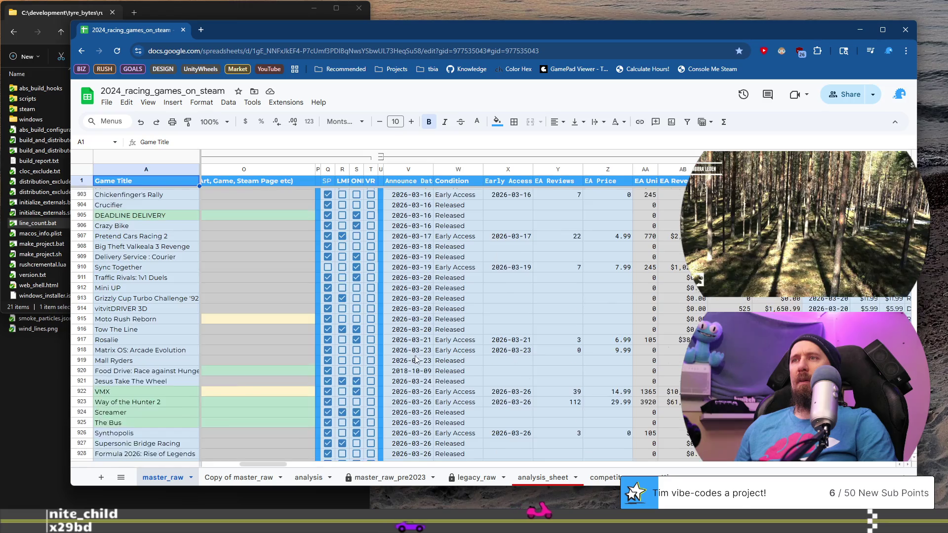
scroll(418, 360, "down", 3)
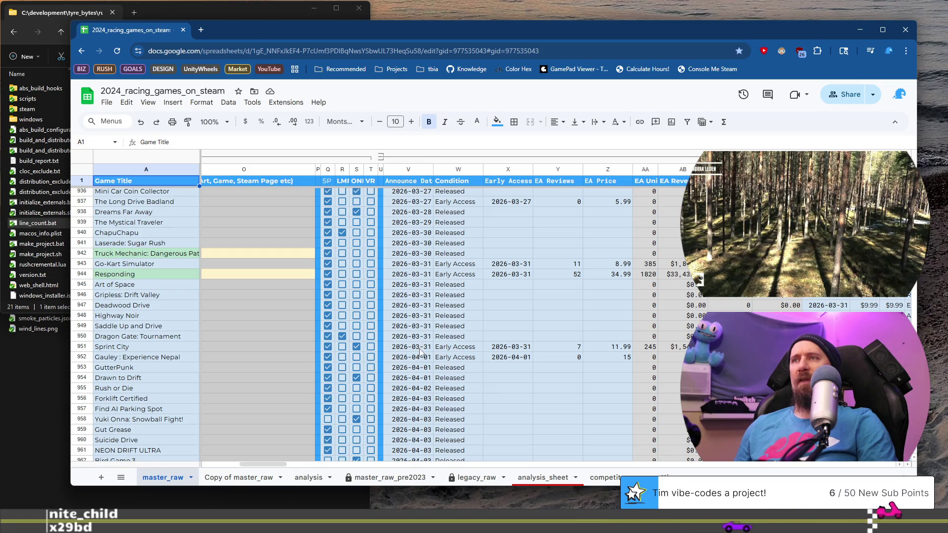
left_click(420, 348)
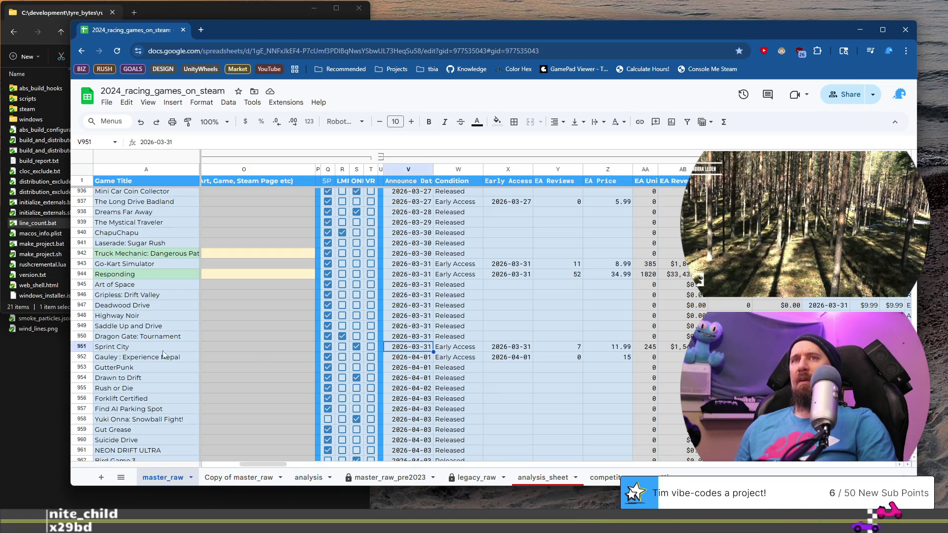
Step: Insert a blank row above Sprint City and fill it with the custom blue
right_click(84, 349)
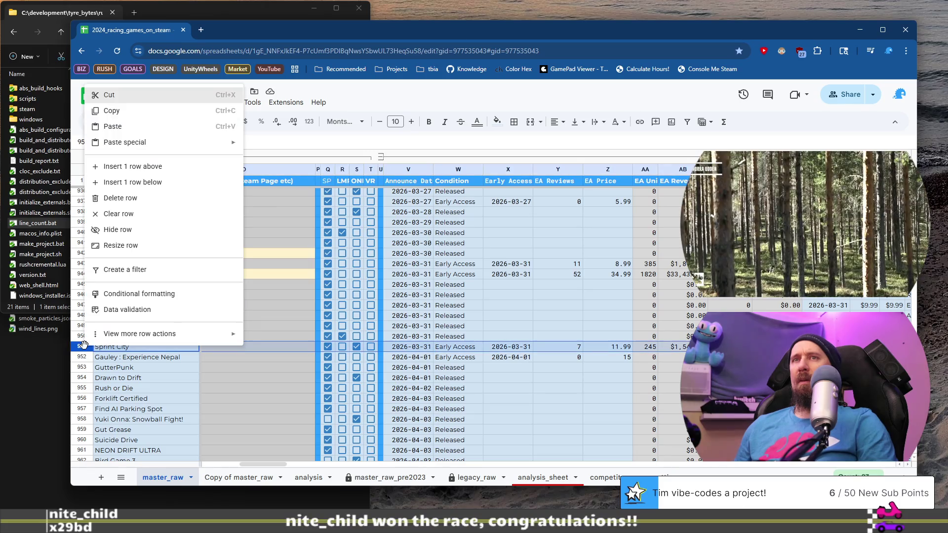
left_click(124, 167)
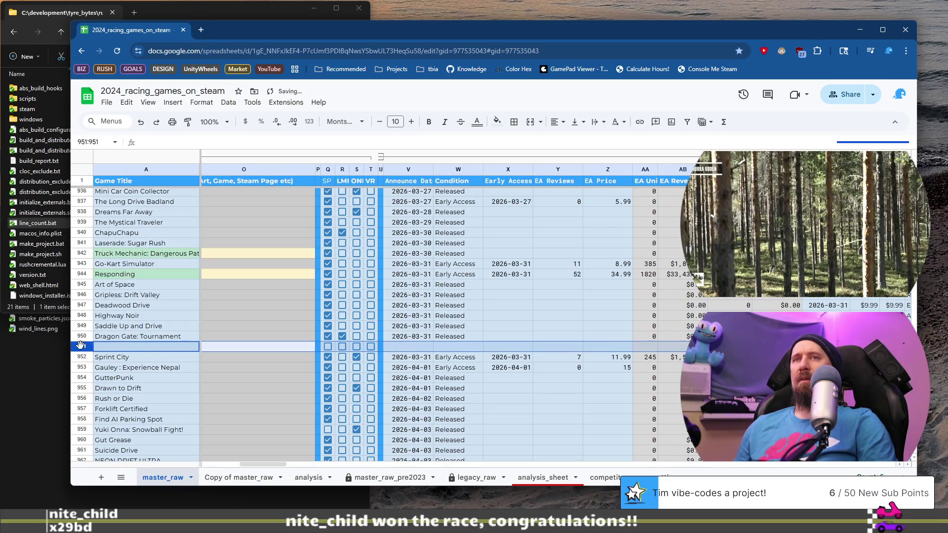
left_click_drag(255, 463, 218, 463)
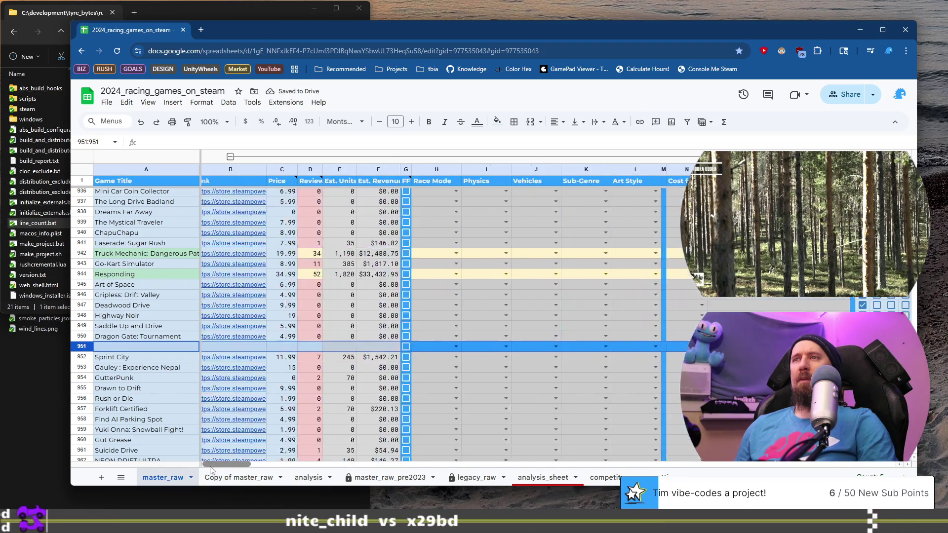
scroll(221, 261, "up", 3)
scroll(220, 261, "up", 15)
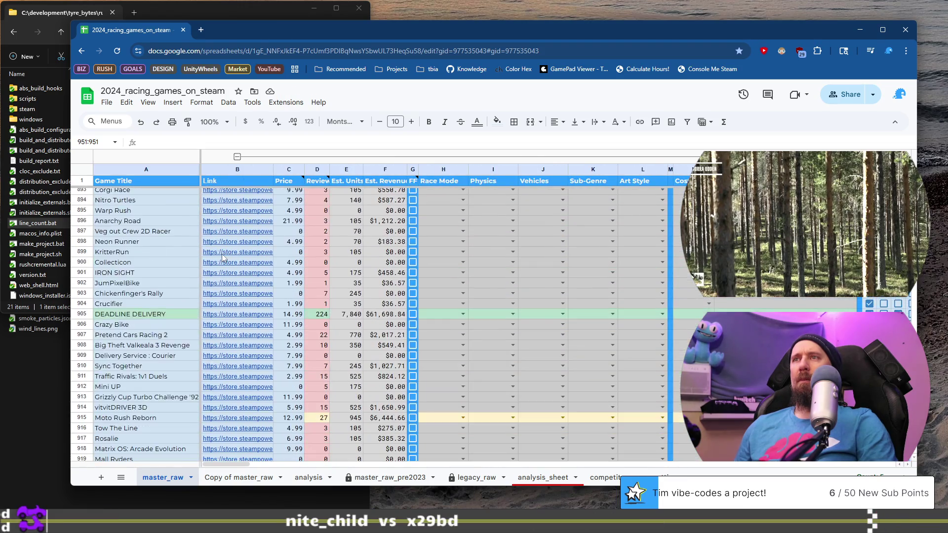
scroll(222, 256, "down", 20)
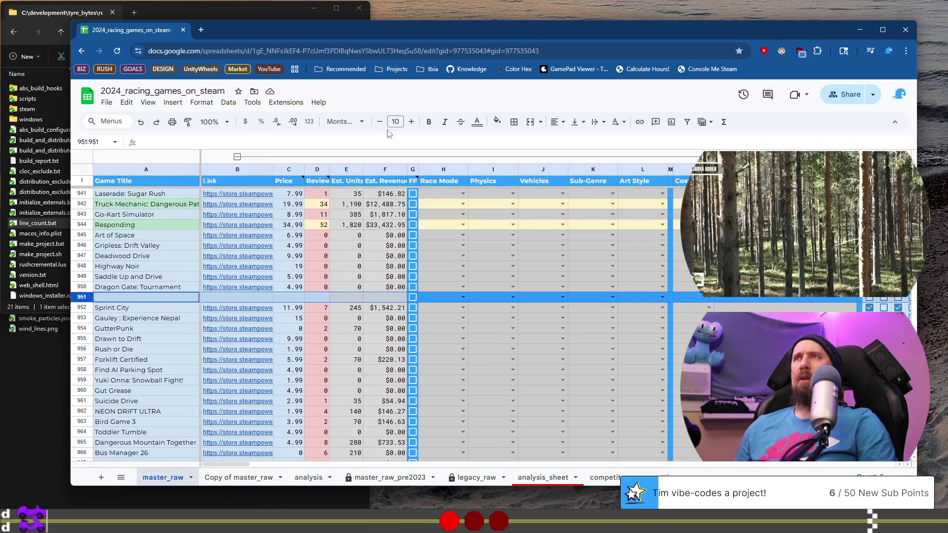
left_click(496, 123)
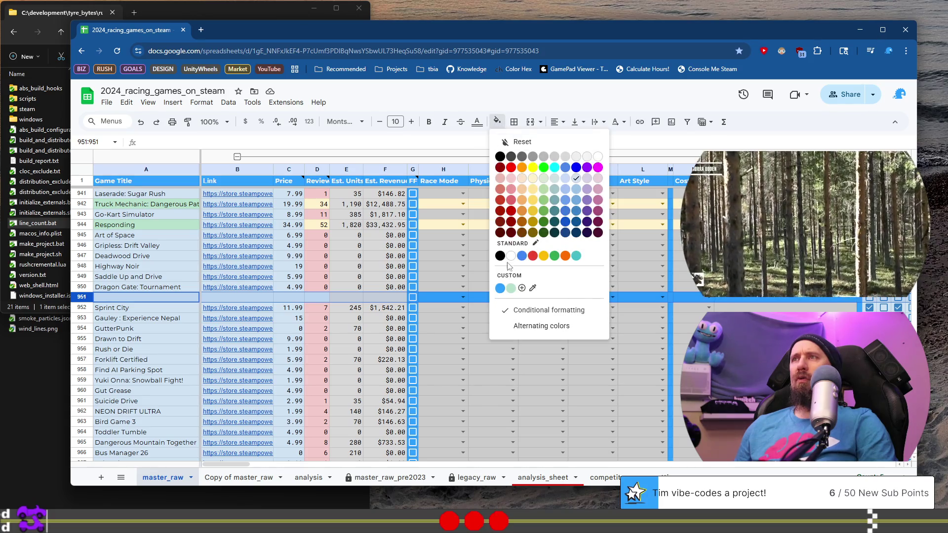
left_click(500, 289)
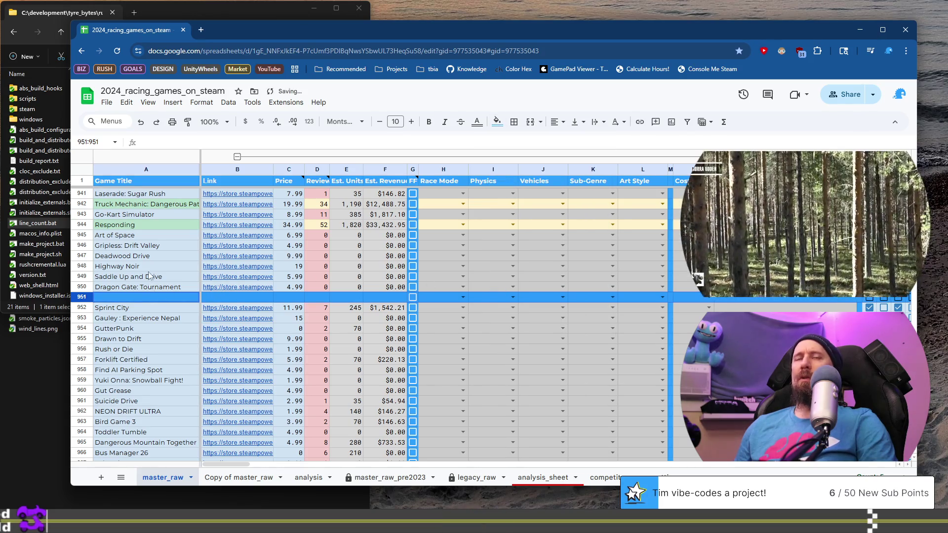
Step: Copy the March header into the new row and change it to 'April 2026 (below)'
scroll(149, 275, "up", 20)
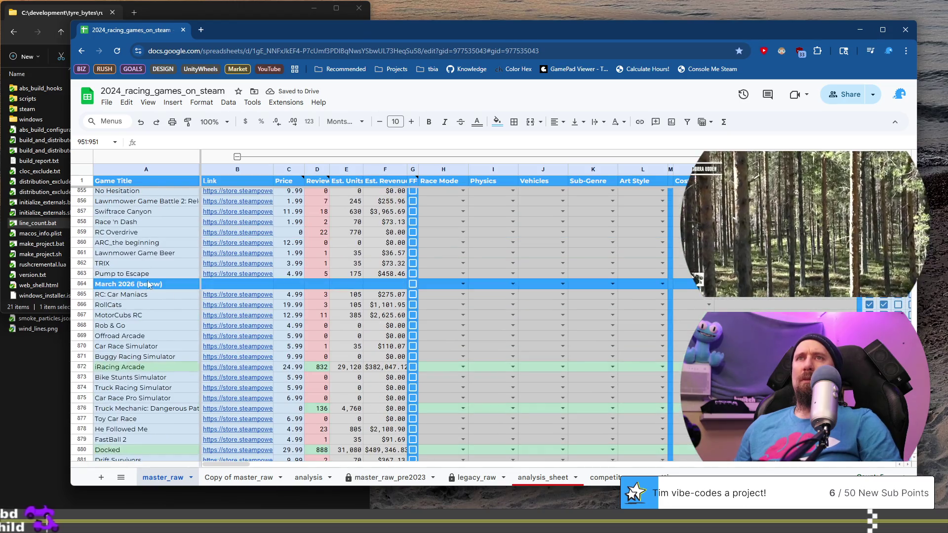
left_click(149, 285)
scroll(151, 279, "down", 13)
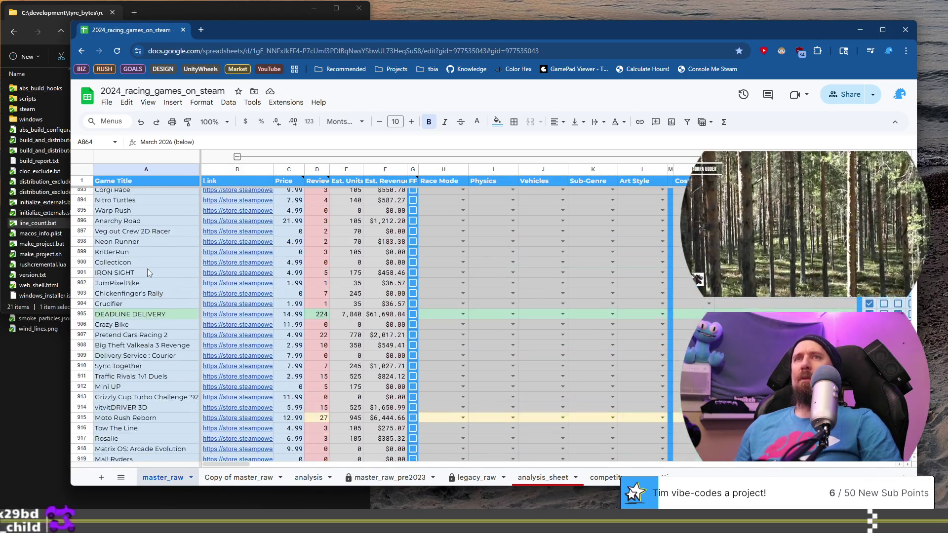
scroll(149, 273, "down", 14)
left_click(163, 347)
type("March 2026 (below)")
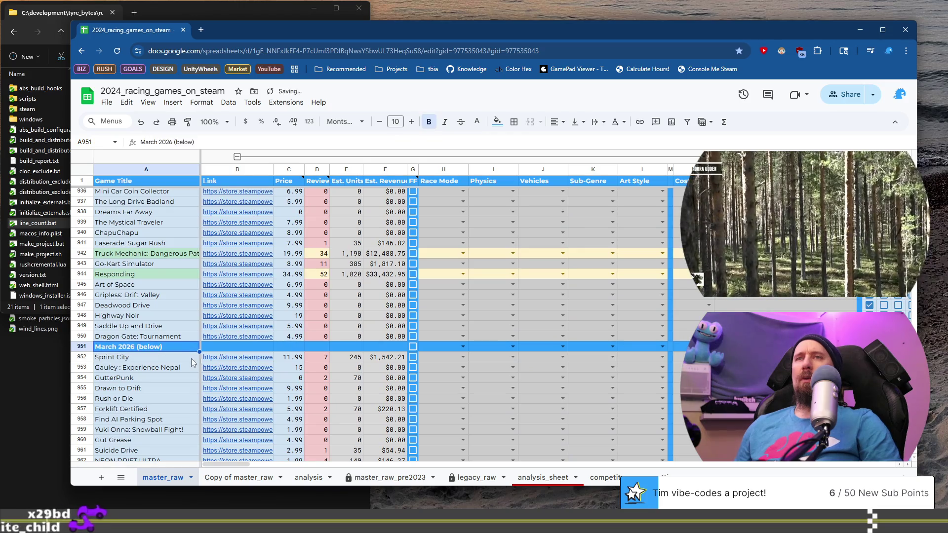
key("Home")
key("ctrl+shift+Right")
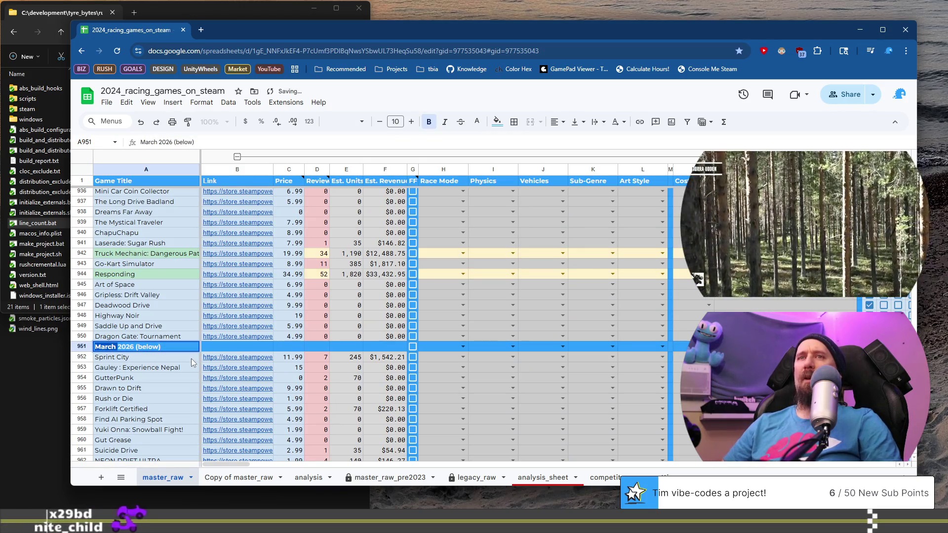
type("April")
key("Return")
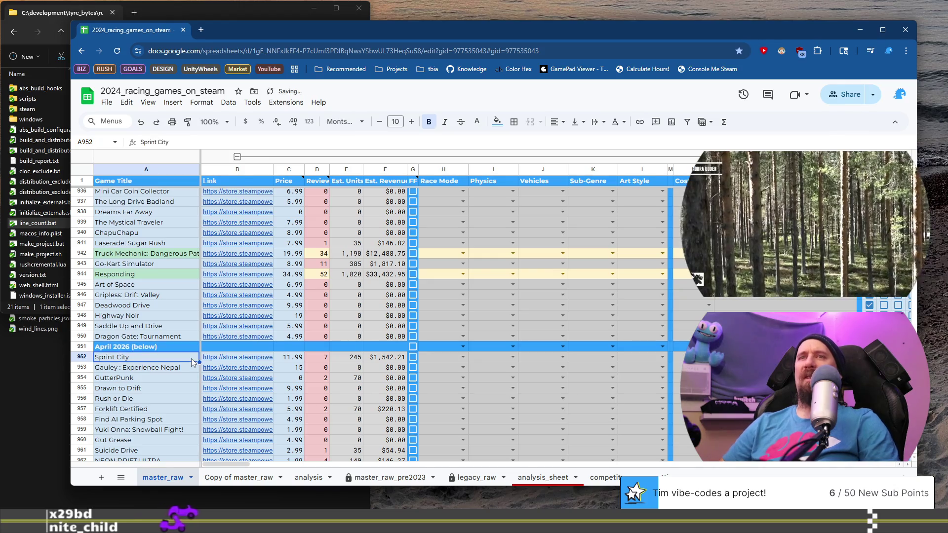
Step: Select the game titles, ending on Dragon Gate: Tournament, the last March 2026 game
scroll(173, 302, "down", 7)
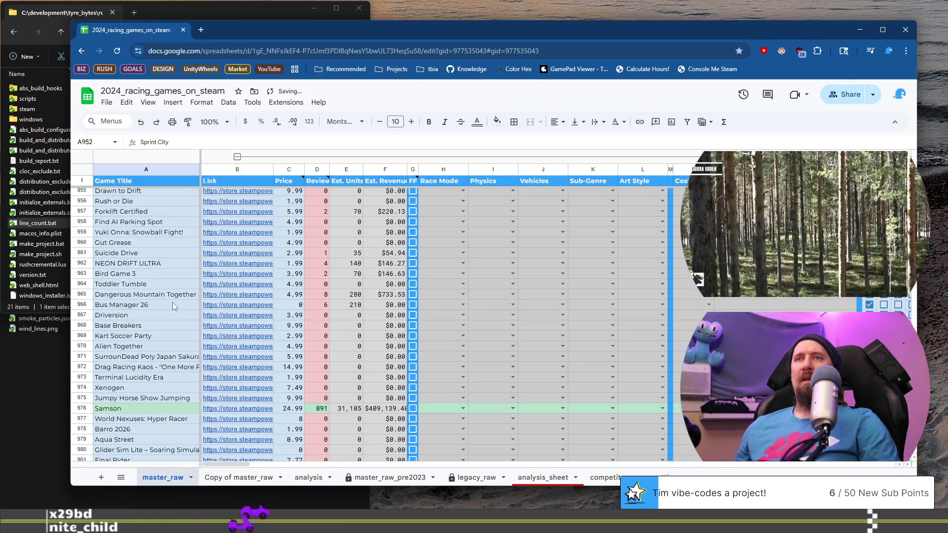
scroll(171, 301, "up", 5)
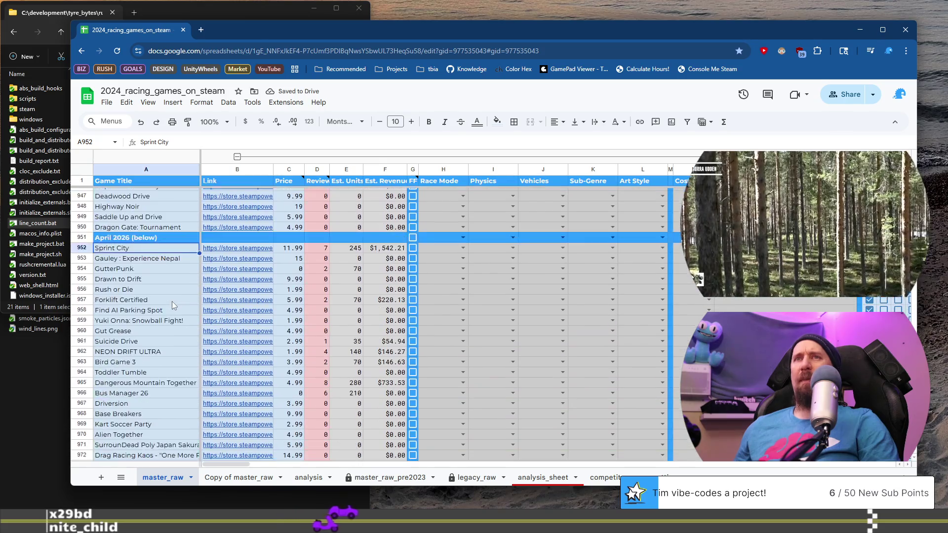
scroll(171, 302, "down", 7)
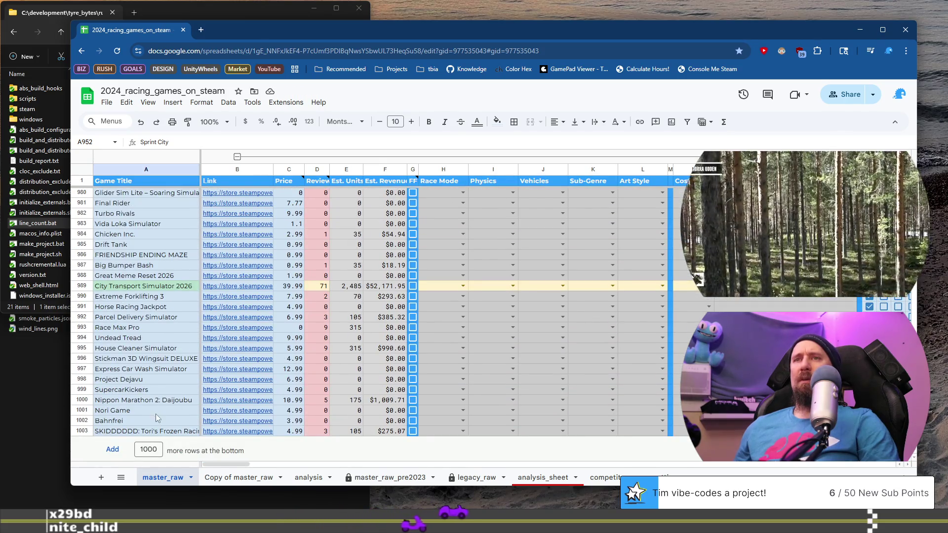
left_click(161, 432, "shift")
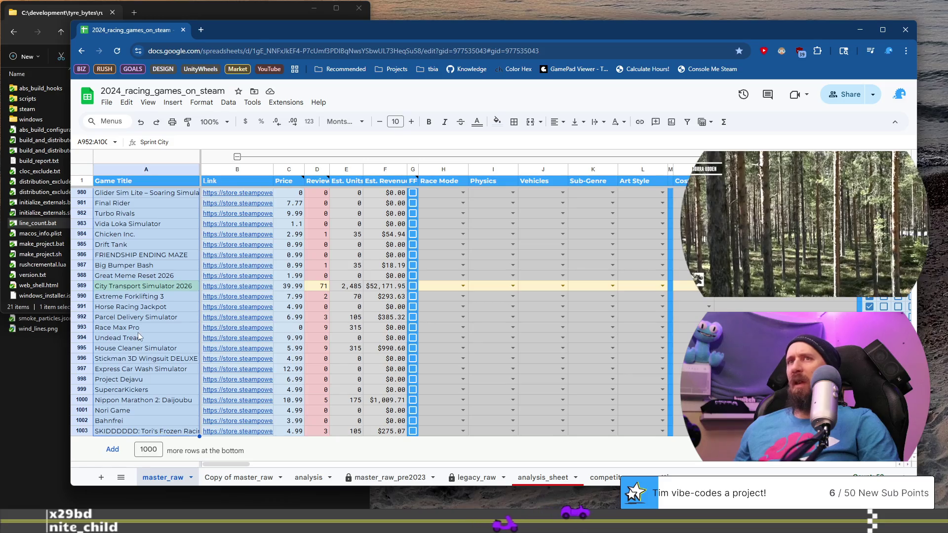
scroll(138, 336, "up", 10)
left_click(157, 377)
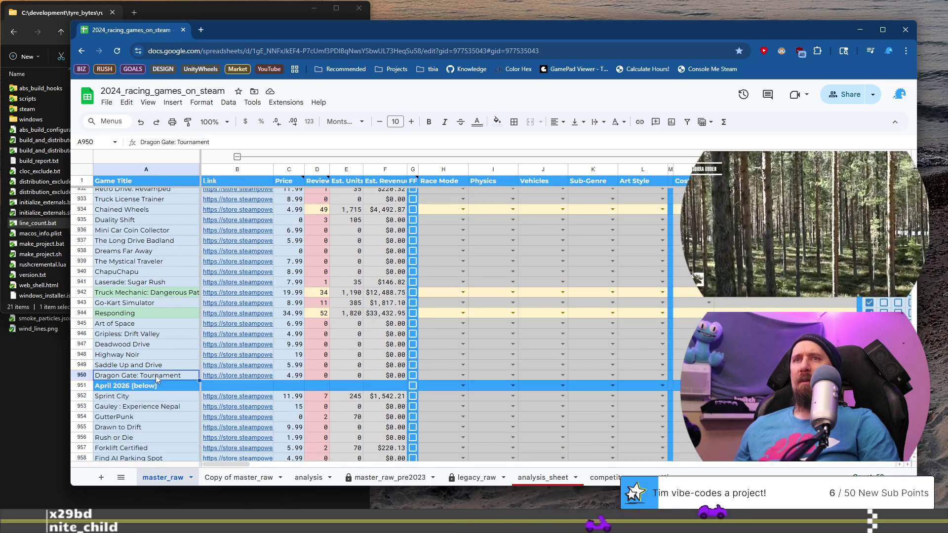
scroll(157, 376, "up", 15)
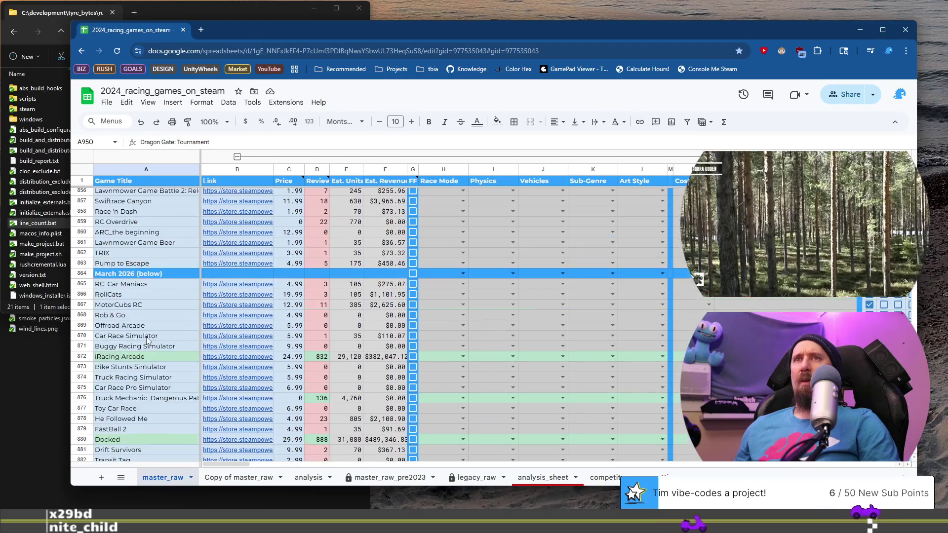
Step: Select all the March 2026 game titles and scroll down through them
scroll(147, 339, "up", 1)
left_click(150, 333, "shift")
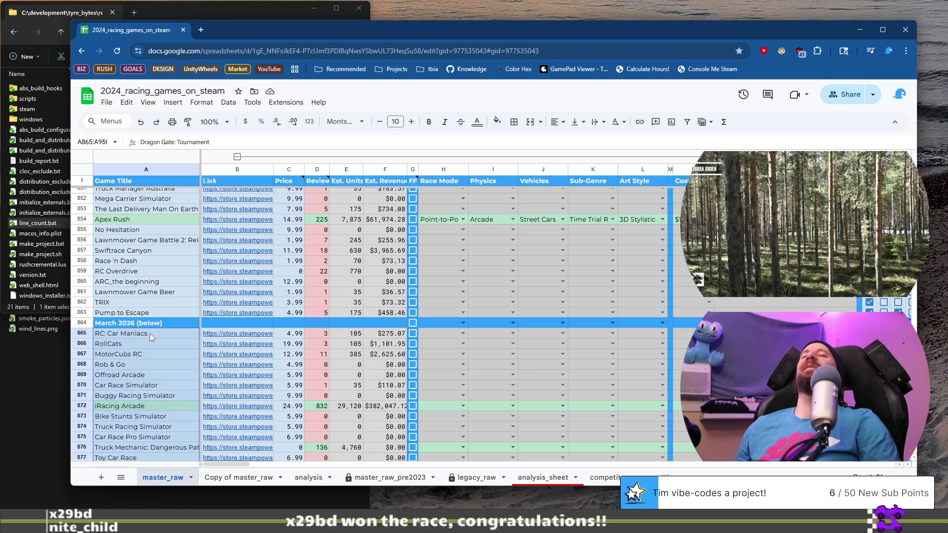
scroll(149, 333, "down", 1)
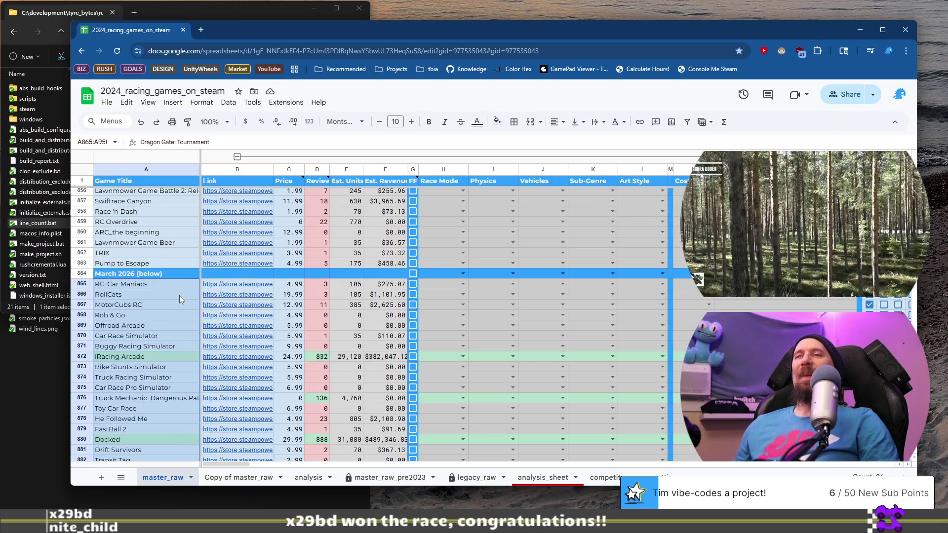
scroll(179, 295, "down", 4)
scroll(179, 296, "down", 2)
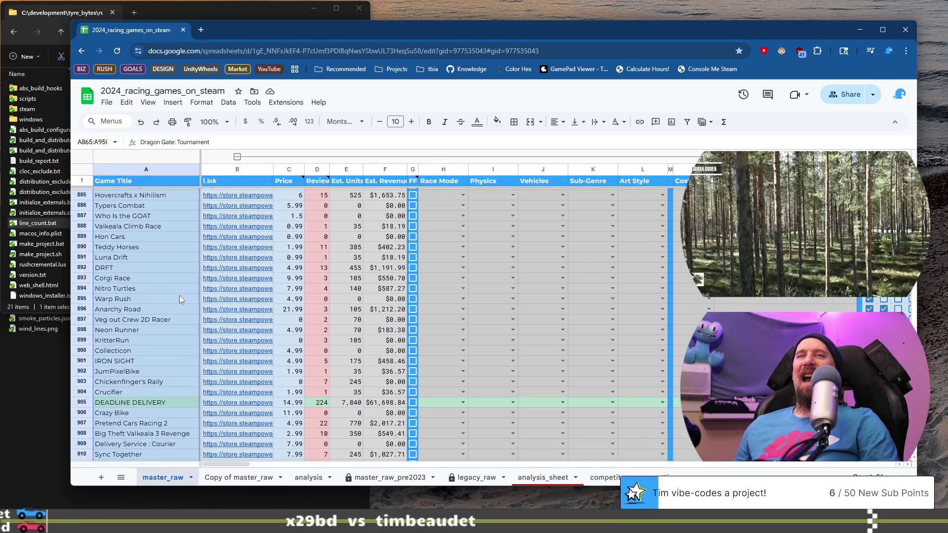
scroll(179, 299, "down", 1)
scroll(179, 299, "down", 3)
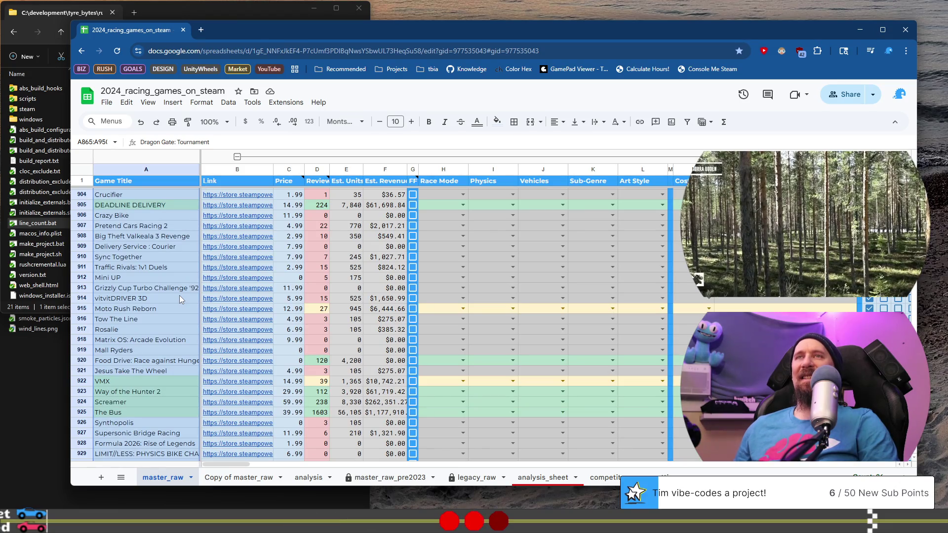
Step: Open DEADLINE DELIVERY's Steam store page from its link preview
left_click(179, 299)
mouse_move(240, 209)
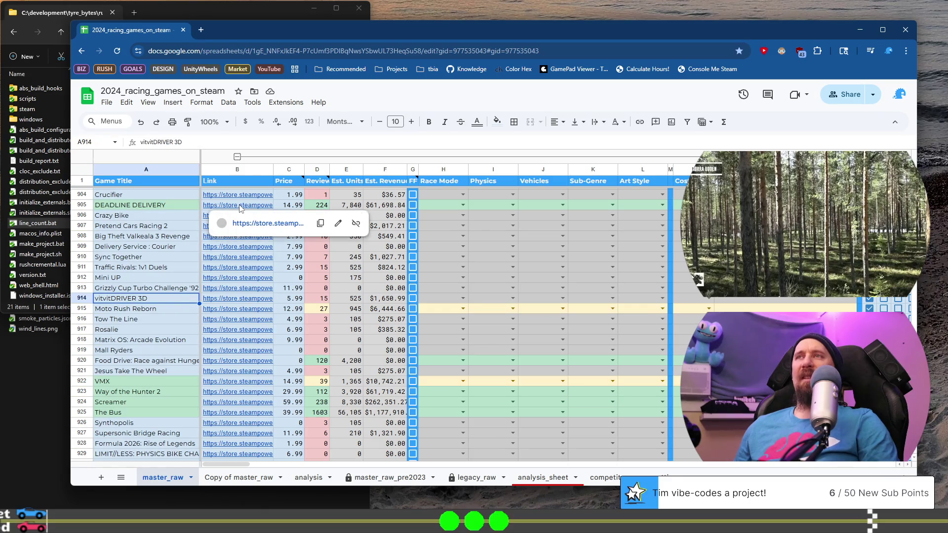
left_click(255, 224)
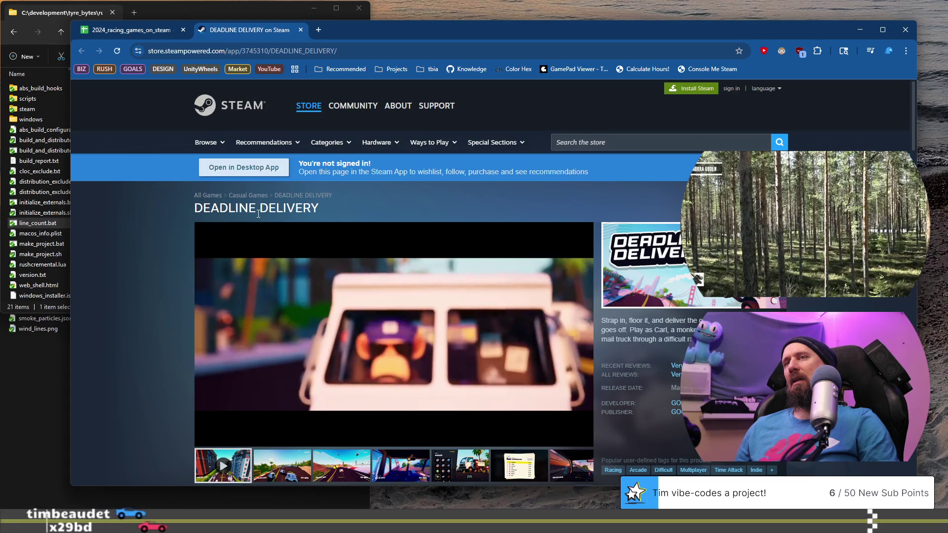
Step: Enlarge DEADLINE DELIVERY's second gameplay screenshot and scroll down through its description
scroll(229, 275, "down", 3)
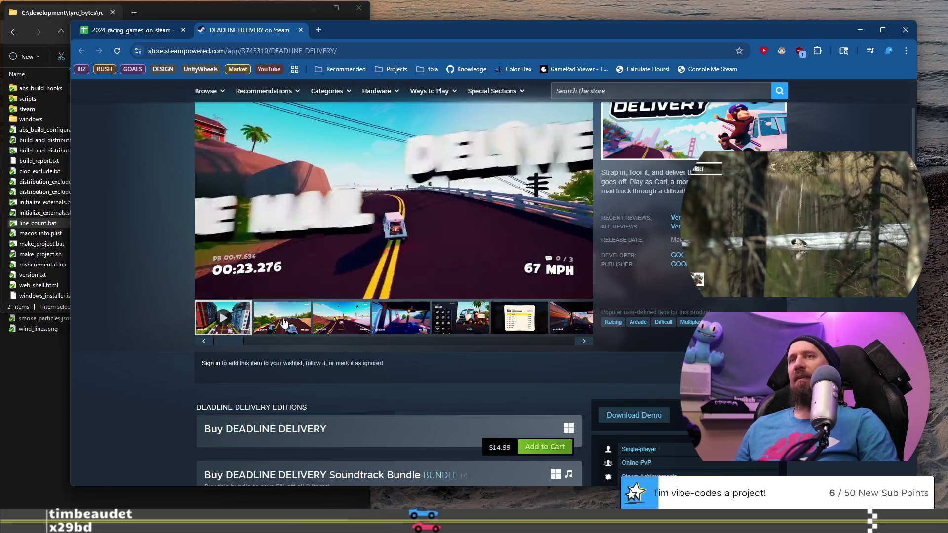
left_click(291, 322)
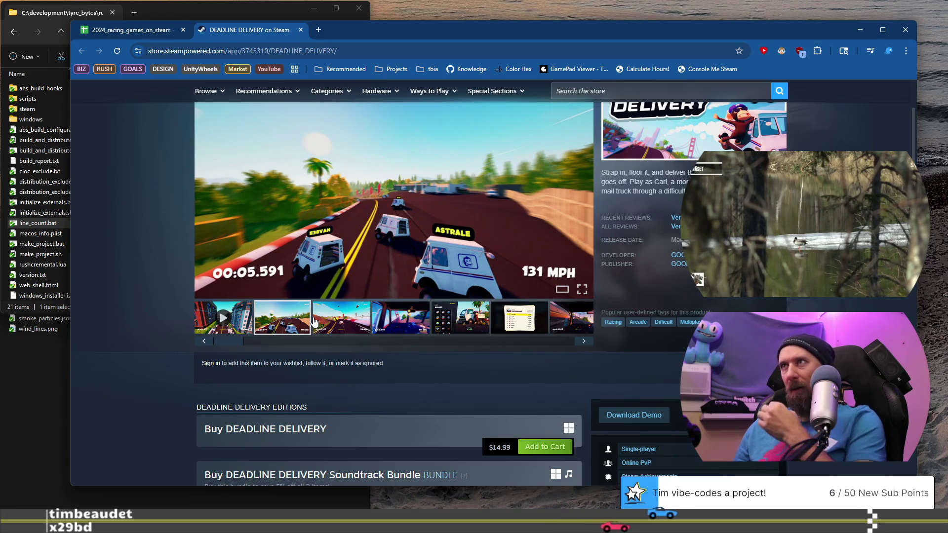
scroll(314, 321, "down", 10)
scroll(306, 321, "down", 1)
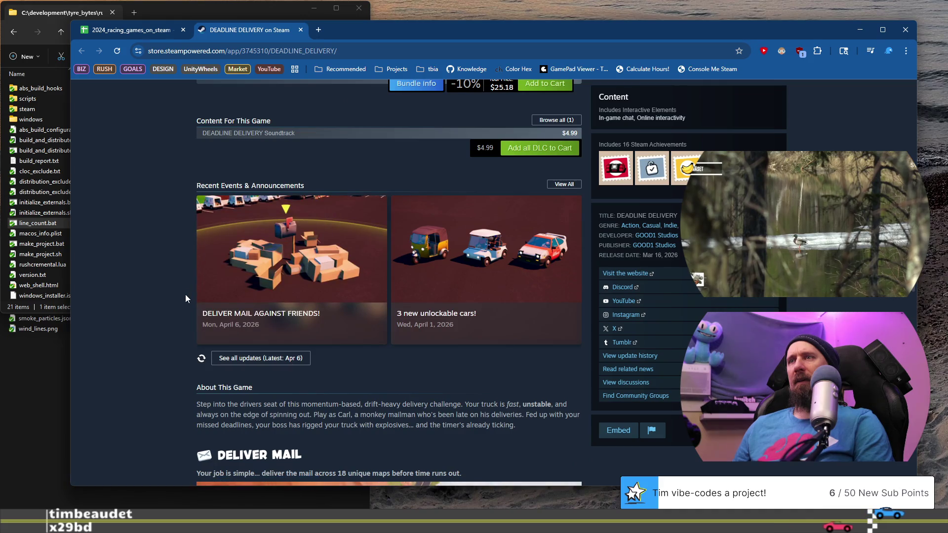
scroll(186, 295, "down", 1)
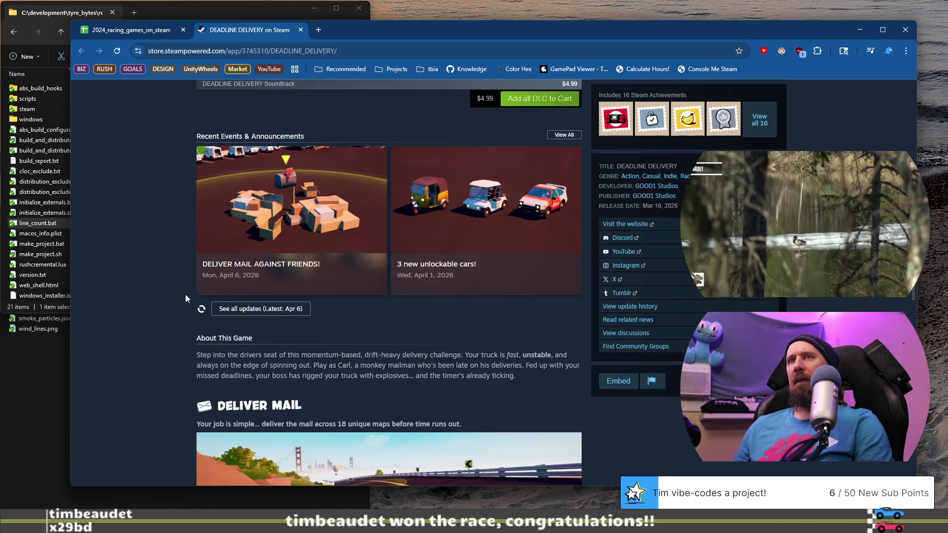
scroll(185, 295, "down", 4)
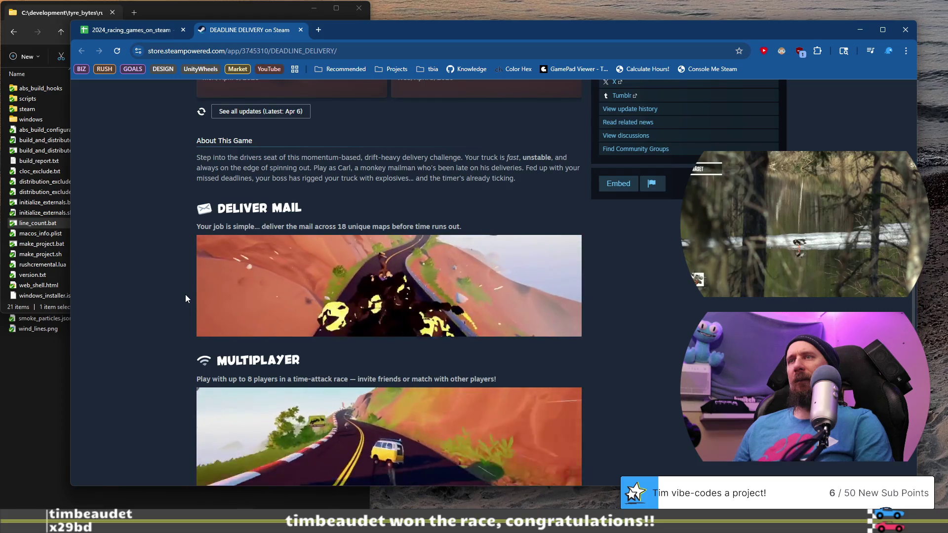
scroll(186, 294, "down", 4)
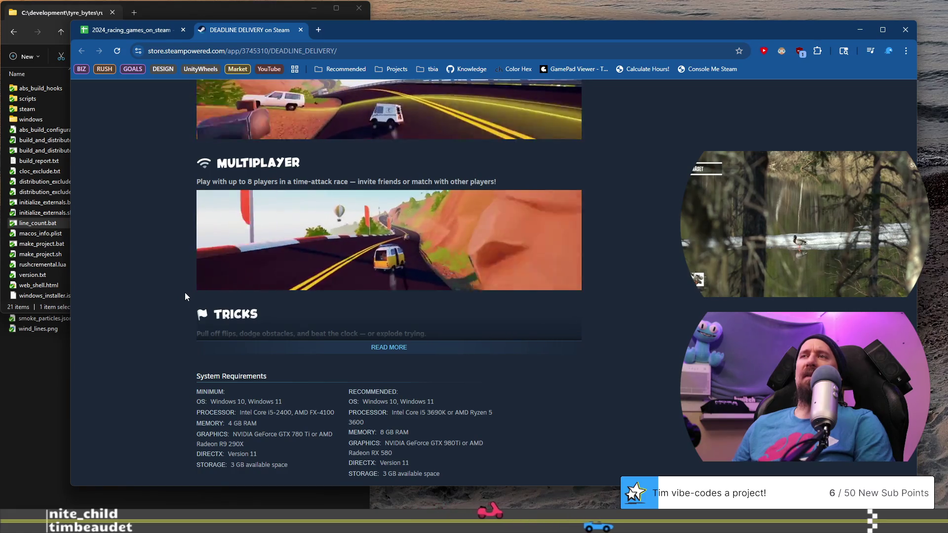
Step: Look over the system requirements, then return to the racing games spreadsheet
scroll(185, 296, "down", 3)
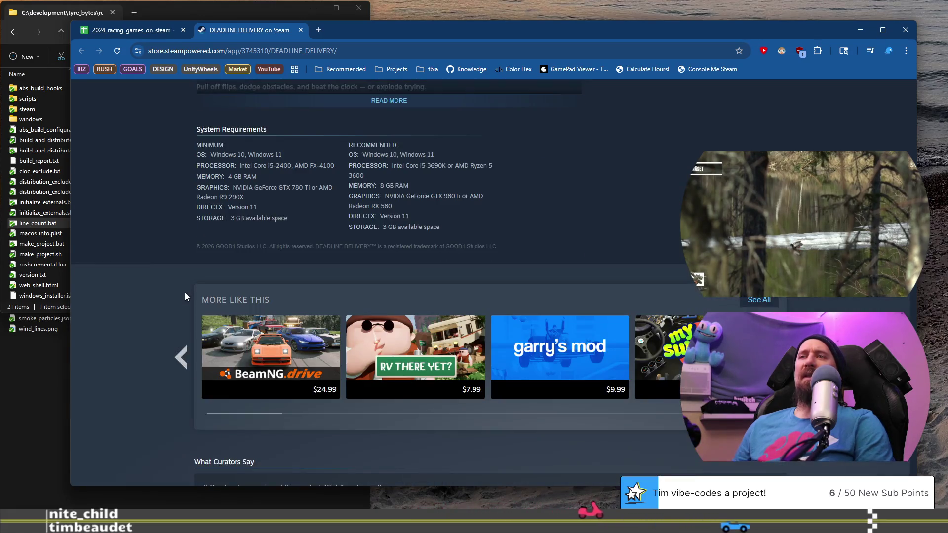
scroll(185, 296, "up", 7)
scroll(186, 296, "up", 10)
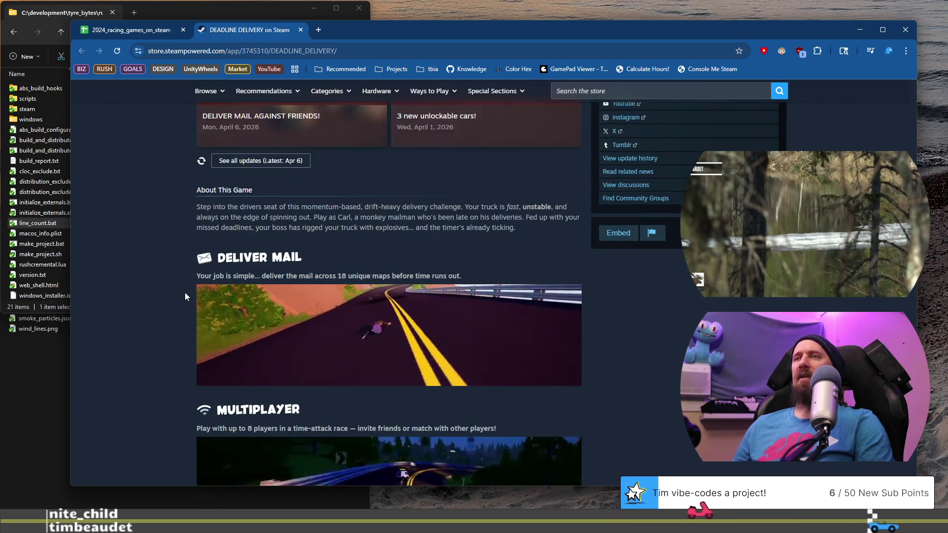
scroll(185, 296, "up", 6)
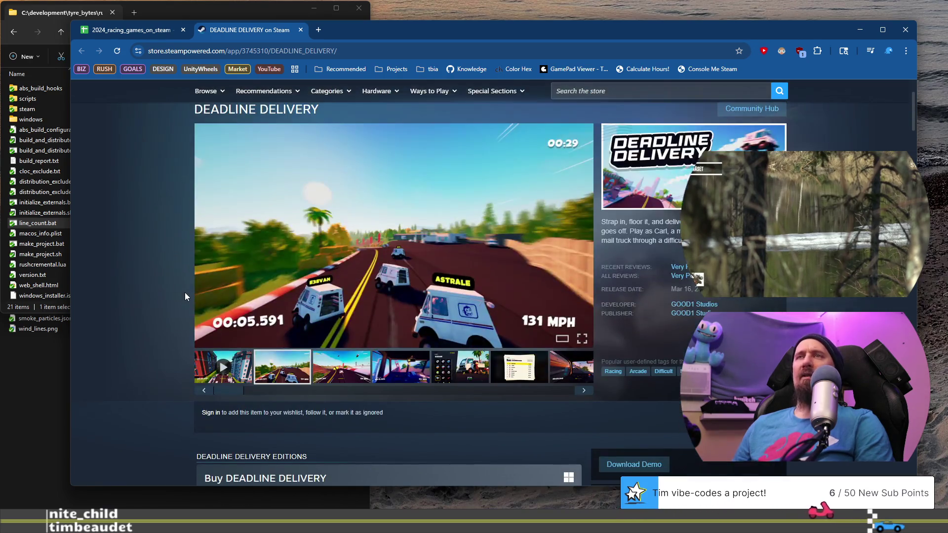
scroll(185, 296, "up", 1)
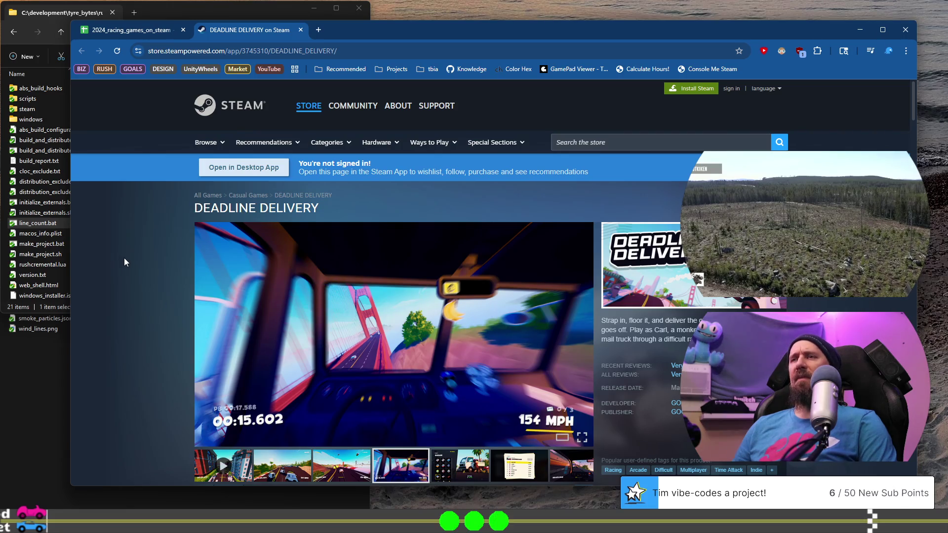
scroll(126, 261, "down", 3)
left_click(127, 30)
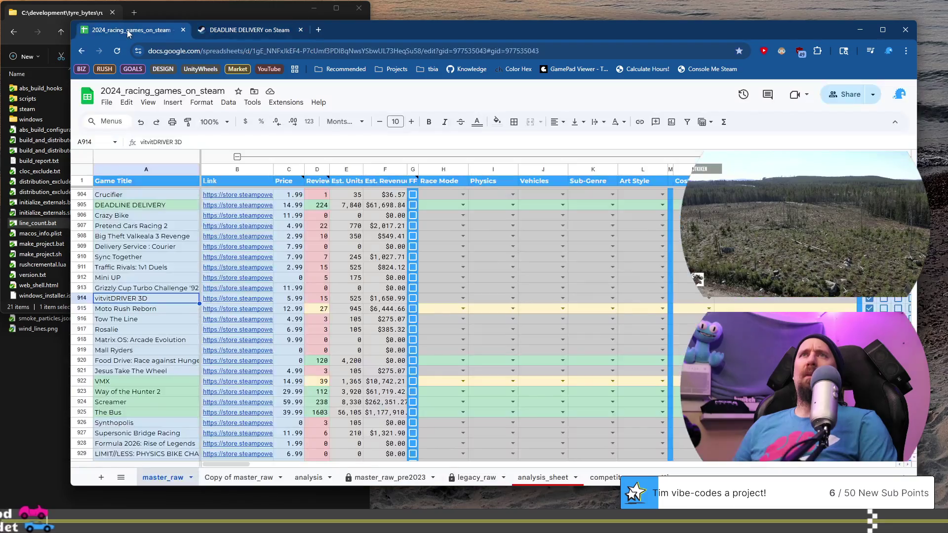
Step: Select DEADLINE DELIVERY's title, scroll back to the March 2026 header, and preview RC: Car Maniacs' link
left_click(170, 309)
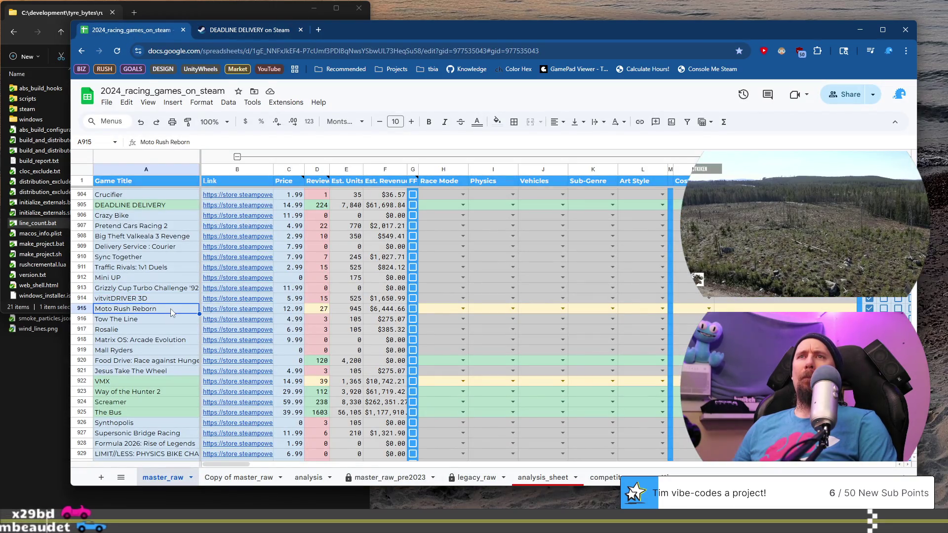
left_click(151, 204)
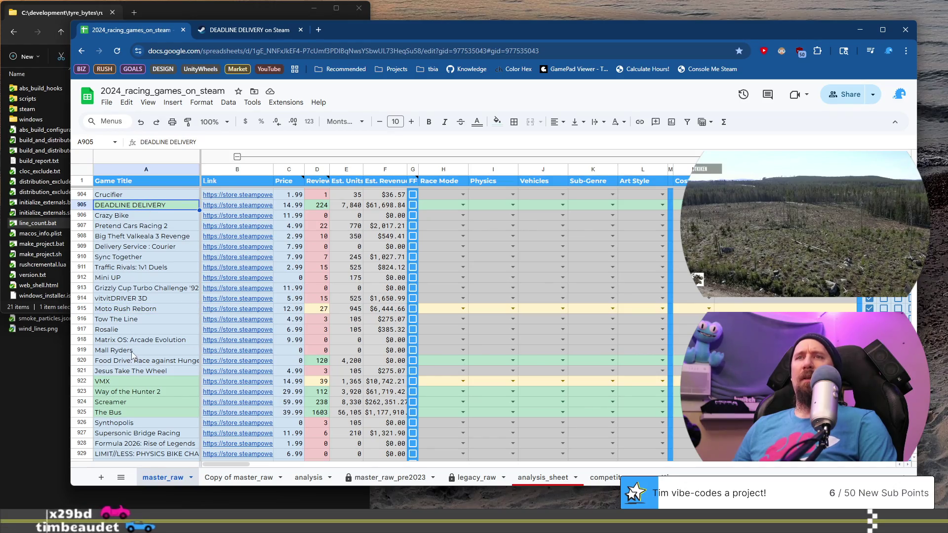
scroll(132, 355, "down", 2)
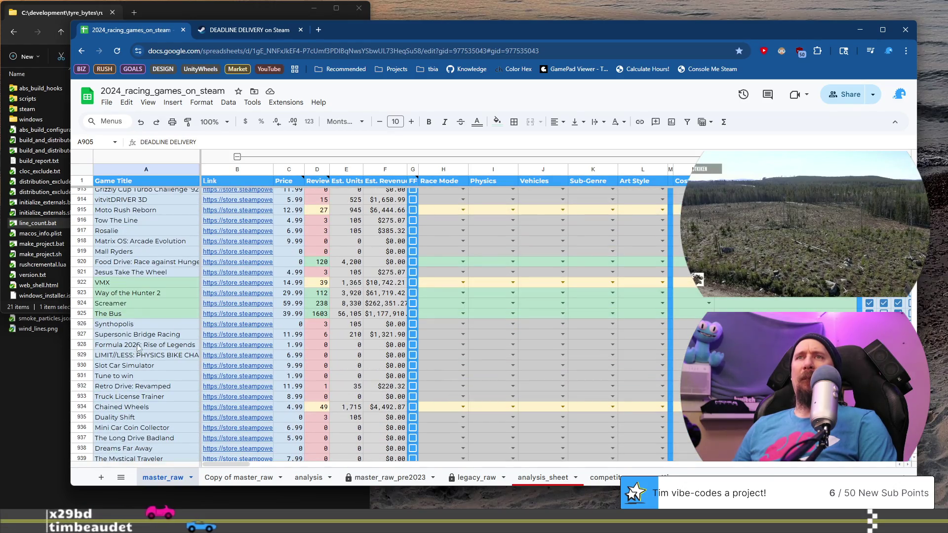
scroll(138, 348, "down", 5)
scroll(141, 340, "up", 15)
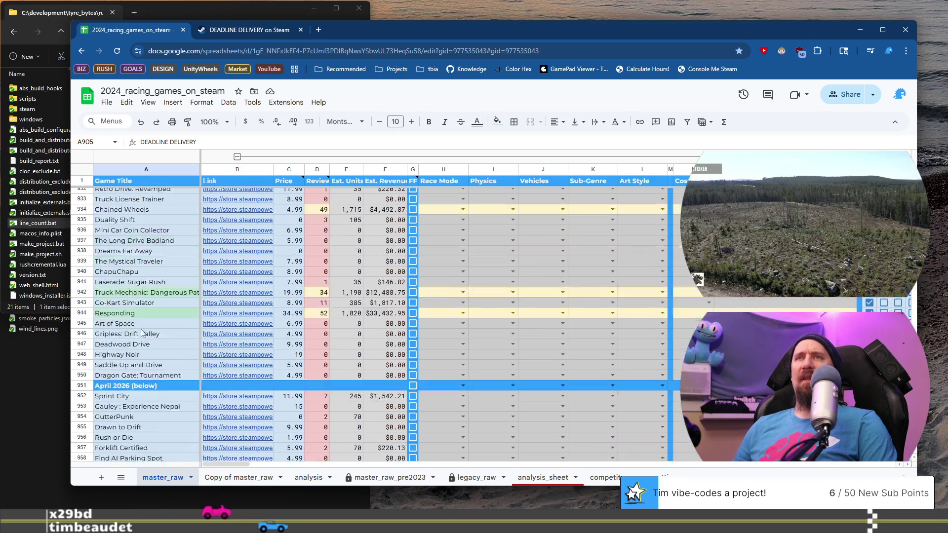
scroll(142, 331, "up", 3)
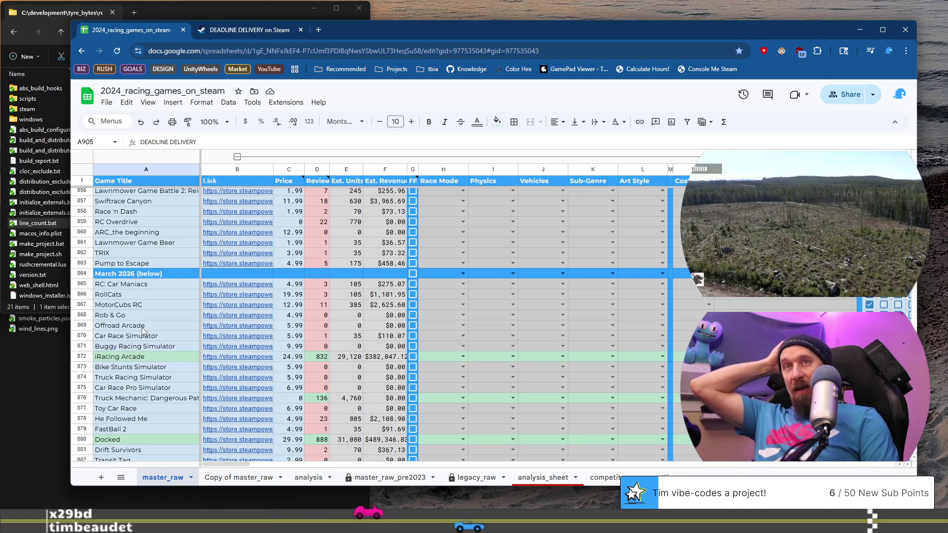
left_click(242, 286)
Step: Open RC: Car Maniacs' Steam page, close DEADLINE DELIVERY's tab, and view the red buggy screenshot
left_click(268, 303)
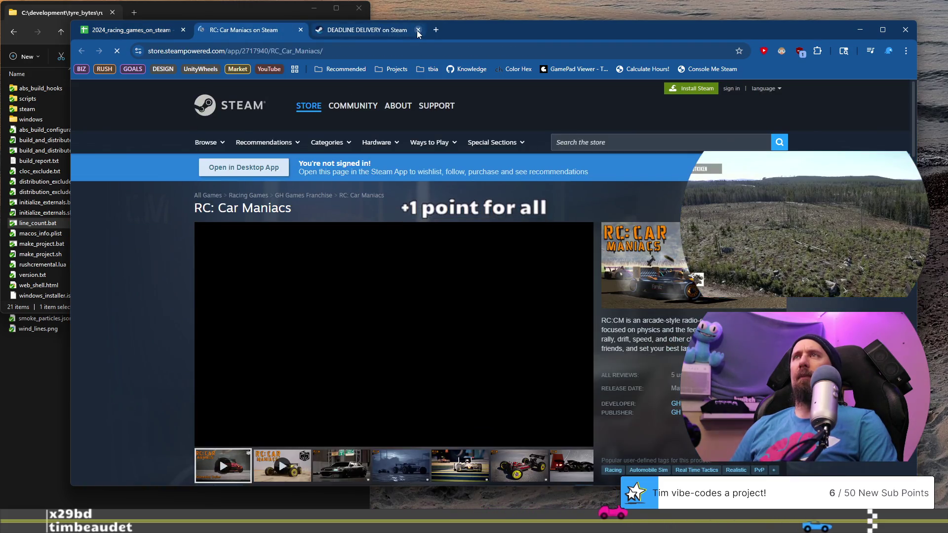
left_click(418, 30)
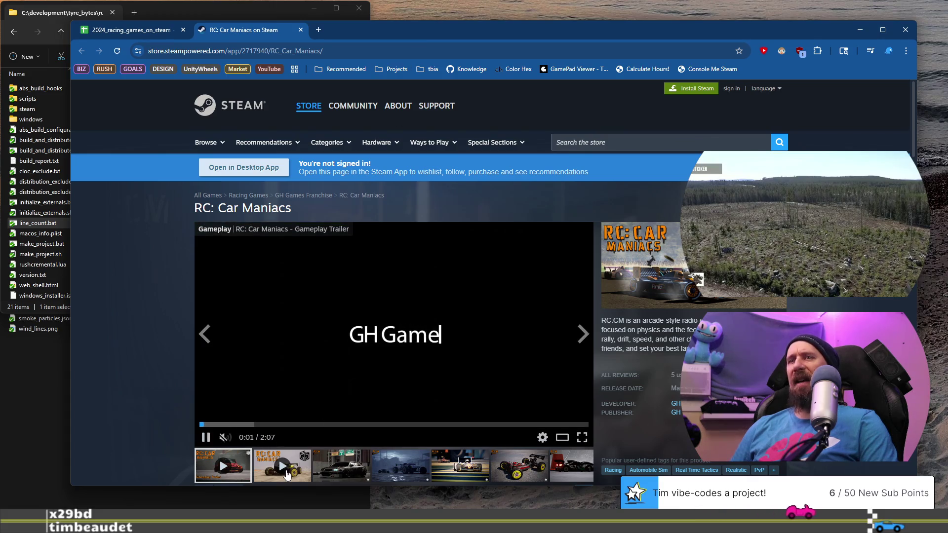
left_click(341, 466)
left_click(521, 468)
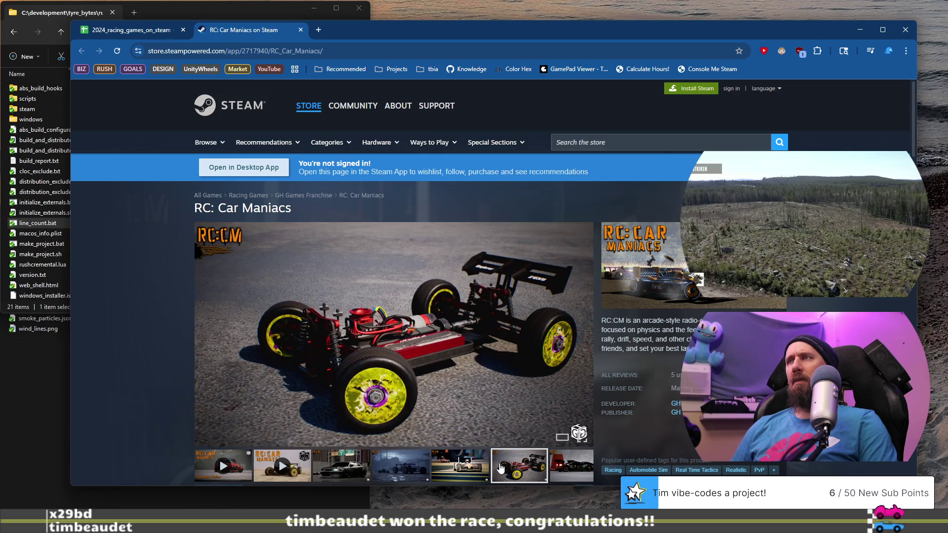
Step: Browse the black cars and F1-style car screenshots, then return to the spreadsheet
scroll(500, 467, "down", 2)
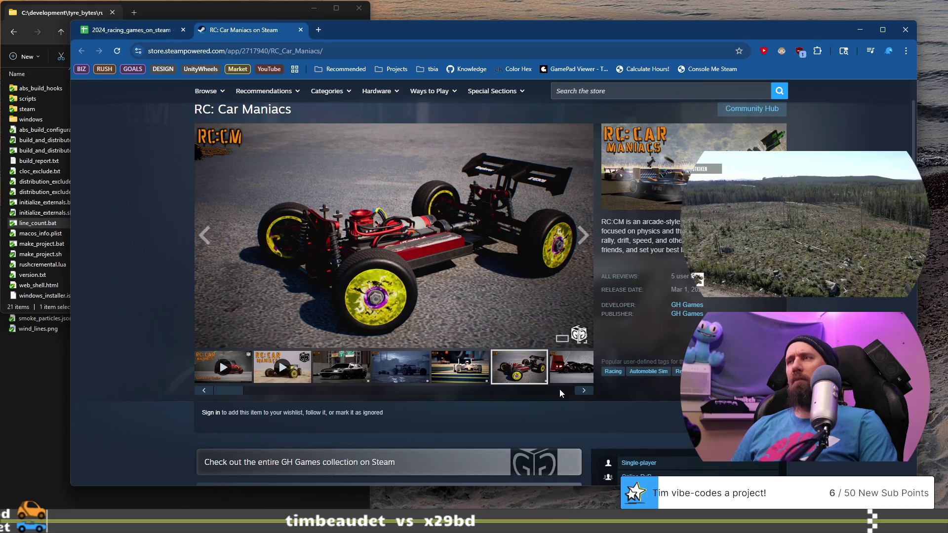
left_click(591, 392)
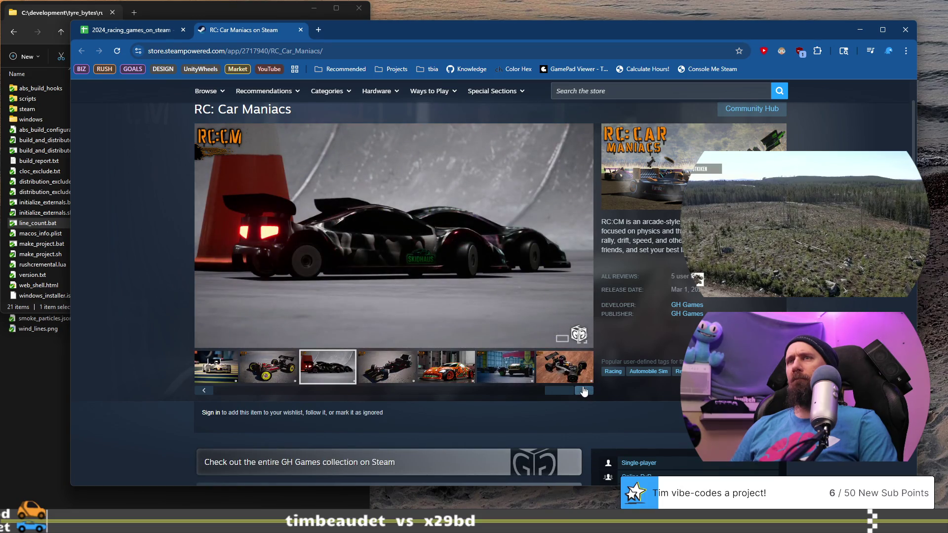
left_click(407, 370)
left_click(338, 374)
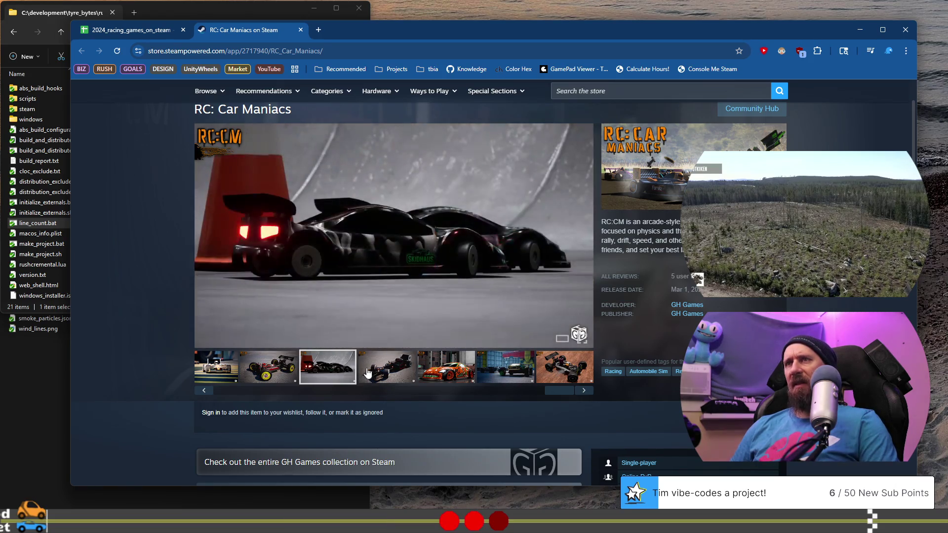
left_click(369, 372)
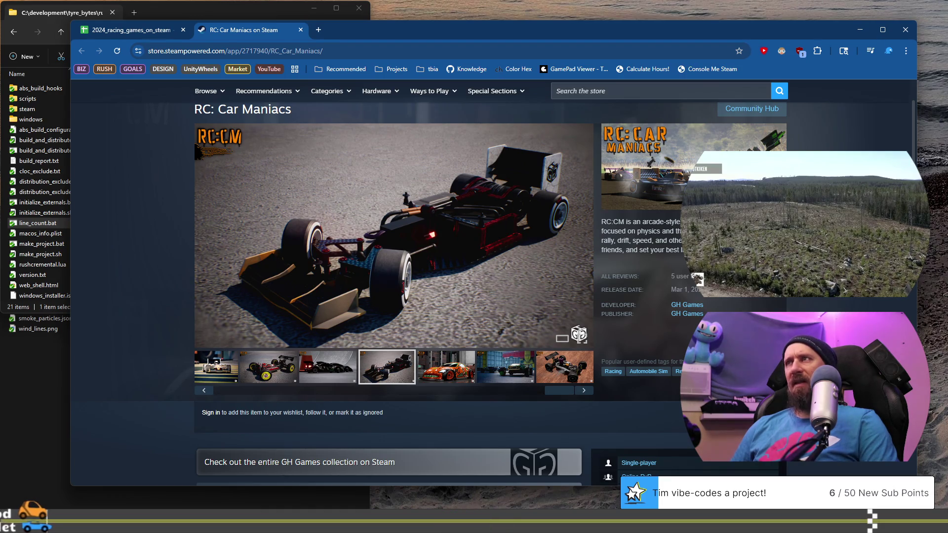
left_click_drag(569, 392, 151, 393)
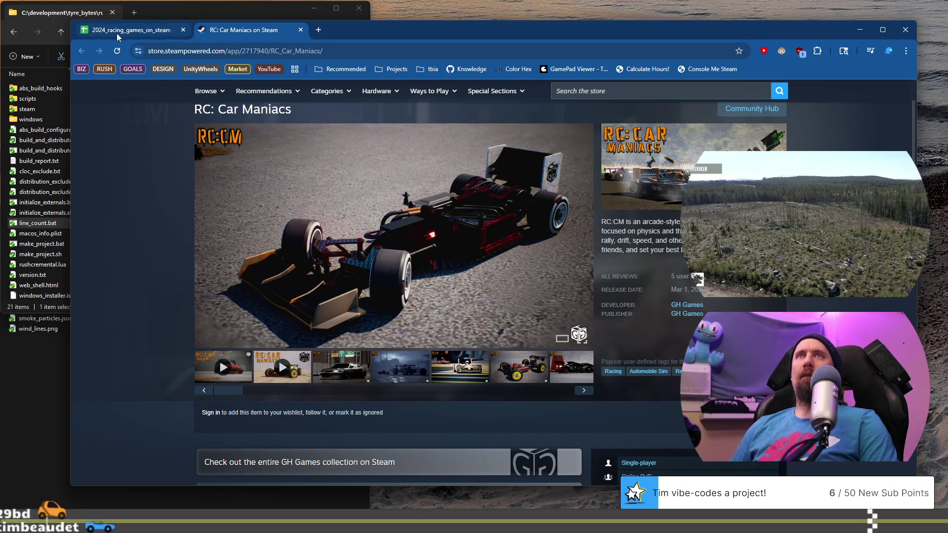
left_click(128, 30)
Step: Open RollCats' Steam page from B866 and view its canyon and split-screen screenshots
left_click(236, 297)
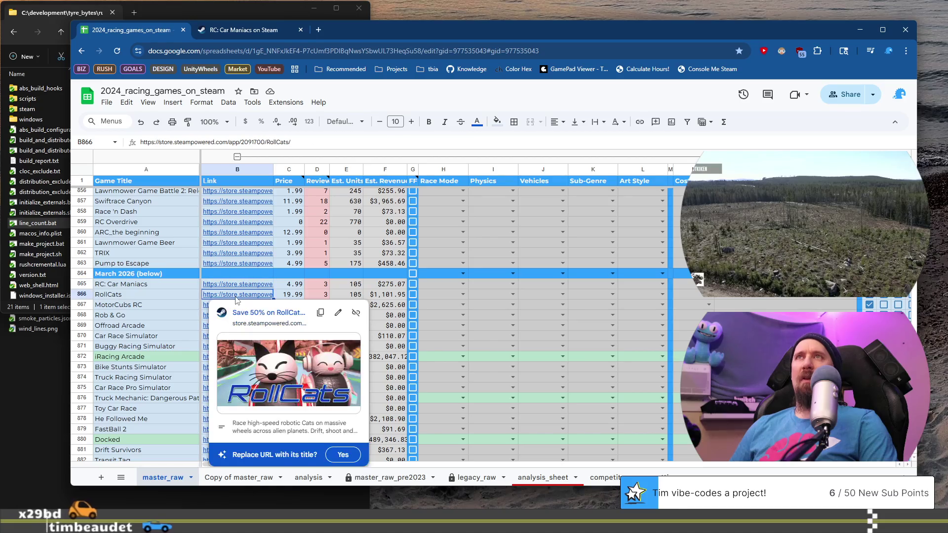
left_click(284, 313)
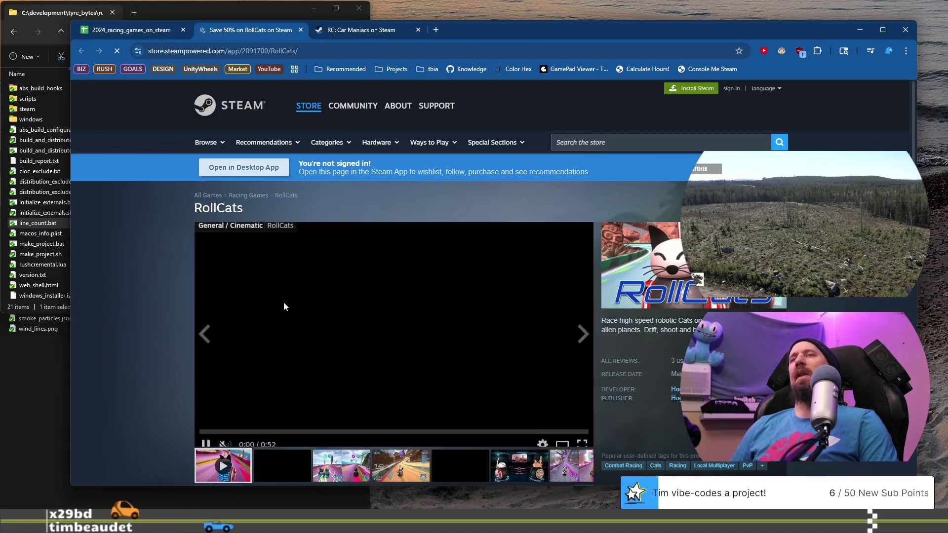
scroll(372, 400, "down", 3)
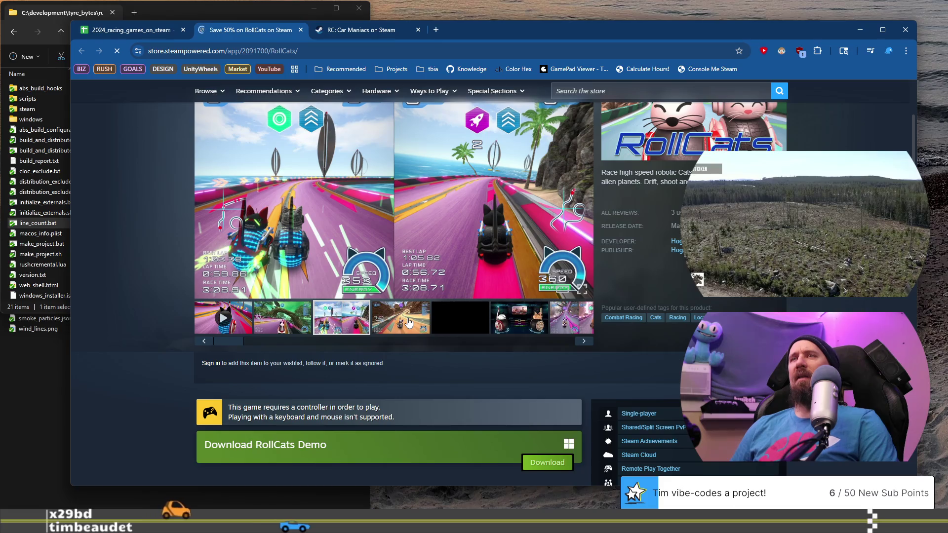
left_click(408, 322)
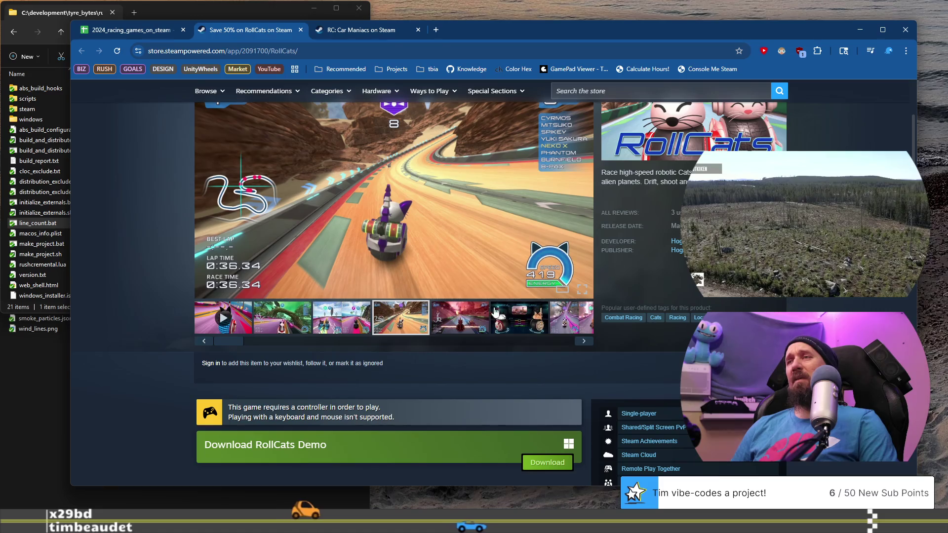
left_click(566, 324)
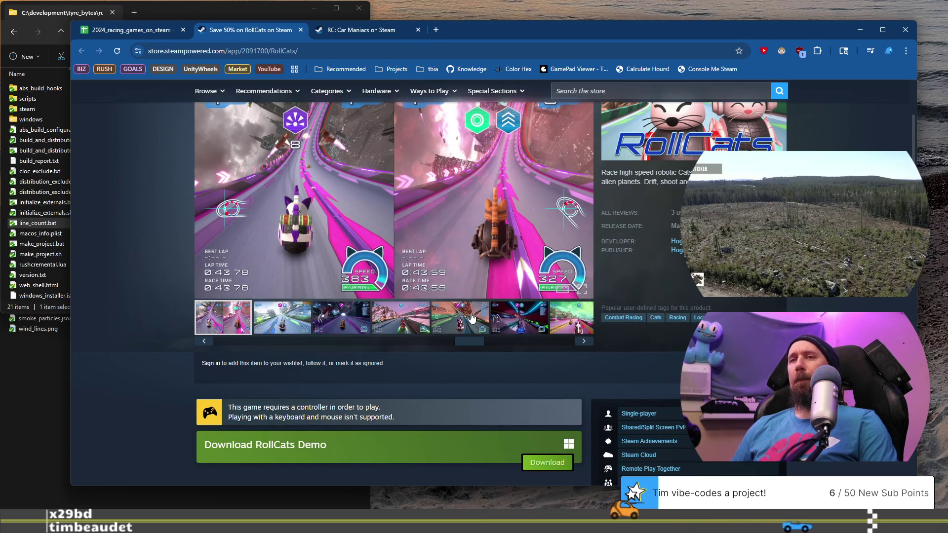
Step: Scroll the screenshot strip, enlarge the second and third RollCats screenshots, then return to the sheet
scroll(471, 319, "down", 1)
left_click_drag(483, 297, 232, 292)
left_click(300, 275)
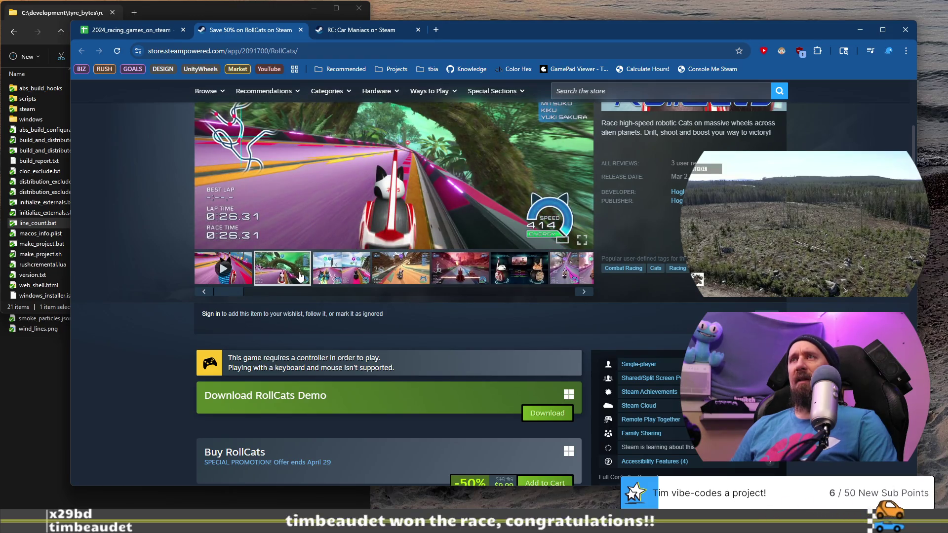
left_click(342, 279)
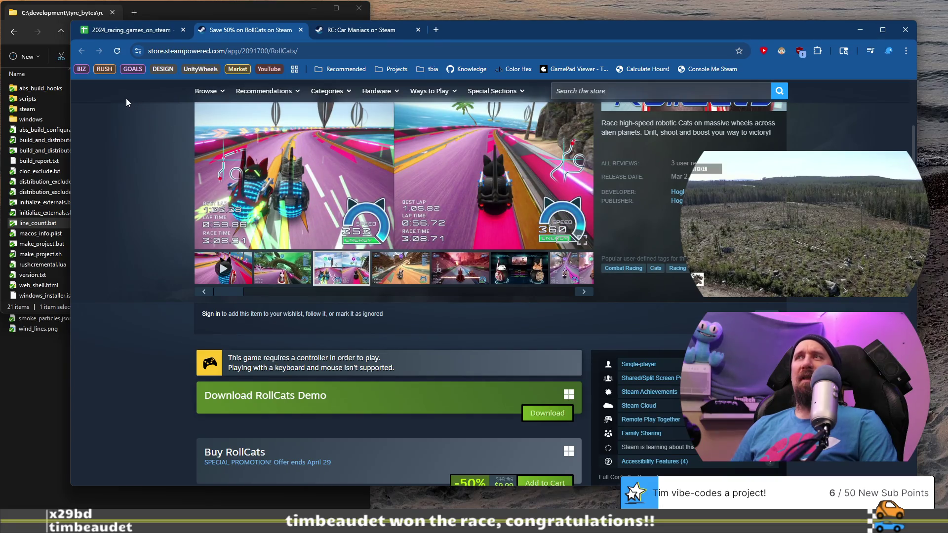
left_click(126, 34)
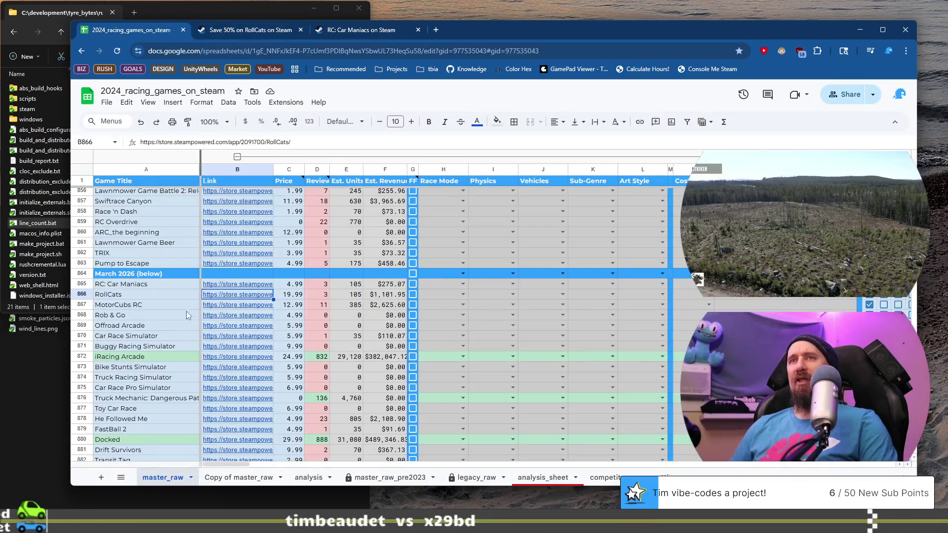
Step: Open MotorCubs RC's Steam page from B867 and view its third, jumping-car and sixth screenshots
left_click(242, 304)
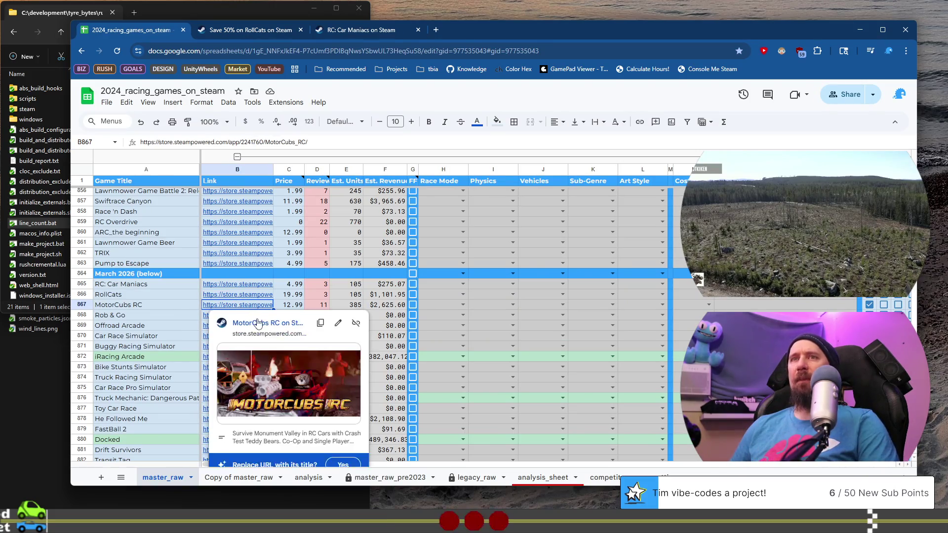
left_click(257, 322)
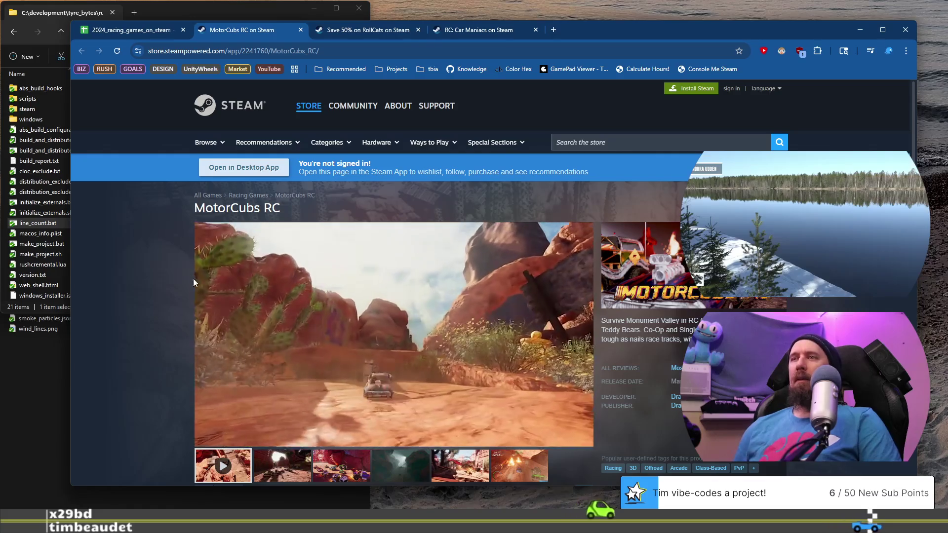
scroll(467, 393, "down", 2)
left_click(345, 368)
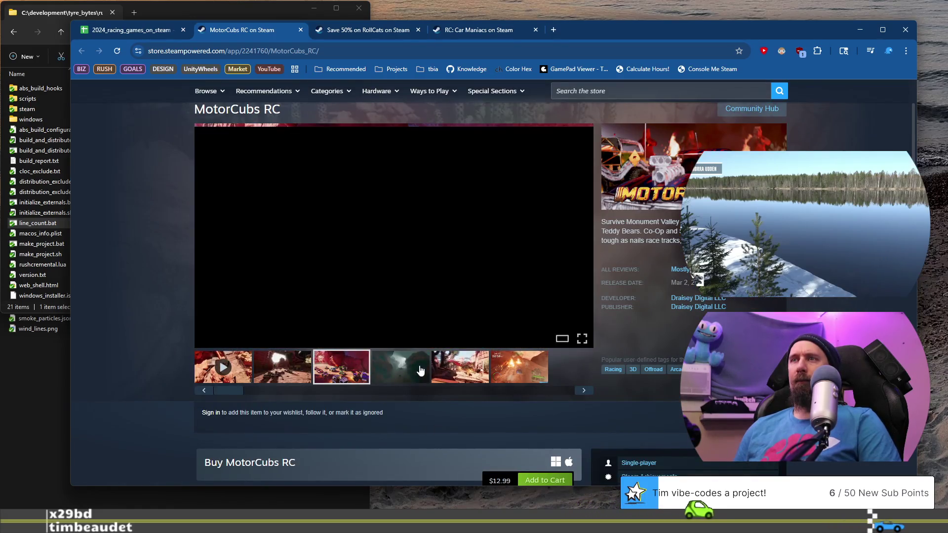
left_click(460, 369)
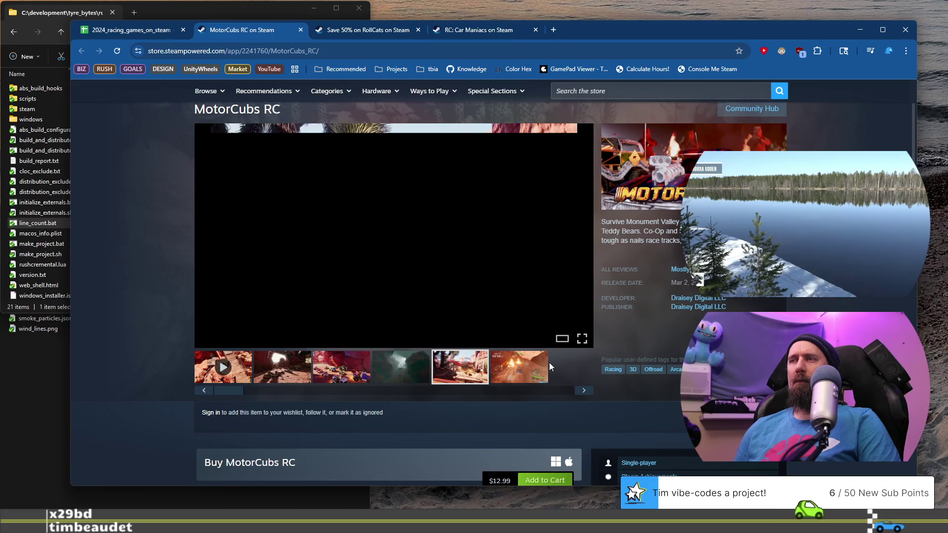
left_click(520, 373)
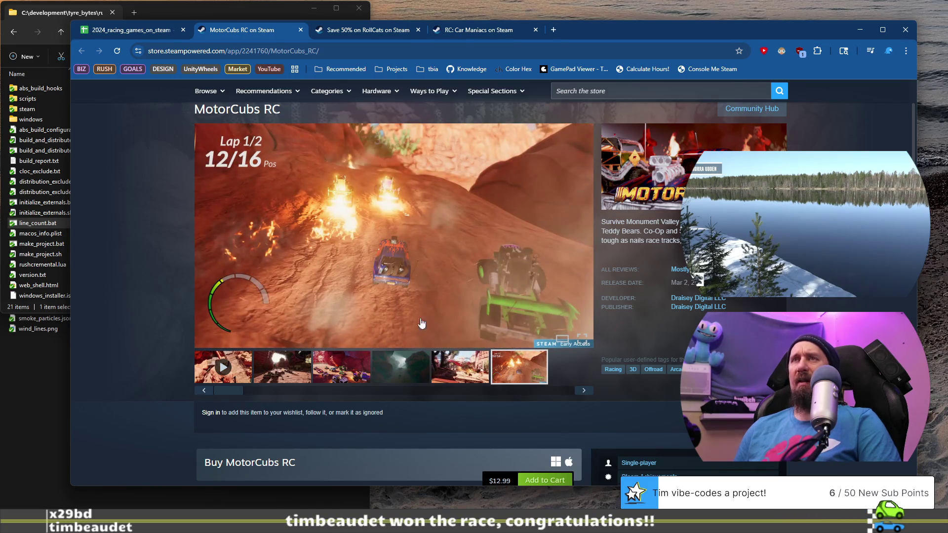
Step: Revisit the canyon screenshot, play and pause the MotorCubs RC trailer, then return to the spreadsheet
scroll(466, 344, "down", 3)
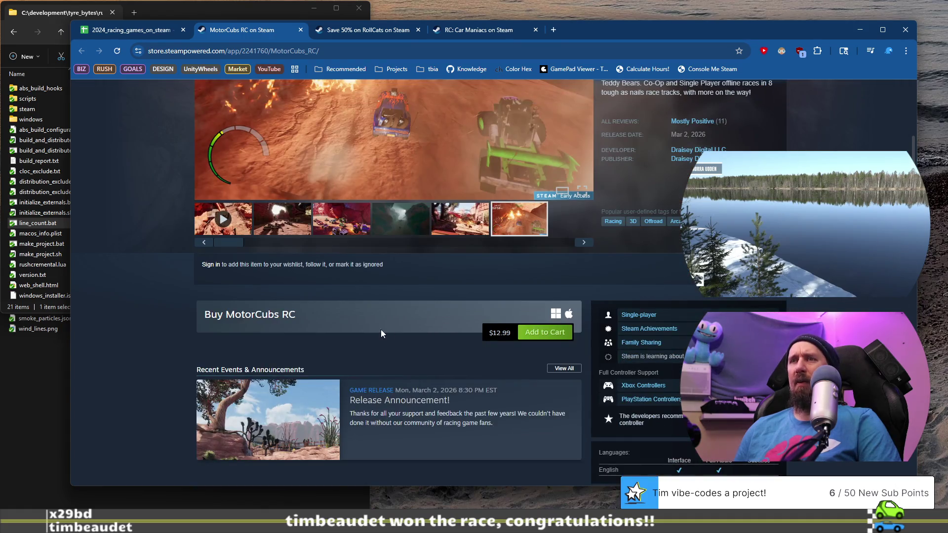
scroll(345, 336, "up", 2)
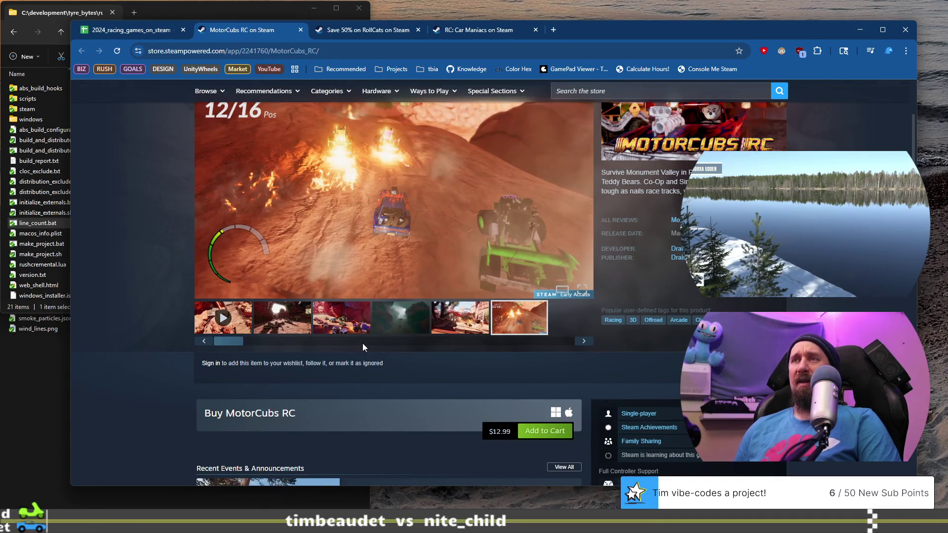
left_click(435, 330)
left_click(316, 321)
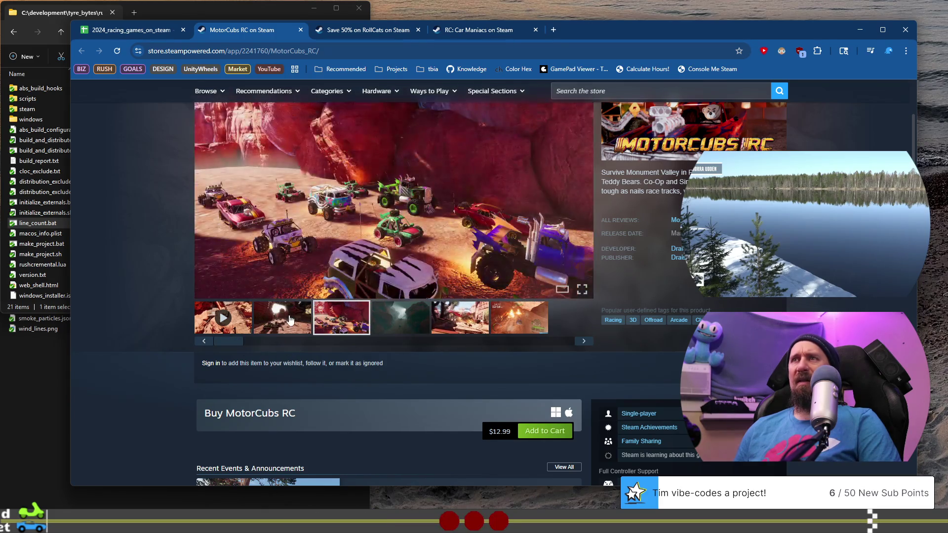
left_click(223, 317)
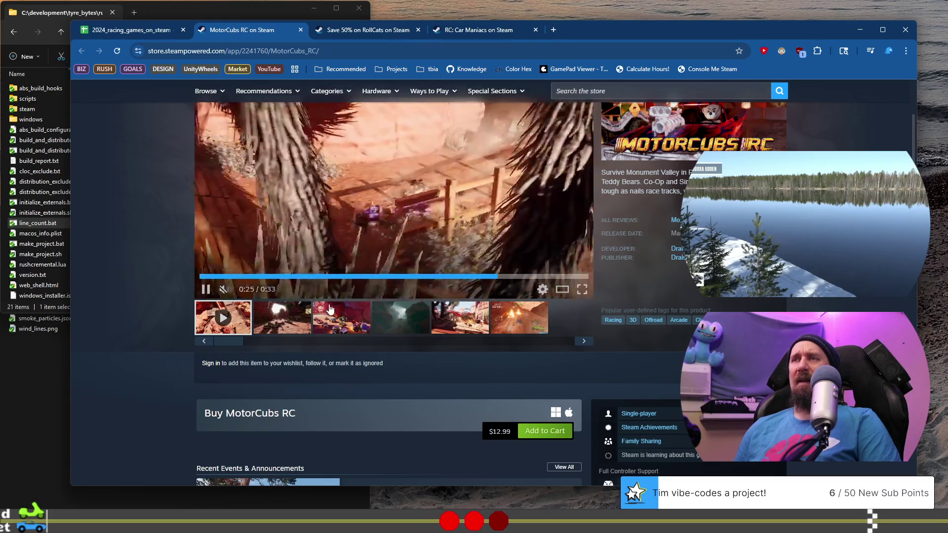
left_click(323, 198)
left_click(122, 32)
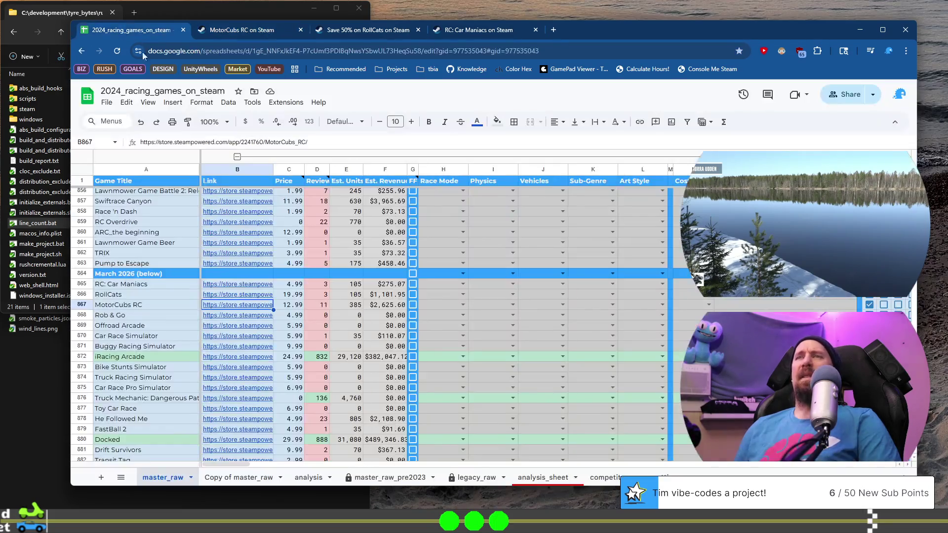
Step: Open Rob & Go's Steam page from B868 and step through its screenshots to the fifth
left_click(158, 316)
left_click(251, 317)
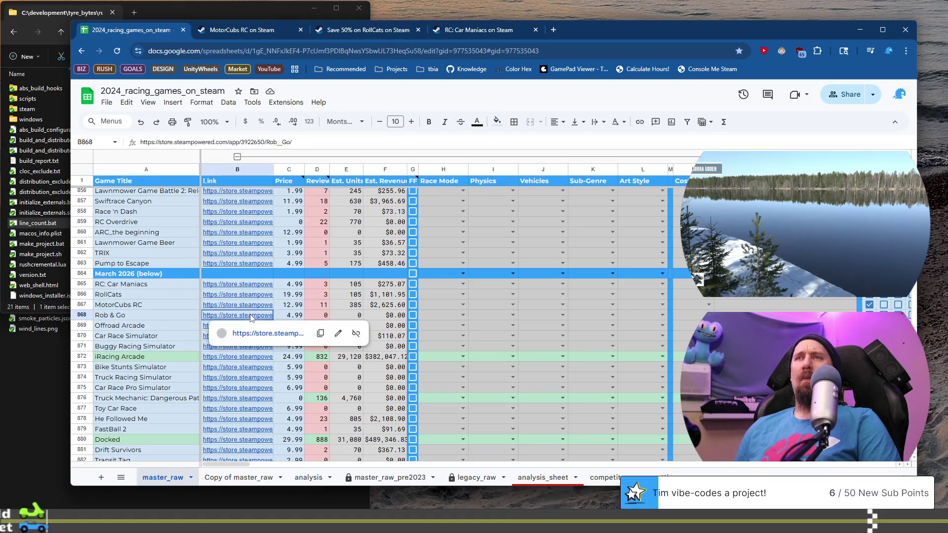
left_click(274, 326)
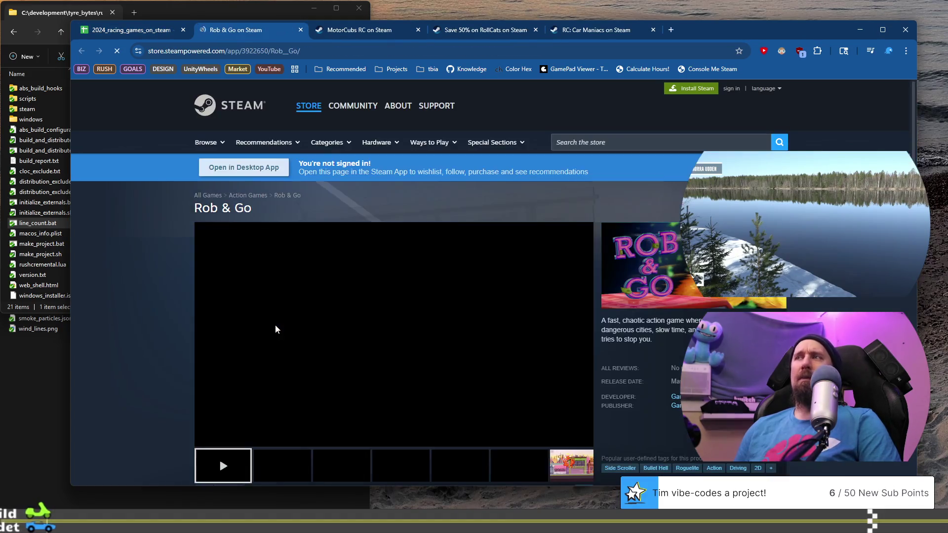
scroll(267, 326, "down", 2)
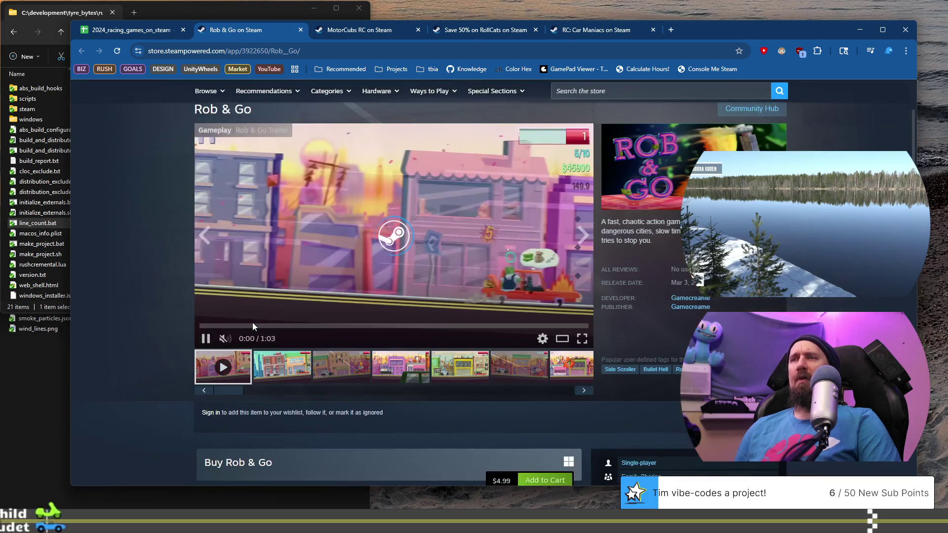
left_click(339, 369)
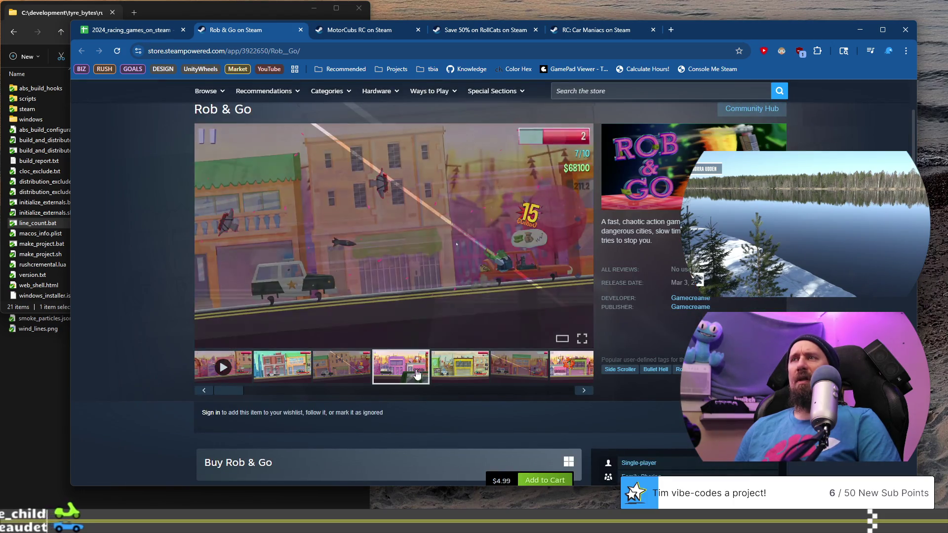
left_click(400, 370)
left_click(449, 375)
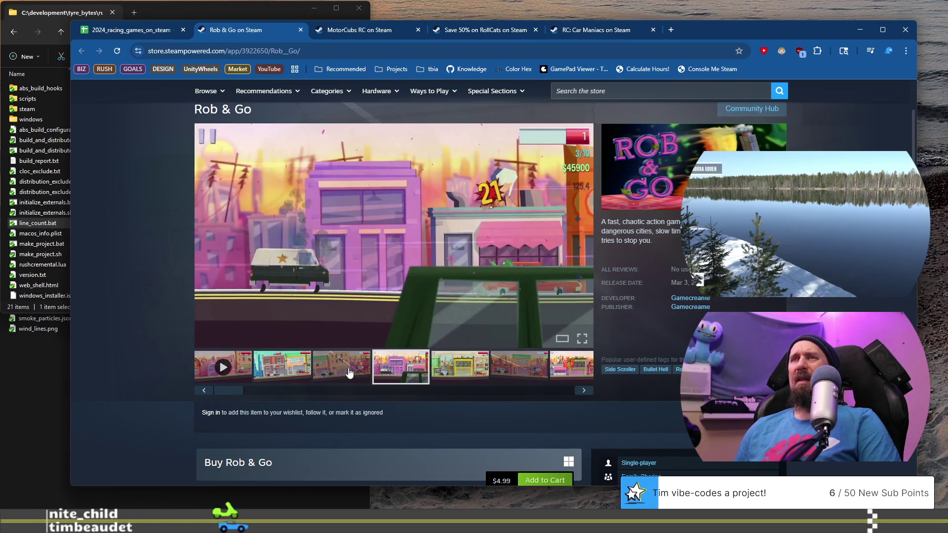
Step: View Rob & Go's third and second screenshots, then arrow forward until it wraps to the trailer
left_click(348, 372)
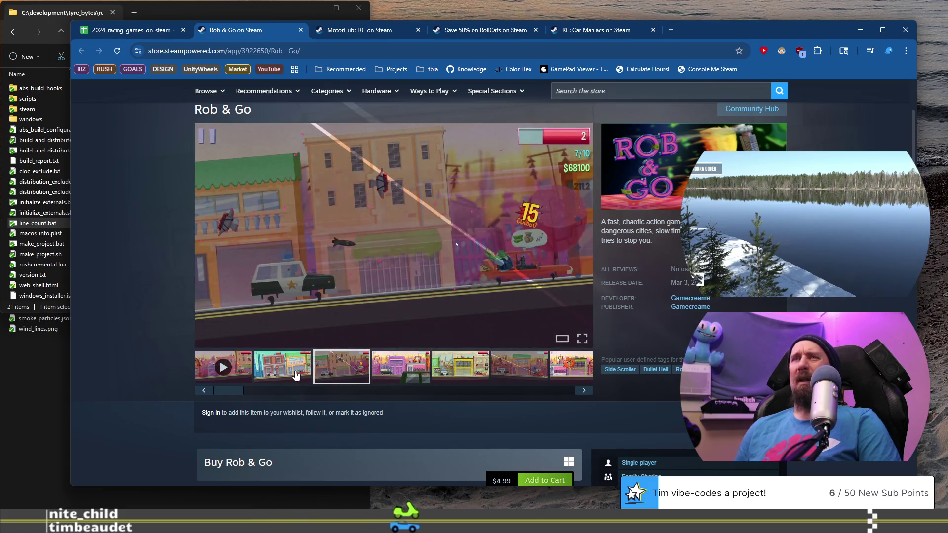
left_click(296, 375)
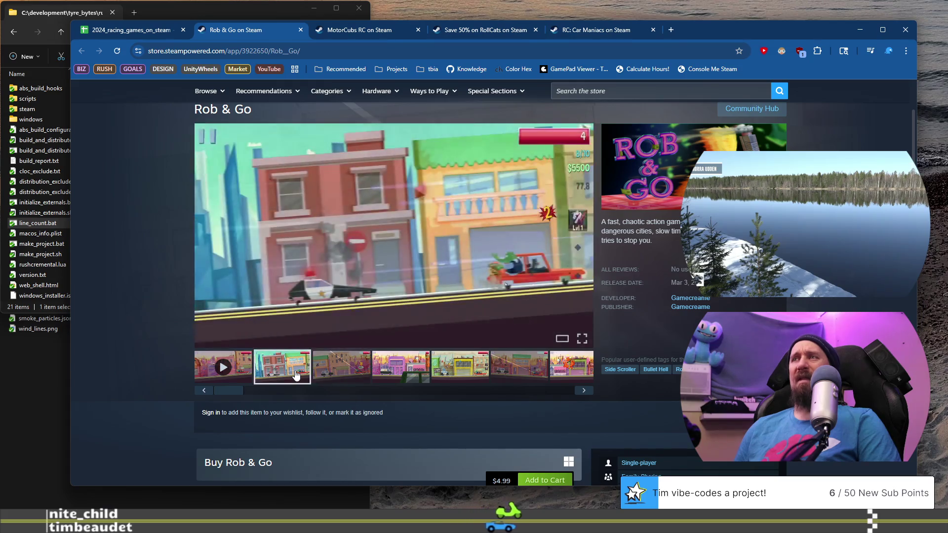
left_click(584, 391)
left_click(584, 391)
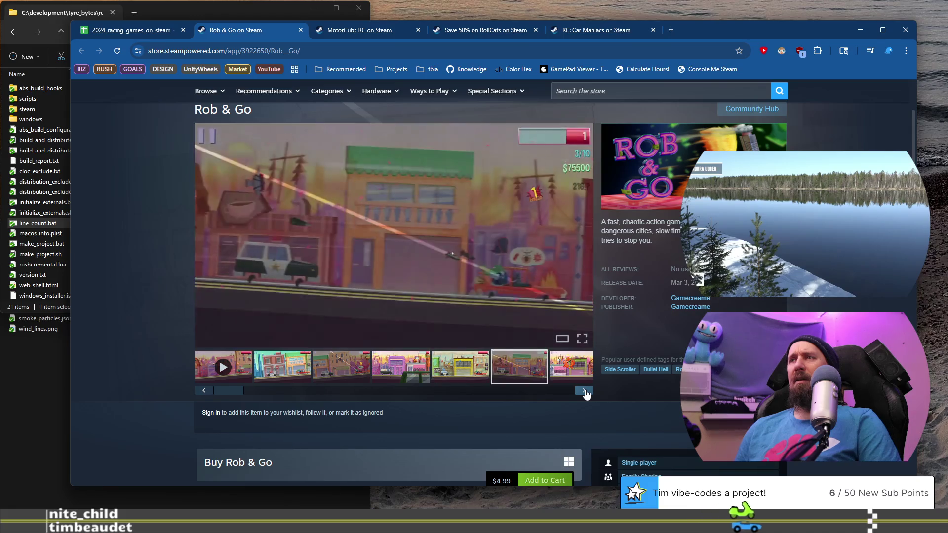
left_click(584, 391)
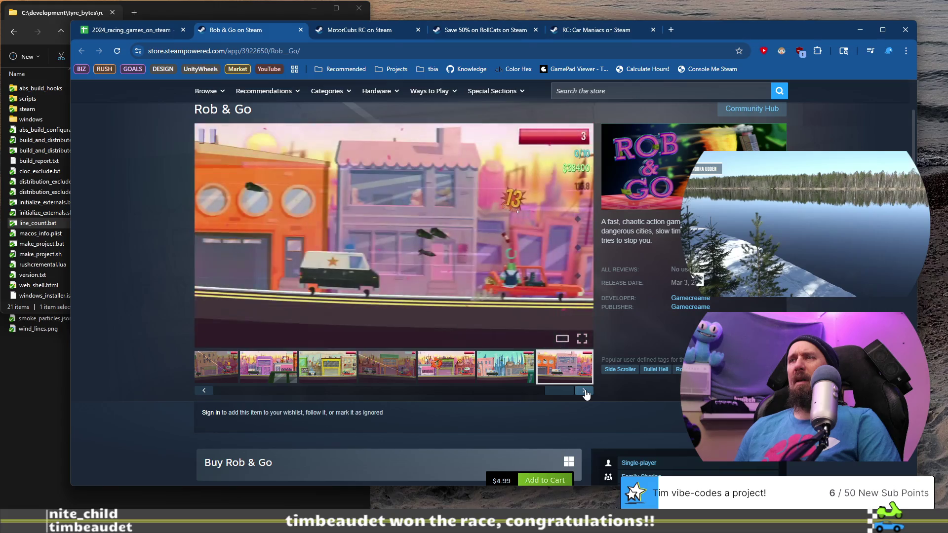
left_click(584, 391)
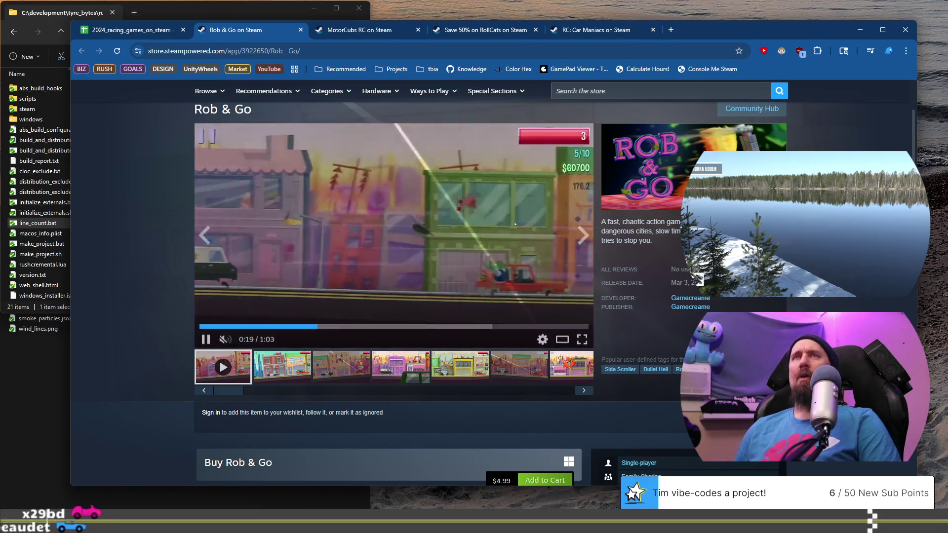
Step: Back in the spreadsheet, open Offroad Arcade's Steam page from its row's link
left_click(142, 31)
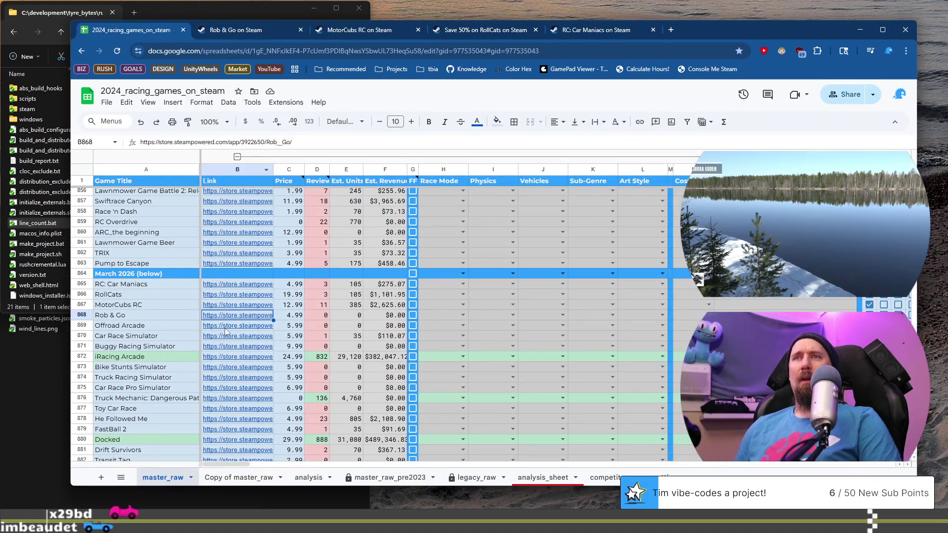
mouse_move(225, 330)
left_click(274, 338)
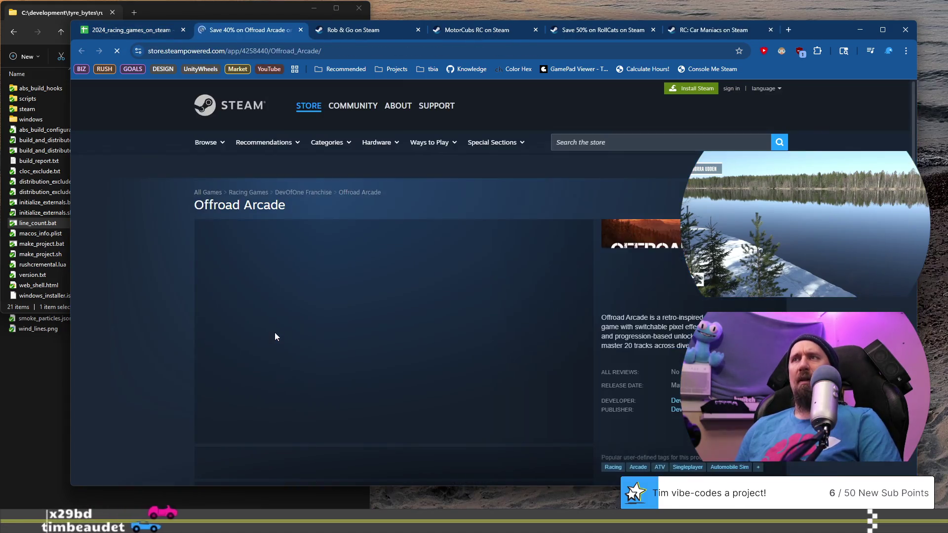
Step: Browse Offroad Arcade's green truck, red jeep desert and green grassland screenshots
scroll(275, 330, "down", 2)
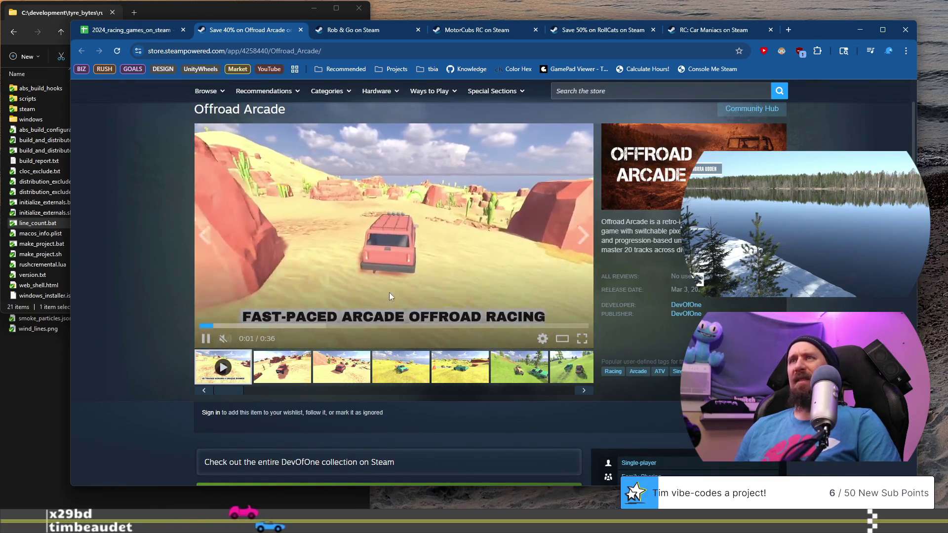
left_click(447, 361)
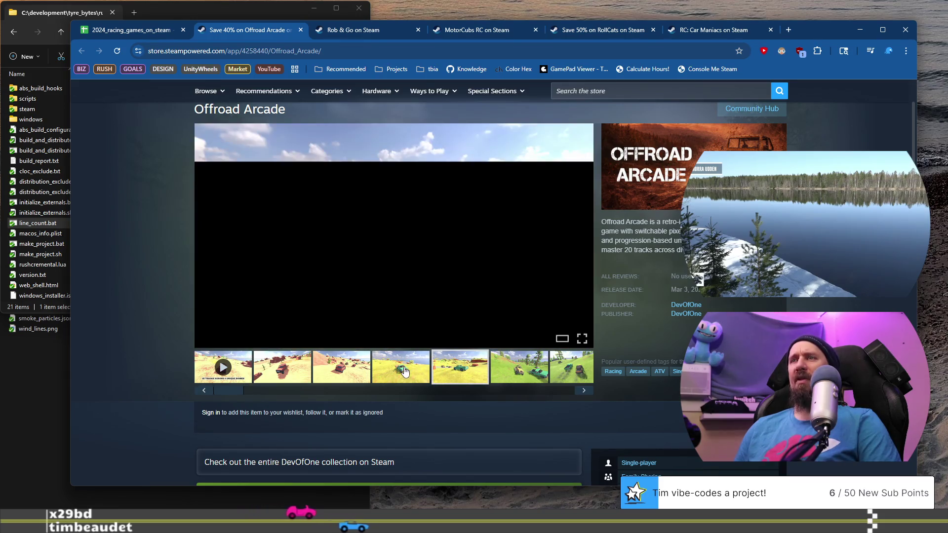
left_click(256, 364)
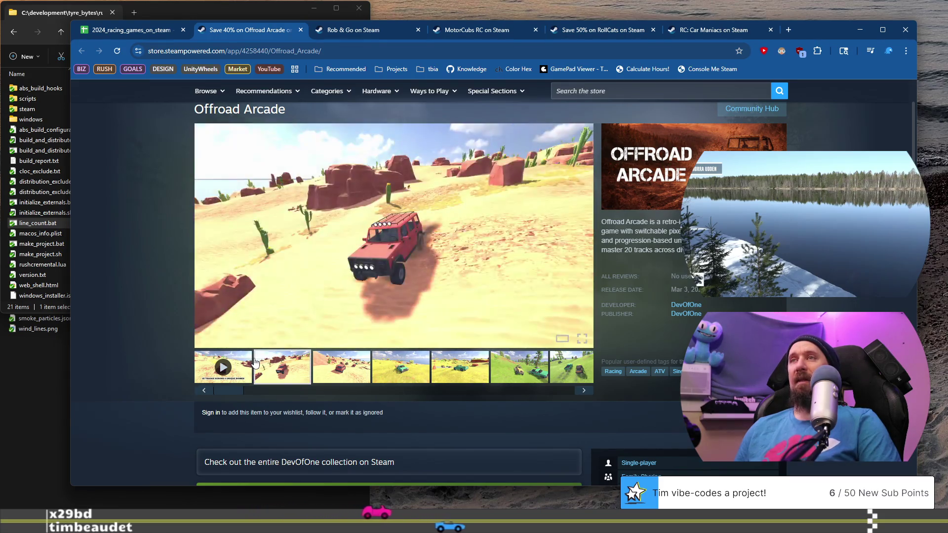
left_click(587, 367)
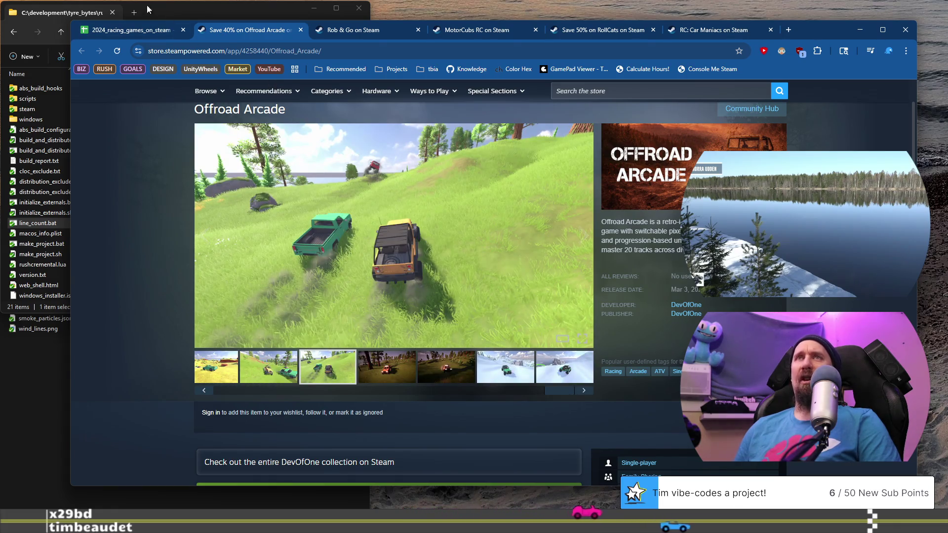
Step: Back in the sheet, open Car Race Simulator's Steam page from B870's link
left_click(139, 31)
left_click(161, 338)
left_click(237, 336)
left_click(257, 352)
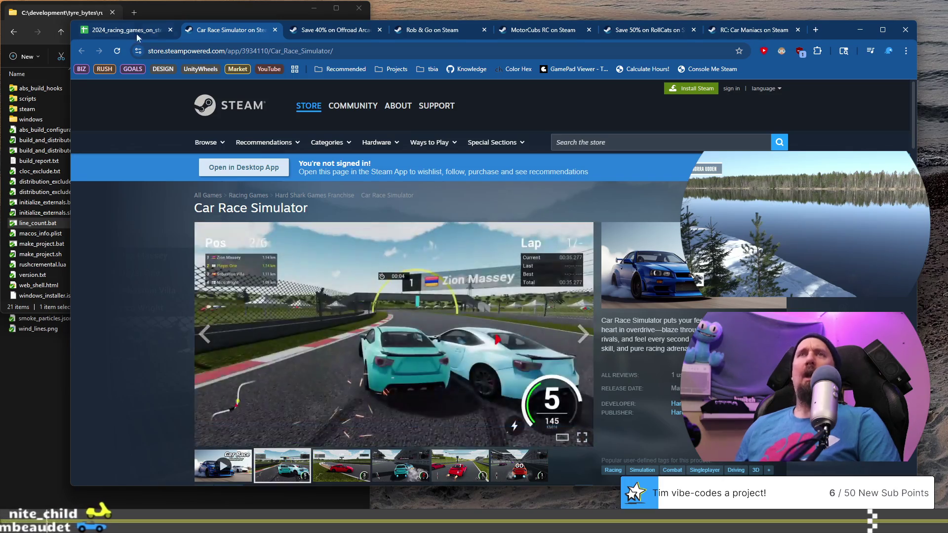
Step: Back in the sheet, open Buggy Racing Simulator's Steam page from B871's link preview
left_click(161, 32)
left_click(168, 348)
scroll(168, 347, "down", 2)
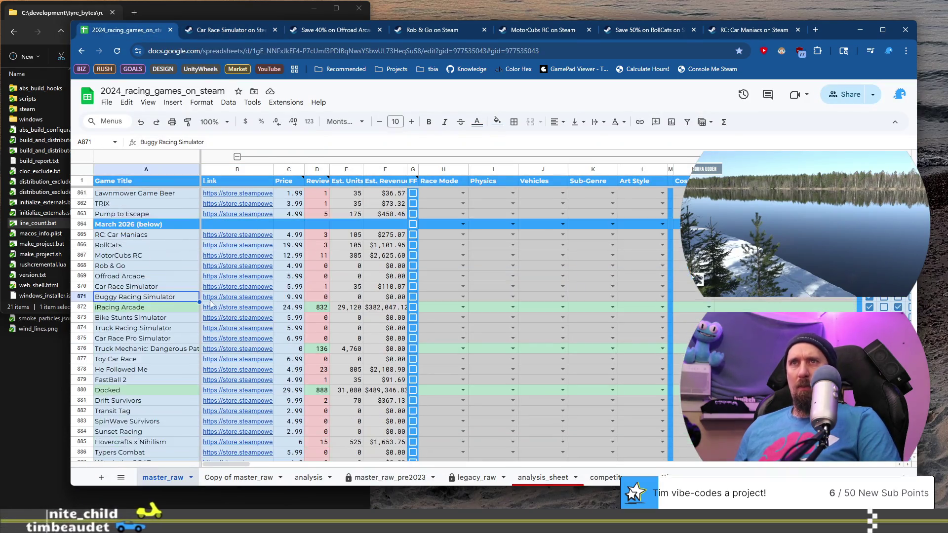
left_click(222, 248)
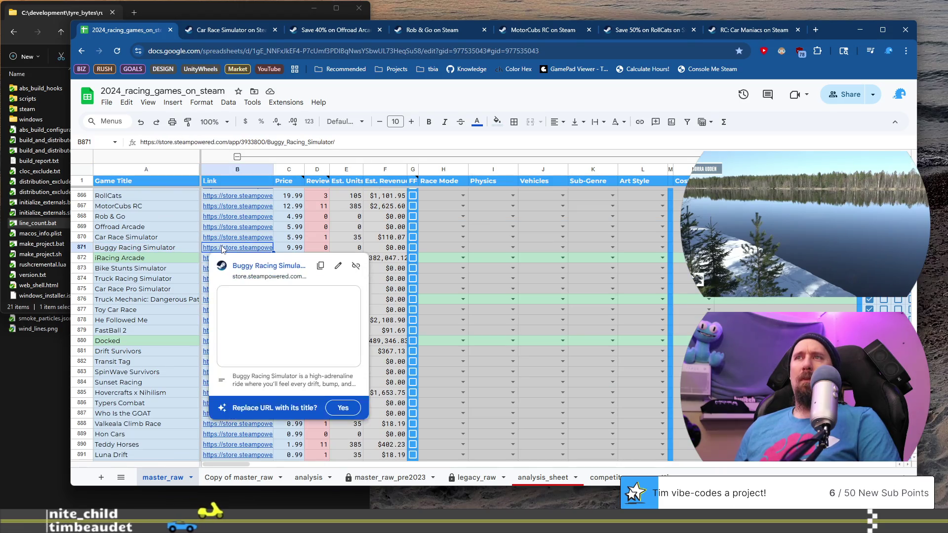
left_click(261, 267)
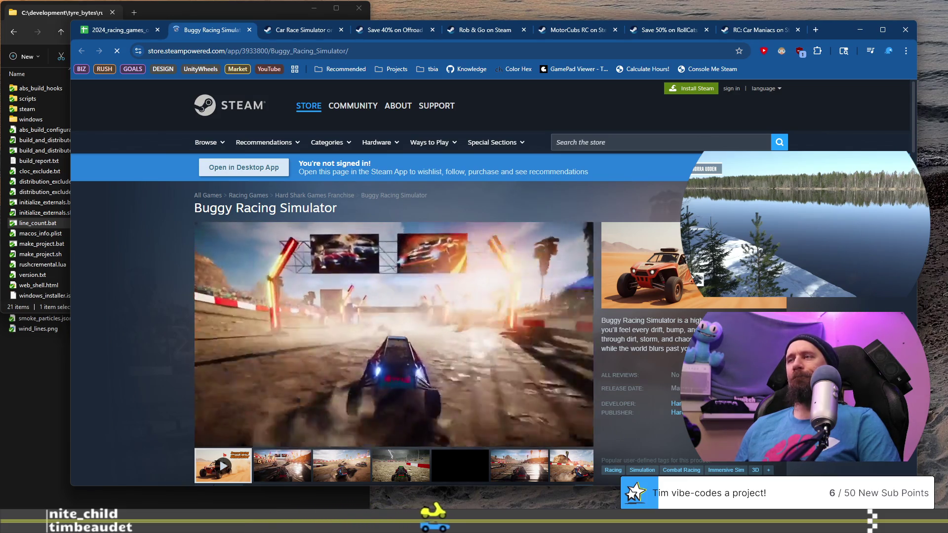
Step: Glance at the Car Race Simulator tab, then open Buggy's developer page in a background tab
left_click(300, 37)
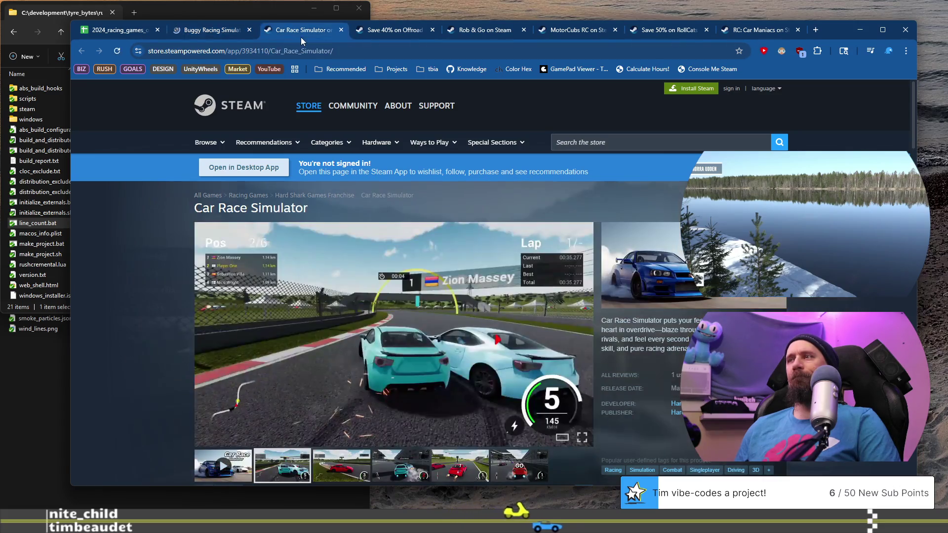
left_click(213, 40)
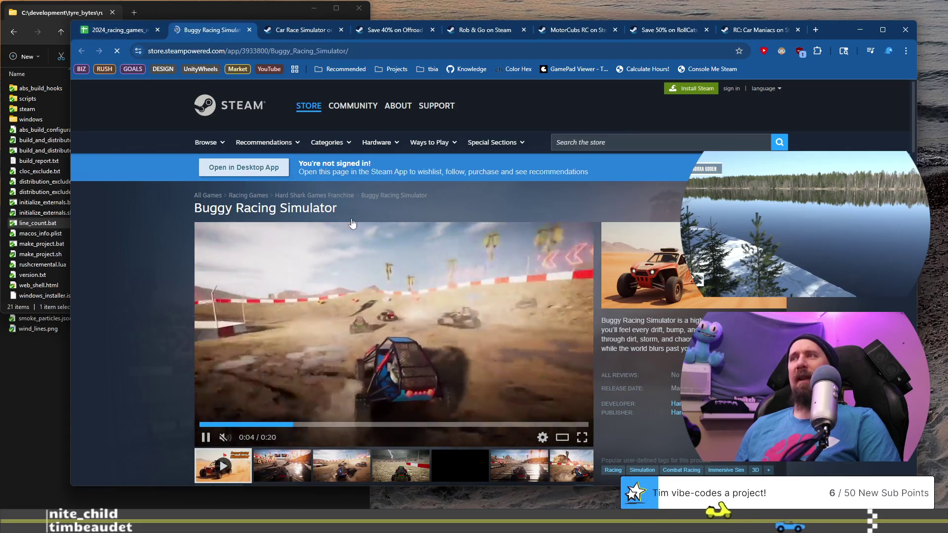
middle_click(335, 195)
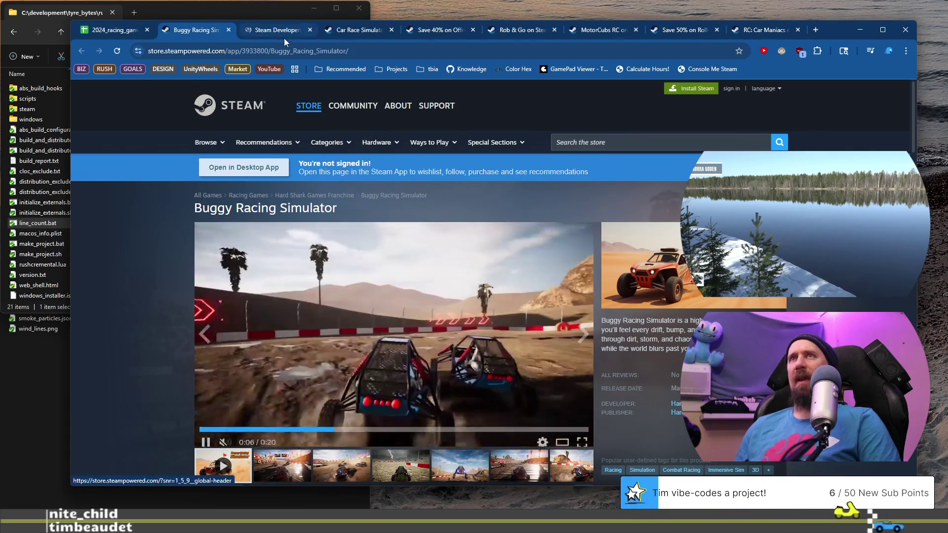
Step: Scroll through Hard Shark Games' March 2026 new releases list, then close the developer tab
left_click(281, 34)
scroll(170, 306, "down", 10)
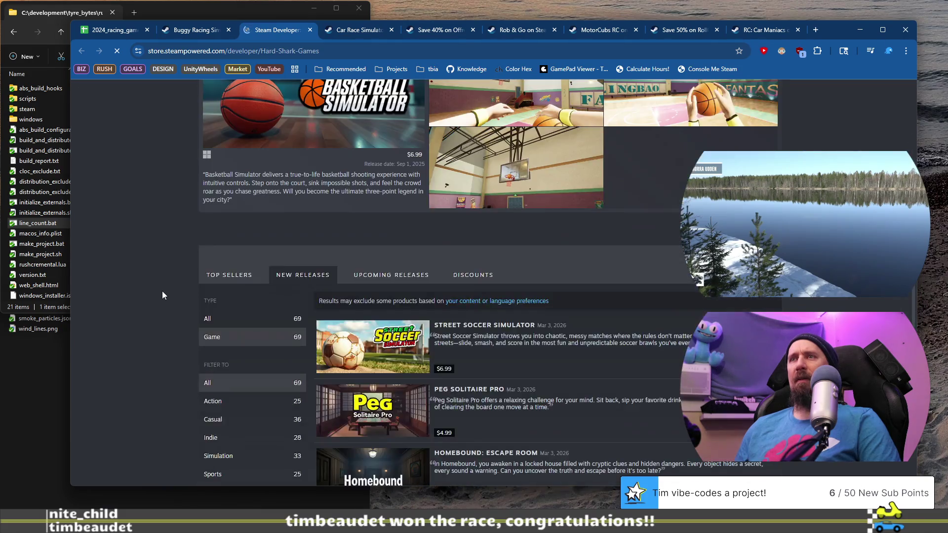
scroll(162, 291, "down", 9)
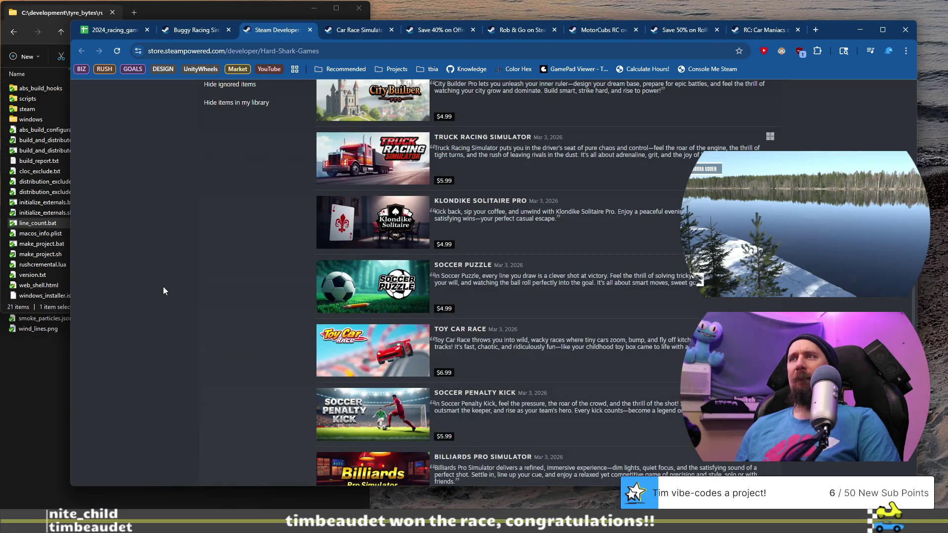
scroll(164, 291, "up", 4)
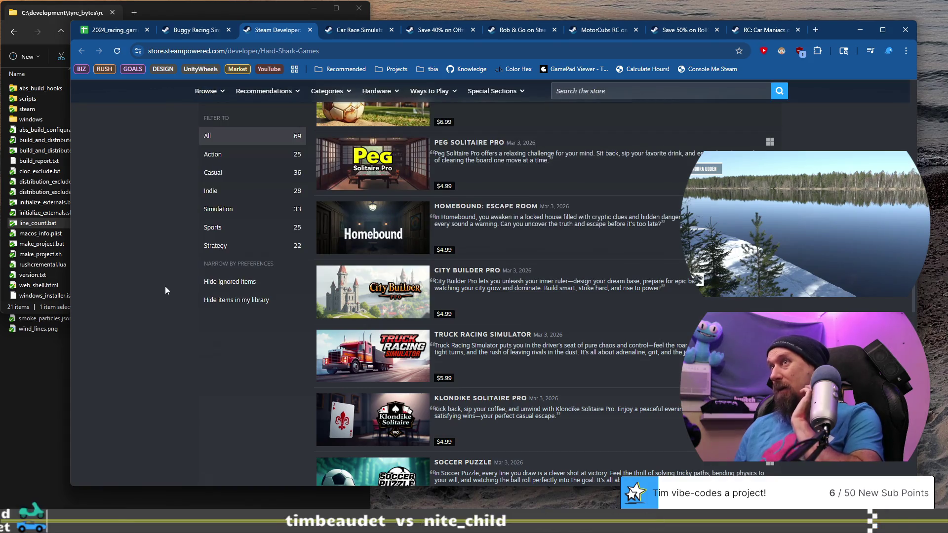
scroll(165, 288, "up", 3)
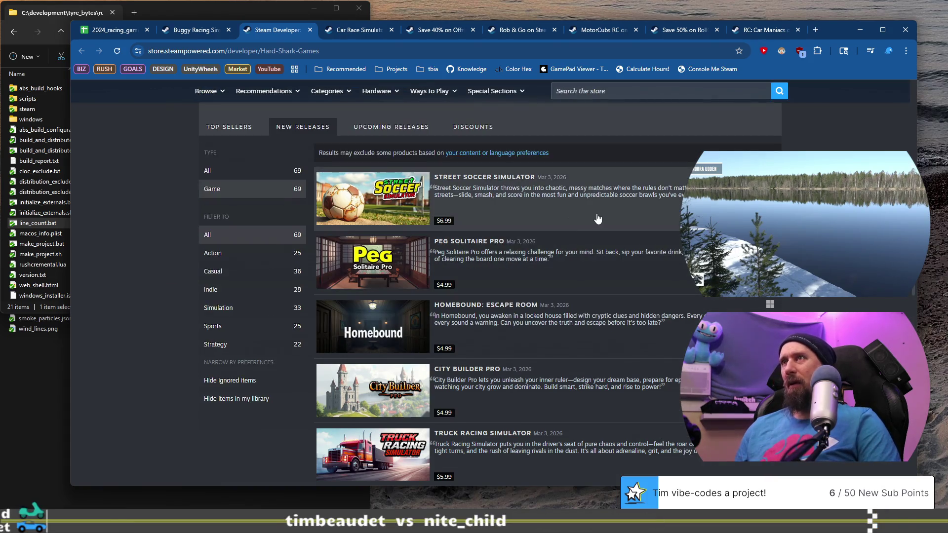
scroll(598, 217, "down", 3)
scroll(598, 217, "down", 3)
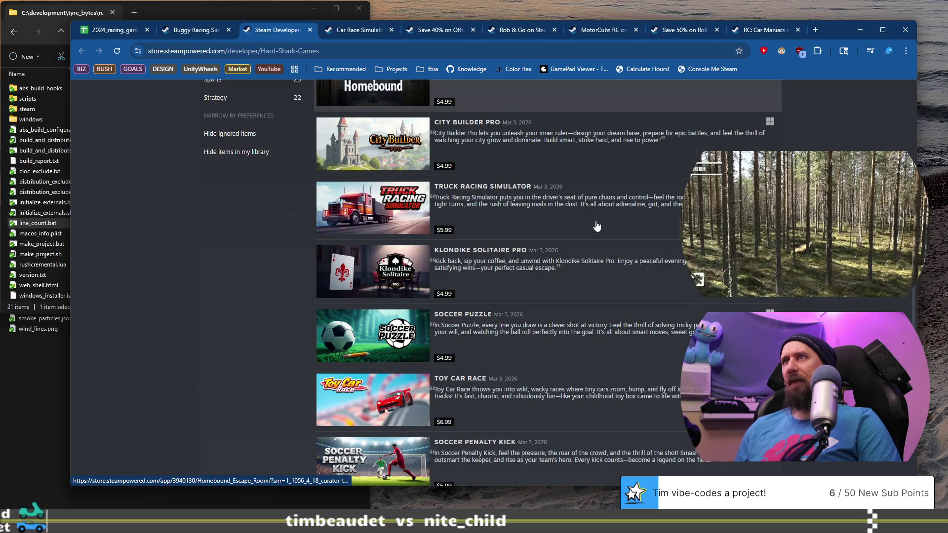
scroll(596, 225, "down", 4)
scroll(591, 265, "down", 4)
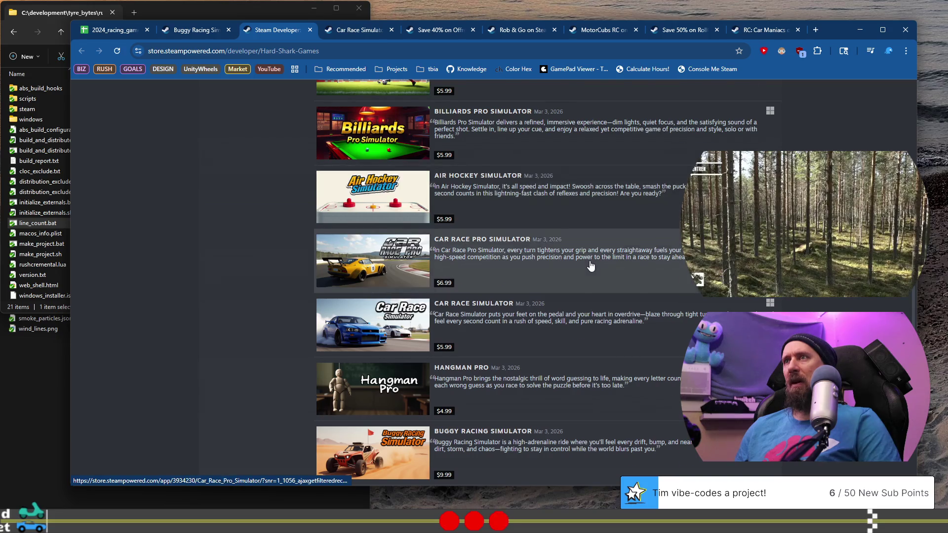
scroll(591, 266, "down", 4)
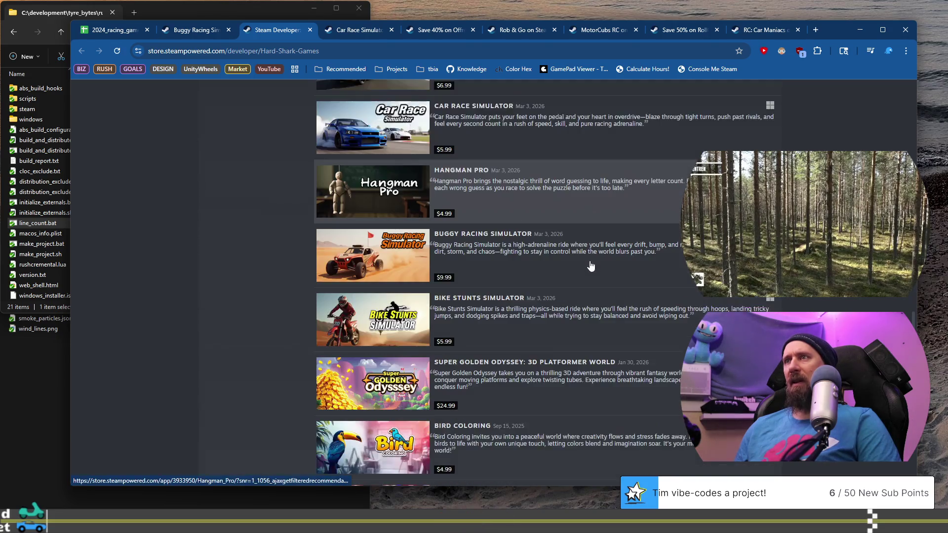
scroll(591, 266, "down", 2)
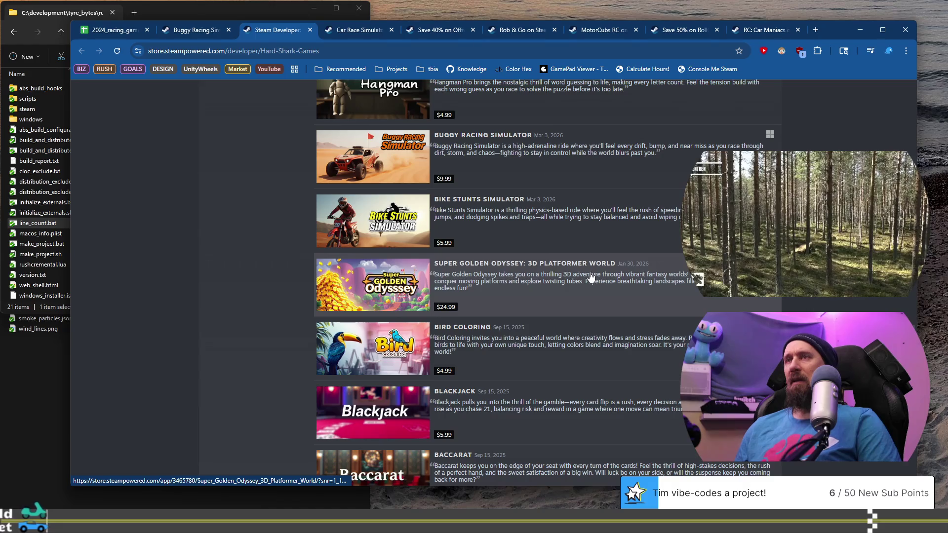
scroll(238, 244, "up", 7)
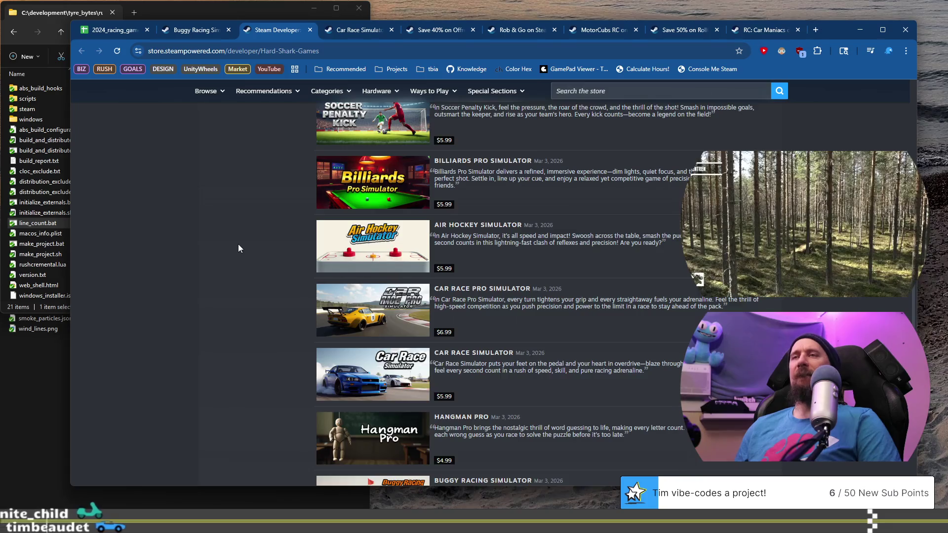
scroll(238, 244, "up", 10)
scroll(165, 218, "up", 7)
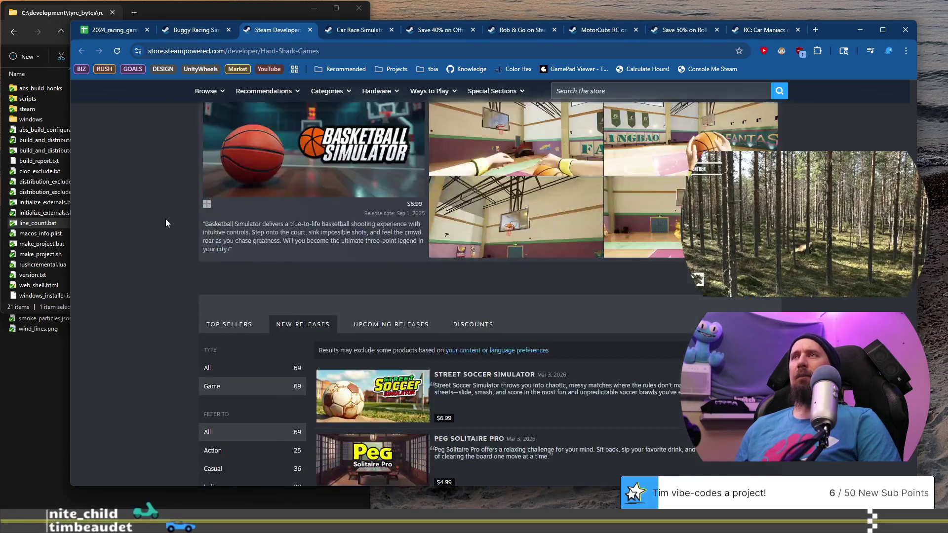
scroll(174, 215, "up", 6)
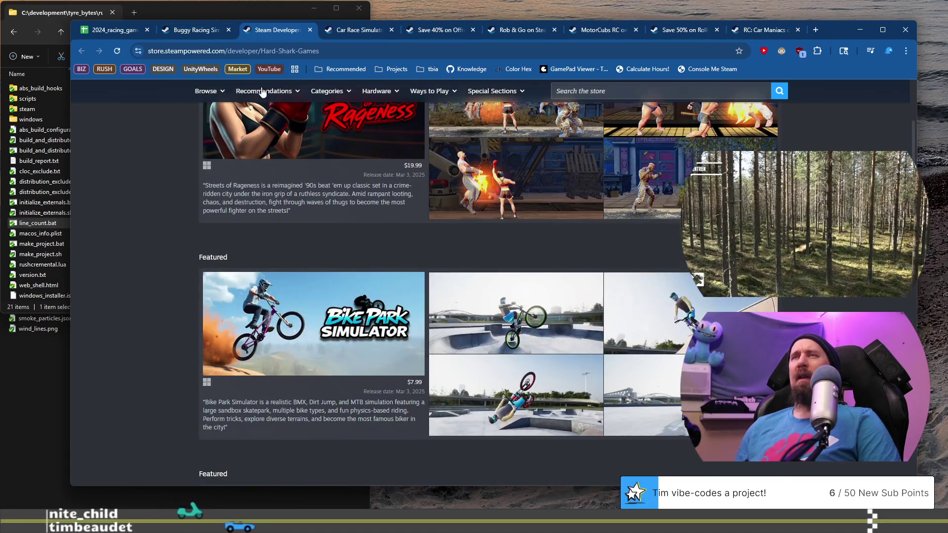
left_click(310, 30)
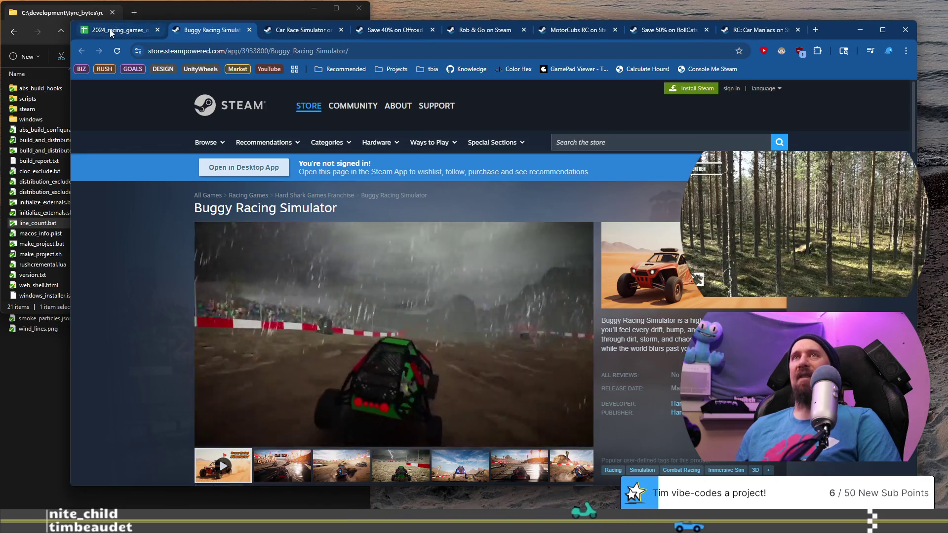
Step: Back in the sheet, open iRacing Arcade's Steam page from B872's link preview
left_click(111, 30)
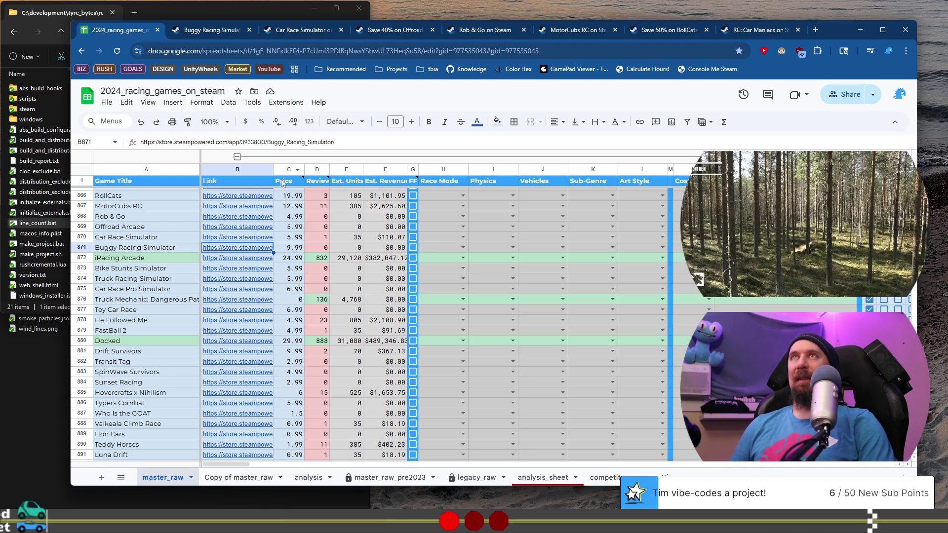
mouse_move(257, 259)
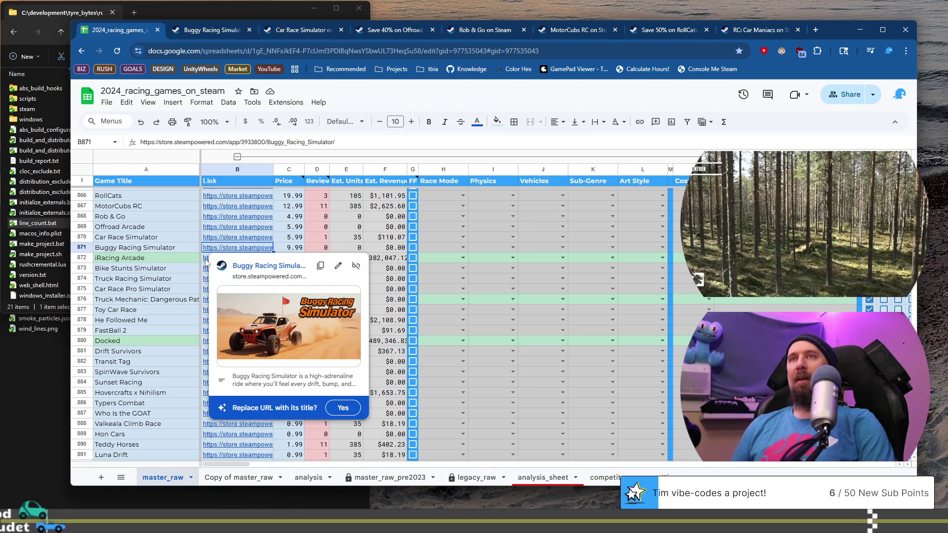
left_click(223, 261)
left_click(254, 277)
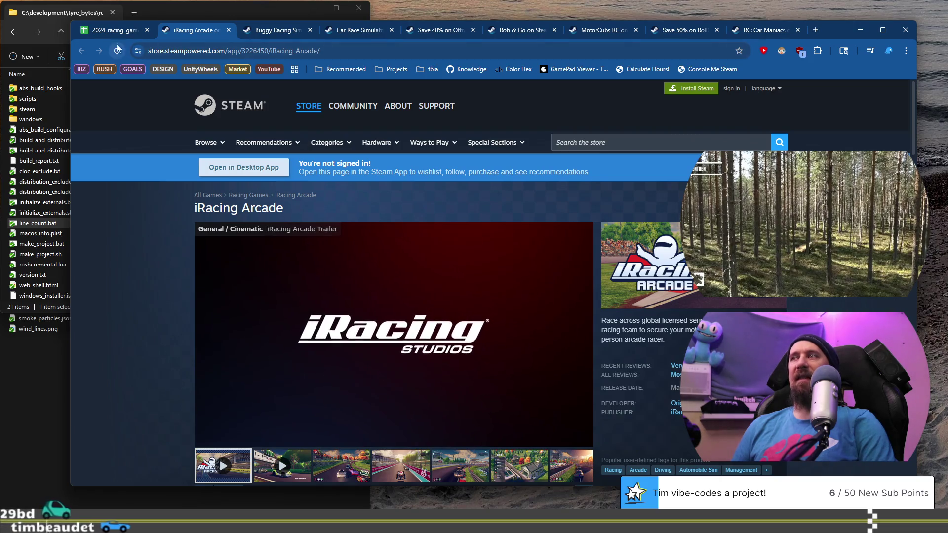
Step: Return to the spreadsheet and select the Bike Stunts Simulator row, cell A873
left_click(101, 31)
scroll(152, 260, "up", 3)
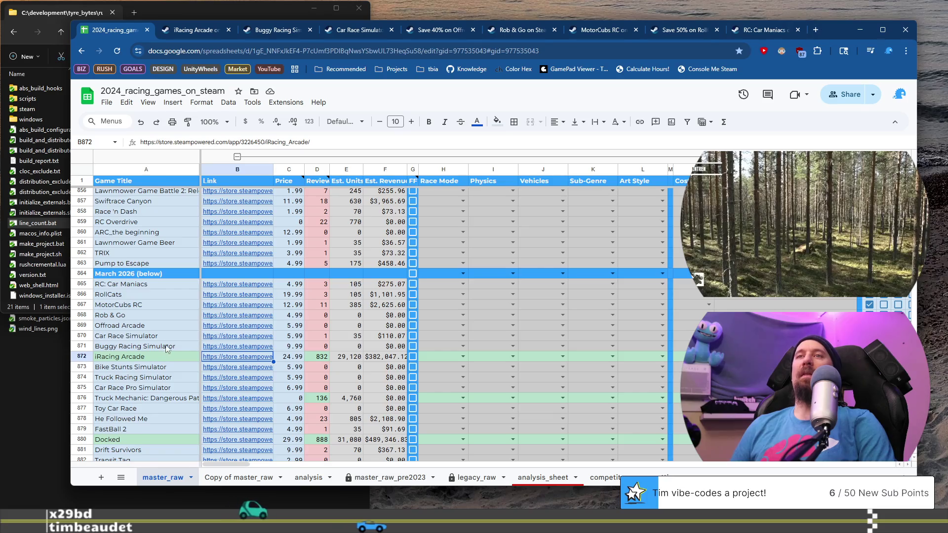
scroll(172, 336, "down", 3)
left_click(166, 269)
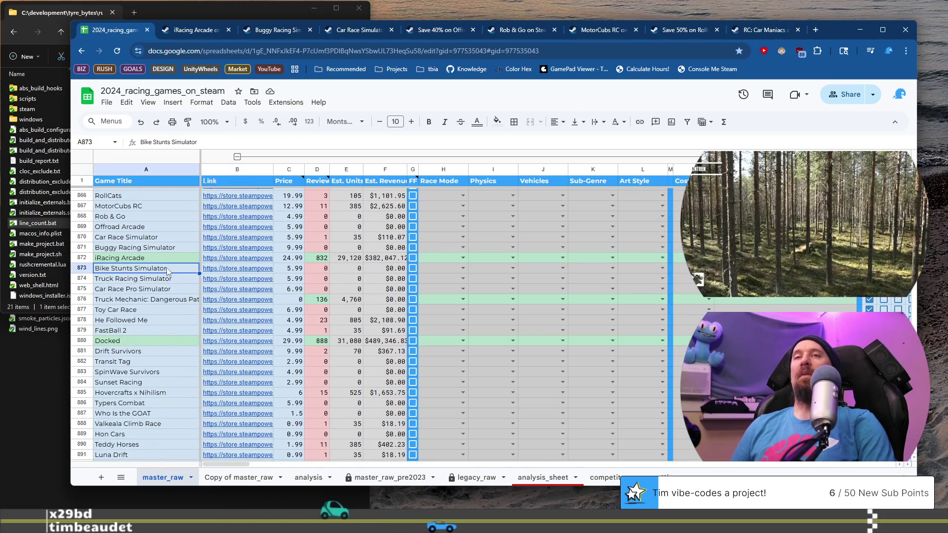
Step: Open Bike Stunts Simulator's Steam page from B873's preview, review it, then close its tab
left_click(232, 269)
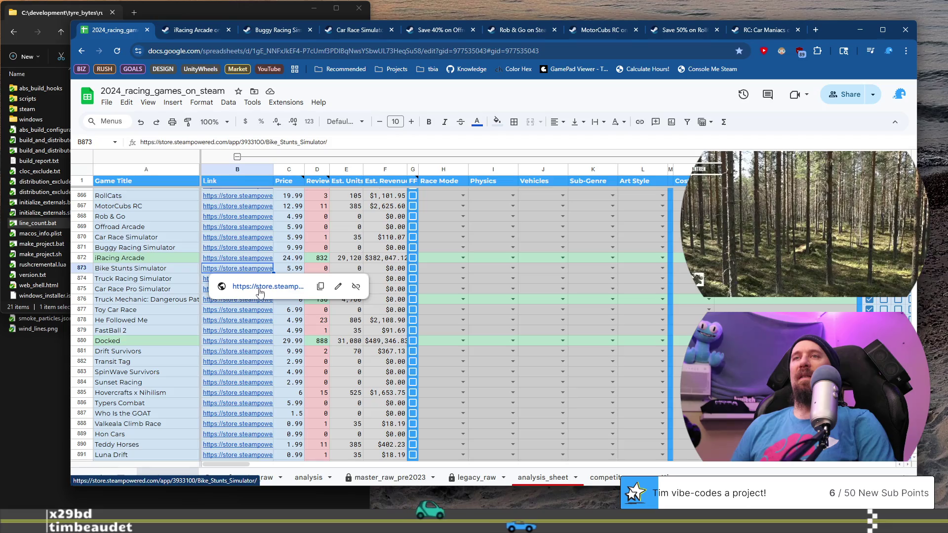
left_click(260, 288)
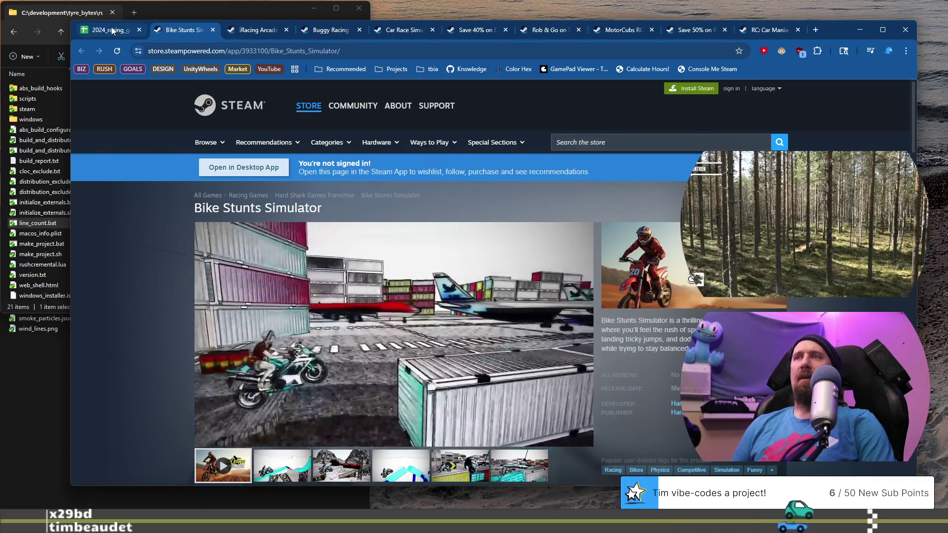
mouse_move(112, 31)
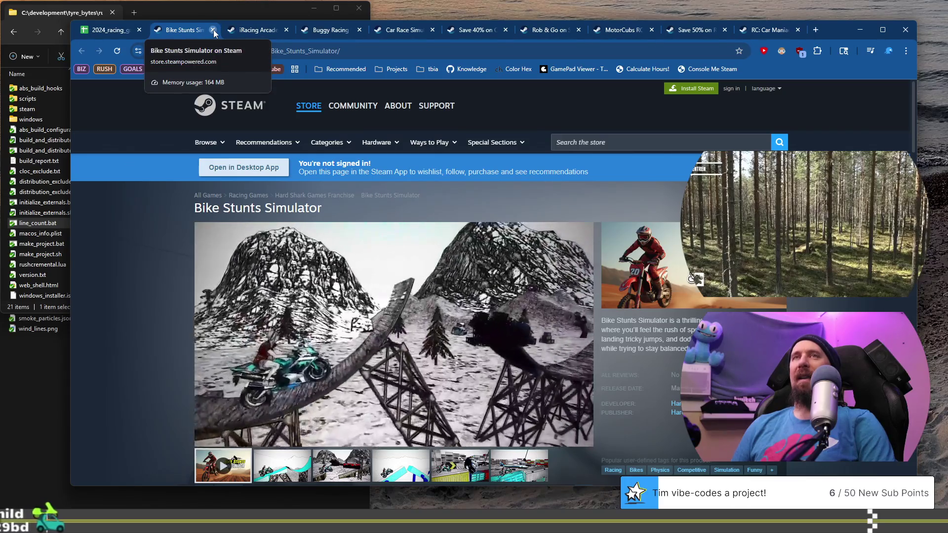
left_click(213, 29)
left_click(115, 29)
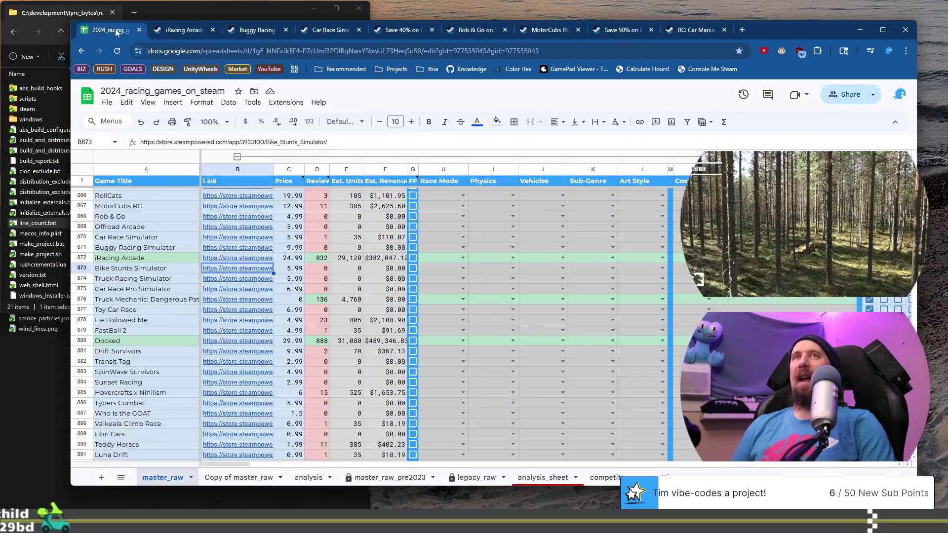
Step: Open the Truck Racing Simulator and Car Race Pro Simulator Steam pages from rows 874–875
left_click(161, 279)
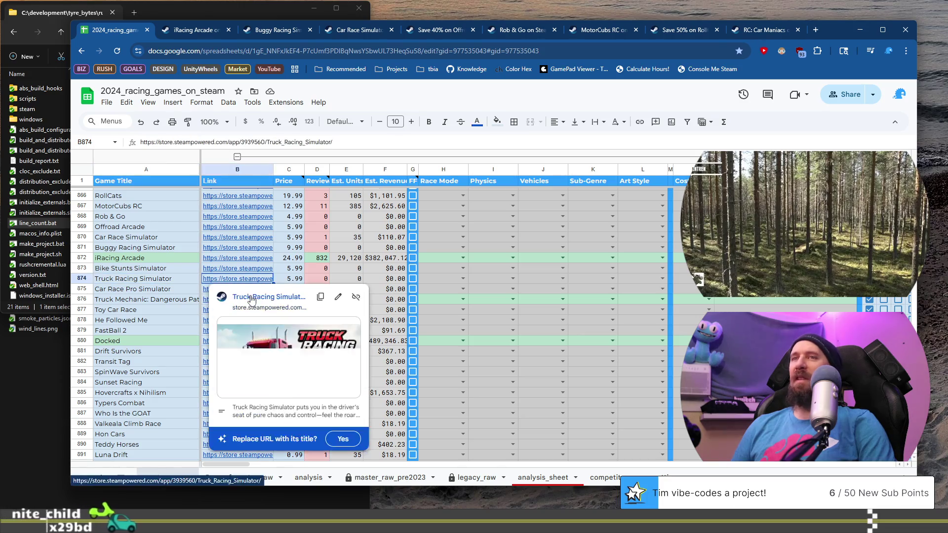
left_click(251, 296)
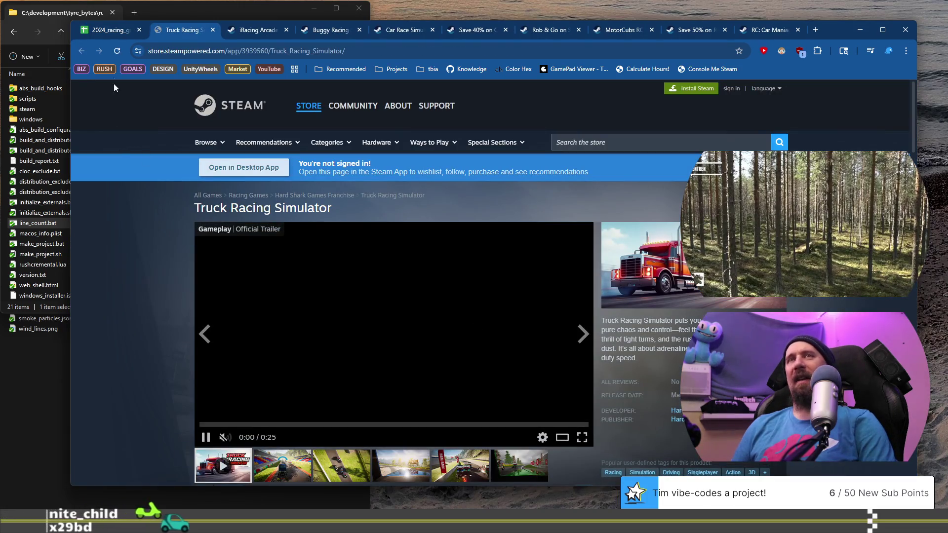
left_click(111, 30)
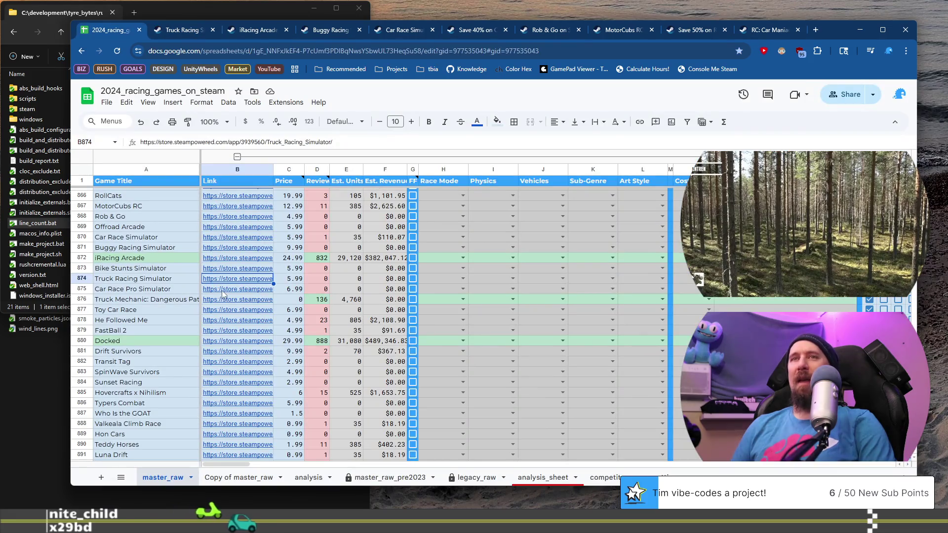
mouse_move(228, 294)
left_click(255, 307)
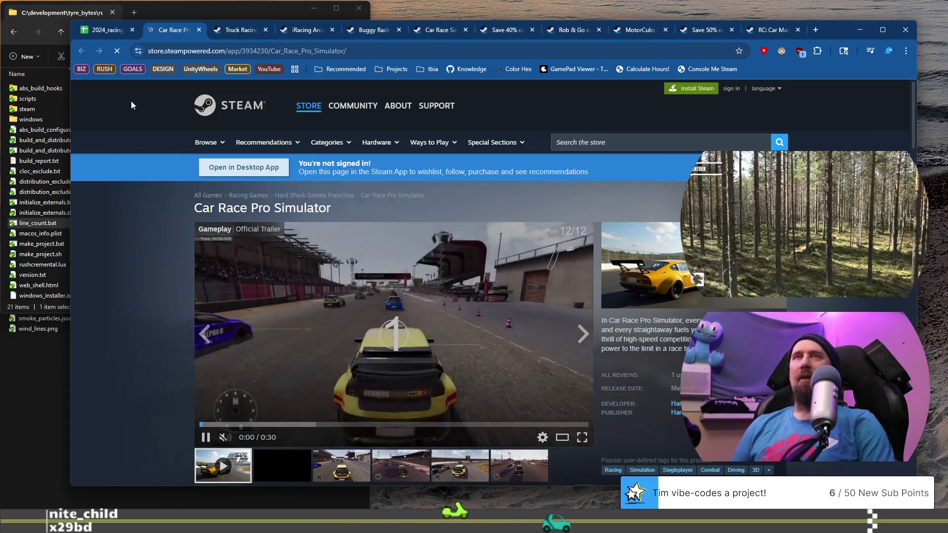
Step: Open Truck Mechanic: Dangerous Paths - First Mile's page, then Atomic Jelly's developer page in a new tab
left_click(101, 31)
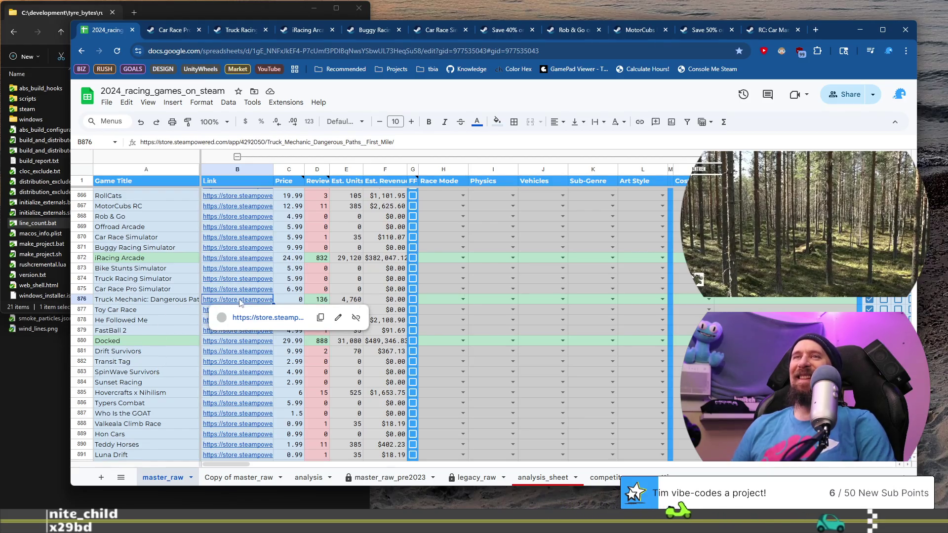
left_click(253, 317)
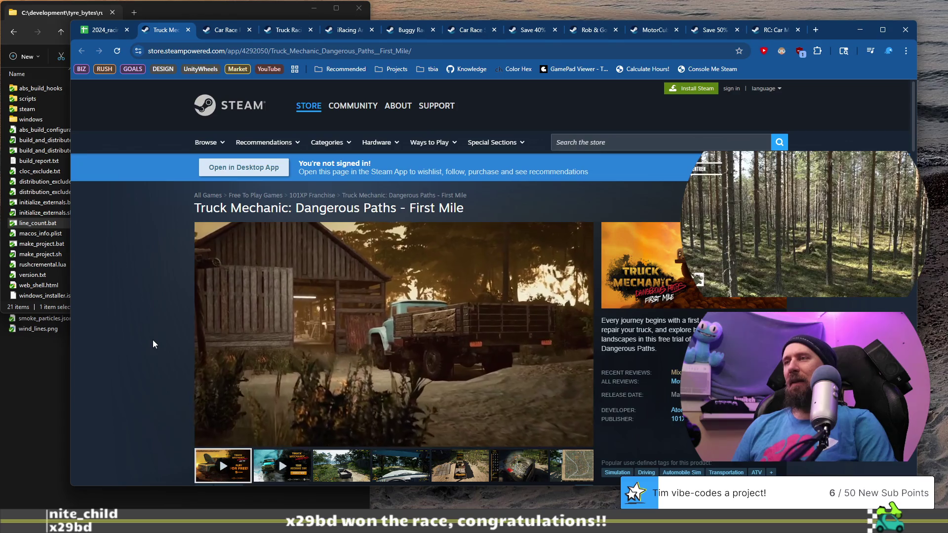
scroll(153, 340, "down", 2)
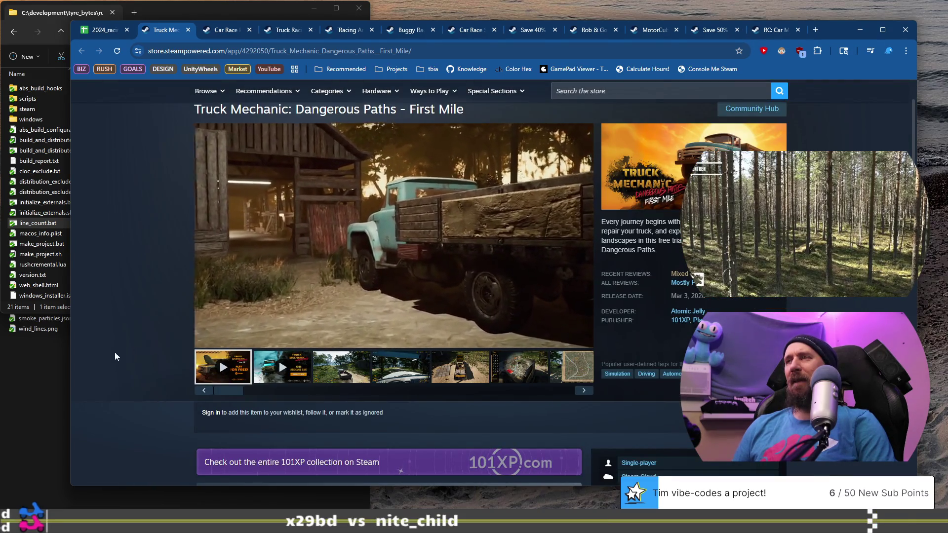
middle_click(691, 316)
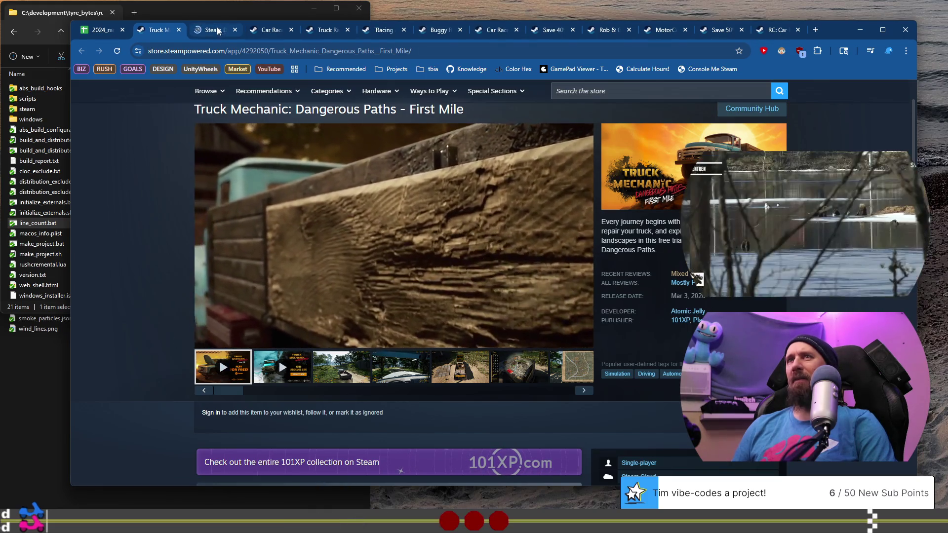
left_click(219, 30)
scroll(126, 223, "down", 20)
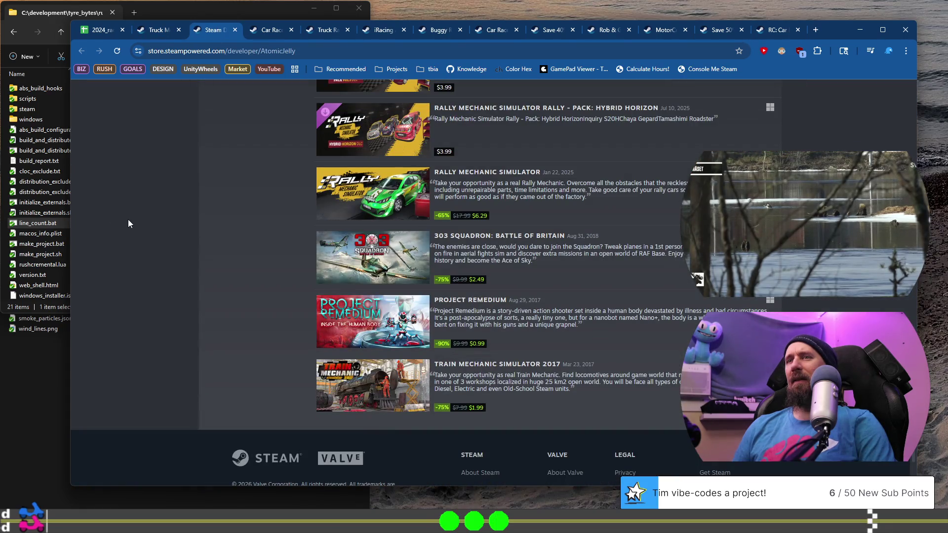
Step: Scroll up and down through Atomic Jelly's developer page and its title list
scroll(128, 219, "down", 1)
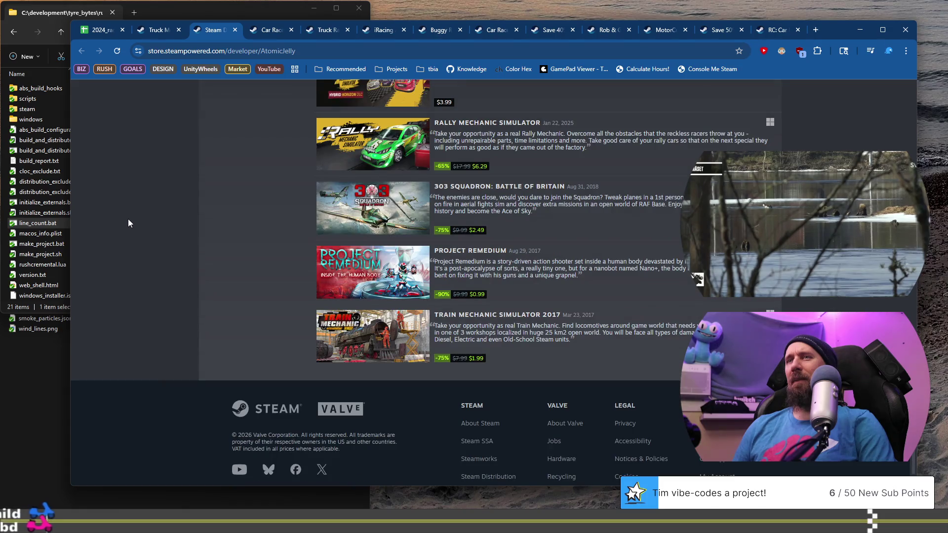
scroll(129, 220, "up", 5)
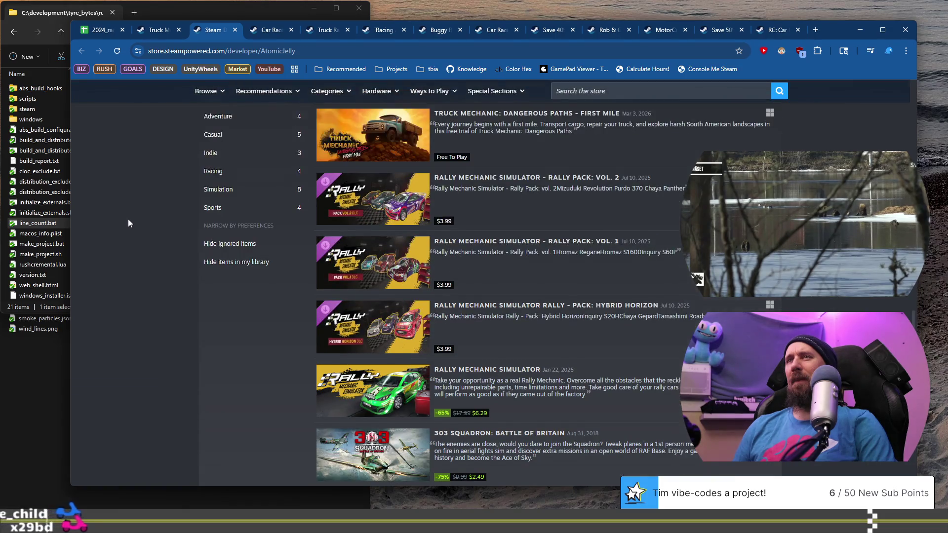
scroll(128, 220, "down", 3)
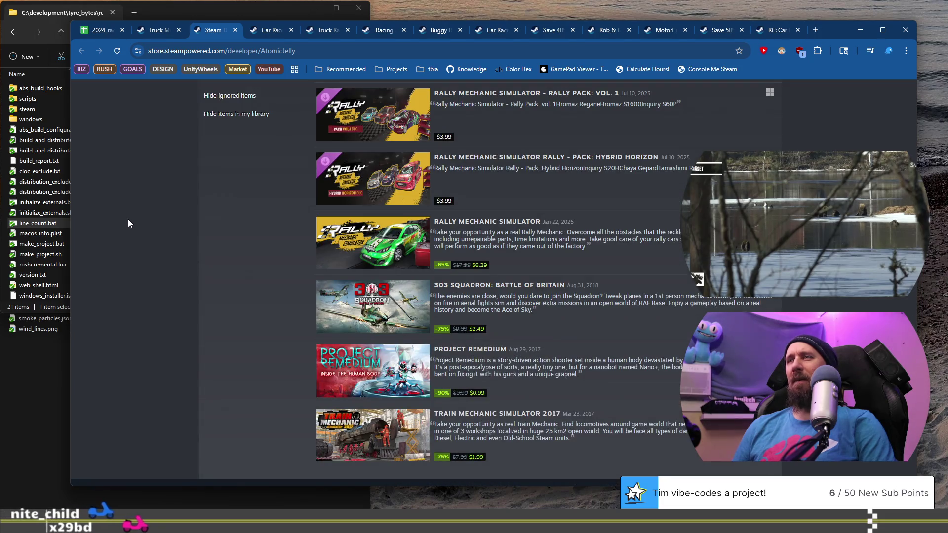
scroll(129, 219, "up", 5)
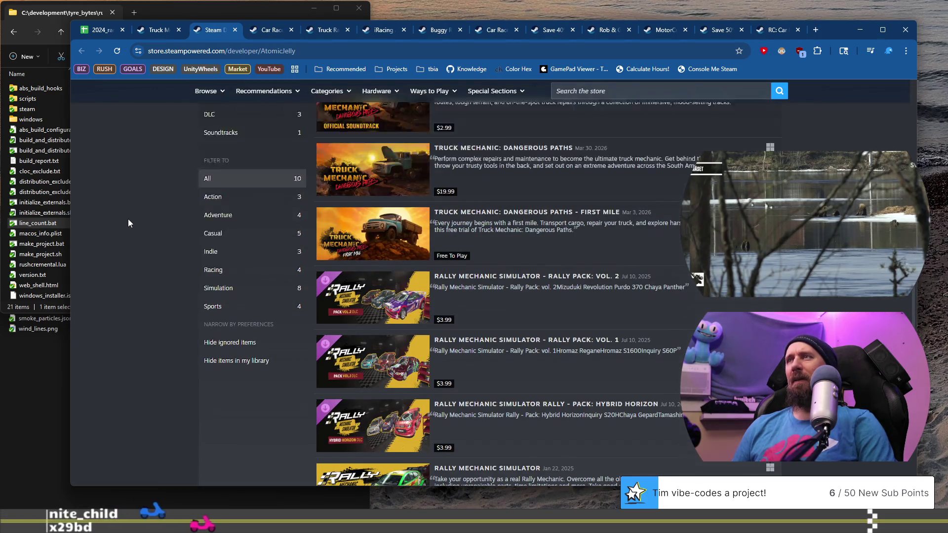
scroll(128, 219, "up", 6)
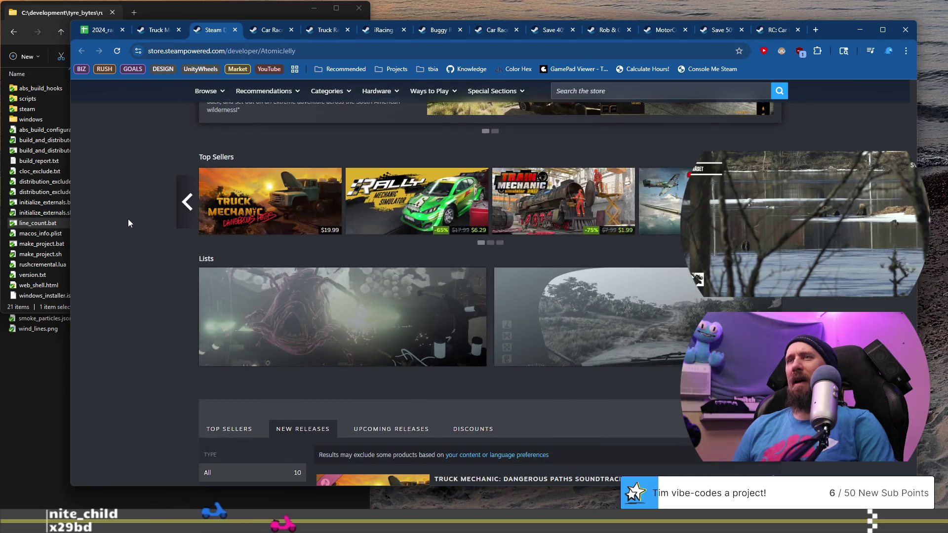
scroll(129, 223, "up", 6)
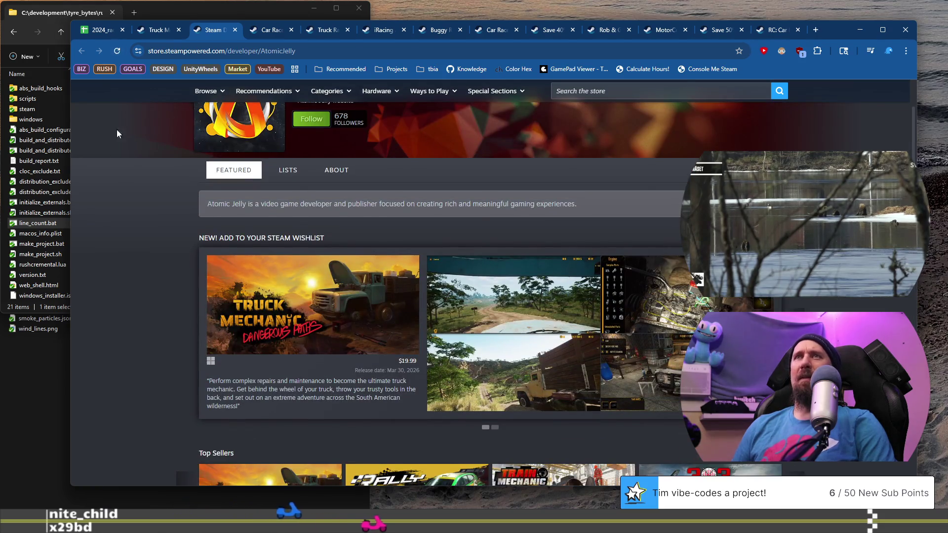
scroll(118, 134, "up", 2)
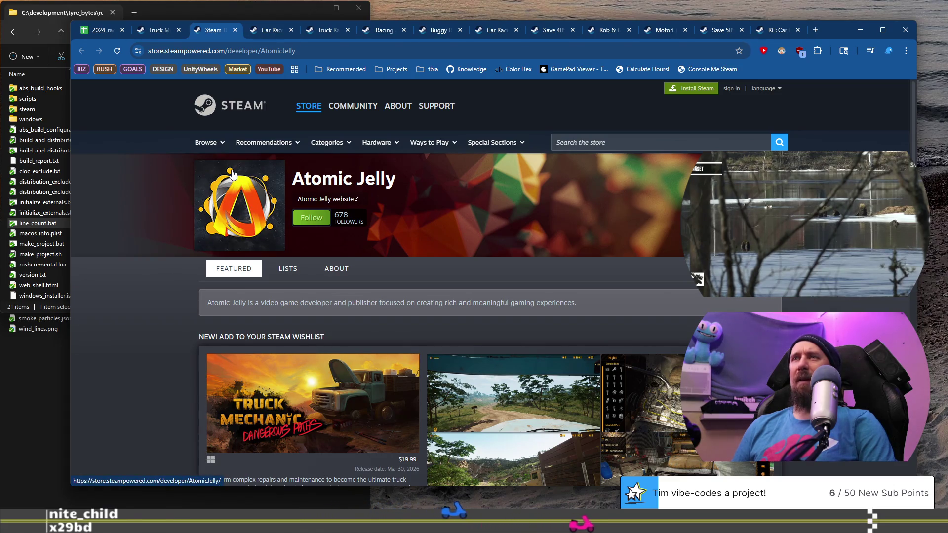
Step: Open Atomic Jelly's own website in a new tab, view and close it, then return to the spreadsheet
middle_click(312, 199)
left_click(244, 25)
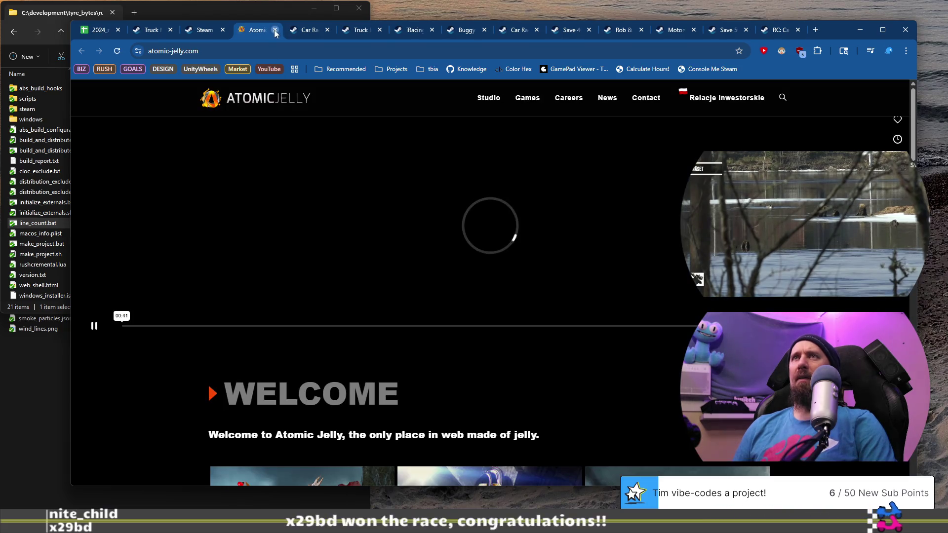
left_click(275, 30)
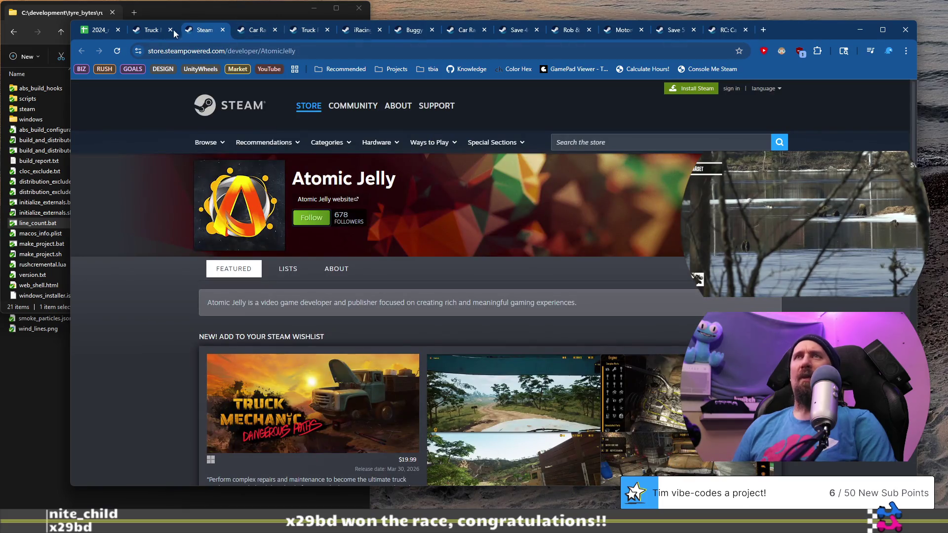
left_click(173, 33)
left_click(101, 31)
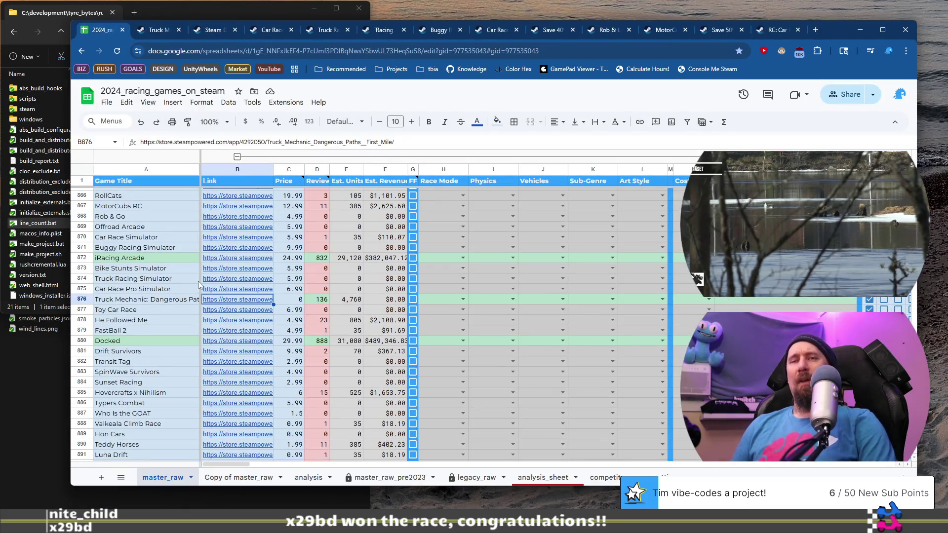
Step: Look over the later rows of master_raw, then return to the Truck Racing Simulator store page
scroll(183, 306, "down", 10)
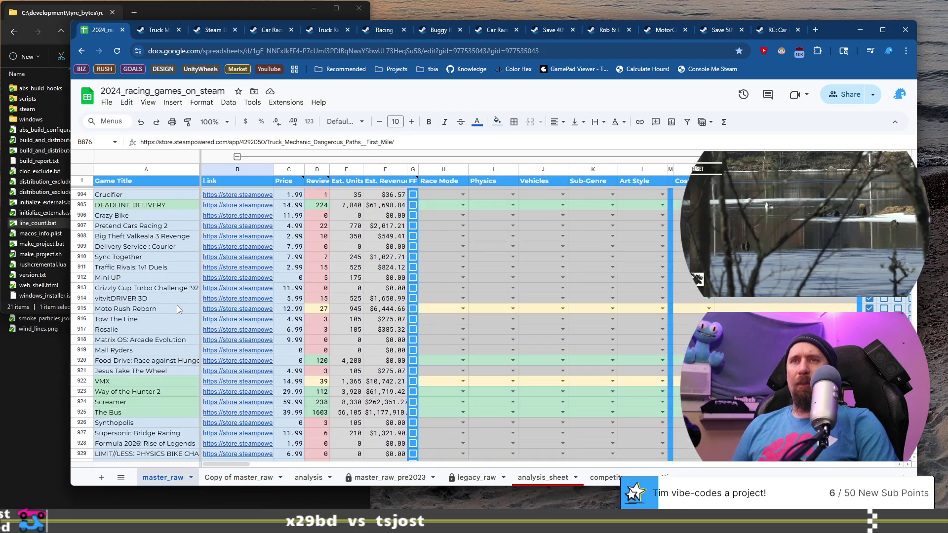
scroll(178, 304, "down", 3)
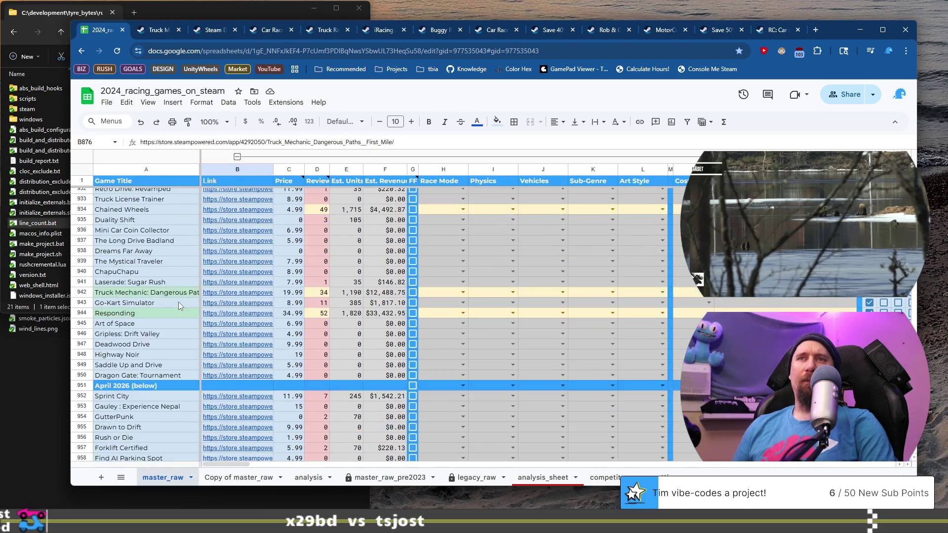
scroll(180, 303, "up", 20)
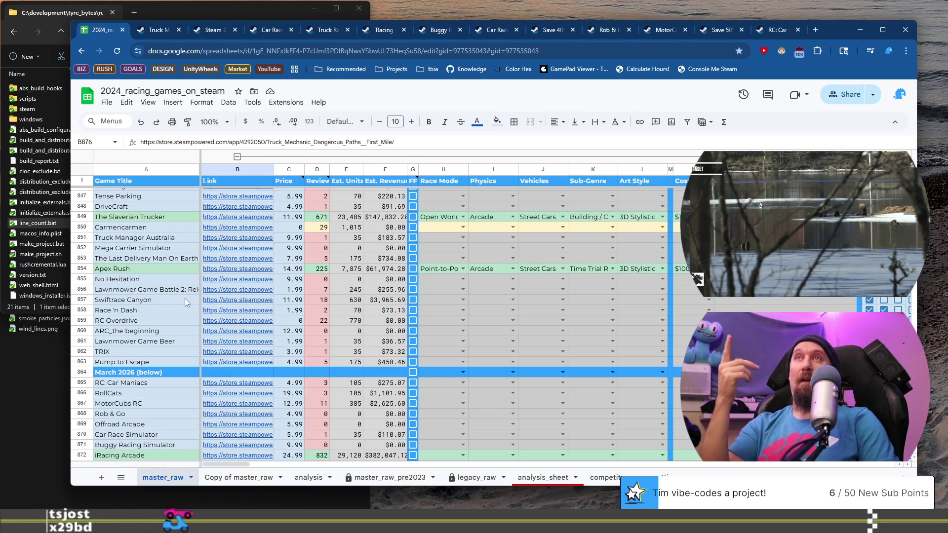
left_click(319, 32)
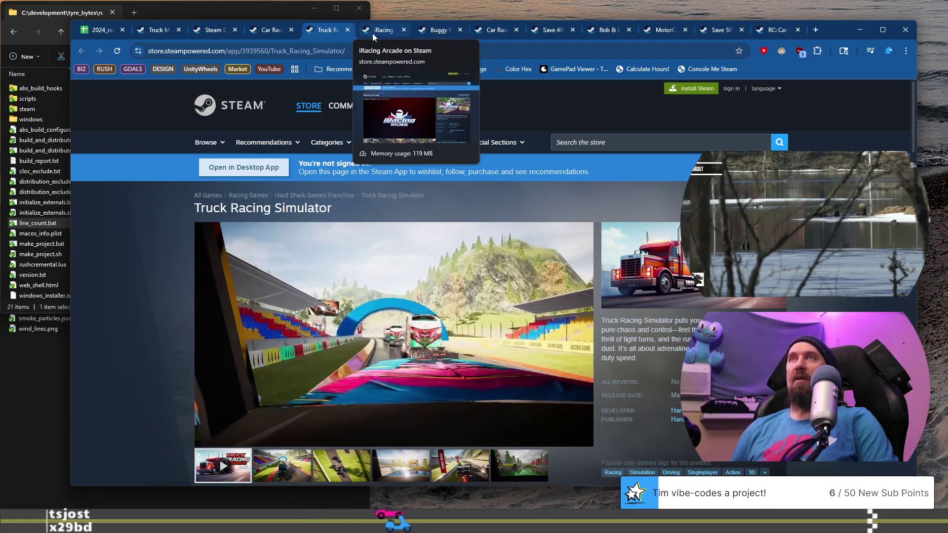
Step: Compare Car Race Pro Simulator with Truck Racing Simulator's $5.99 Early Access listing, then return to the spreadsheet
left_click(372, 32)
left_click(272, 34)
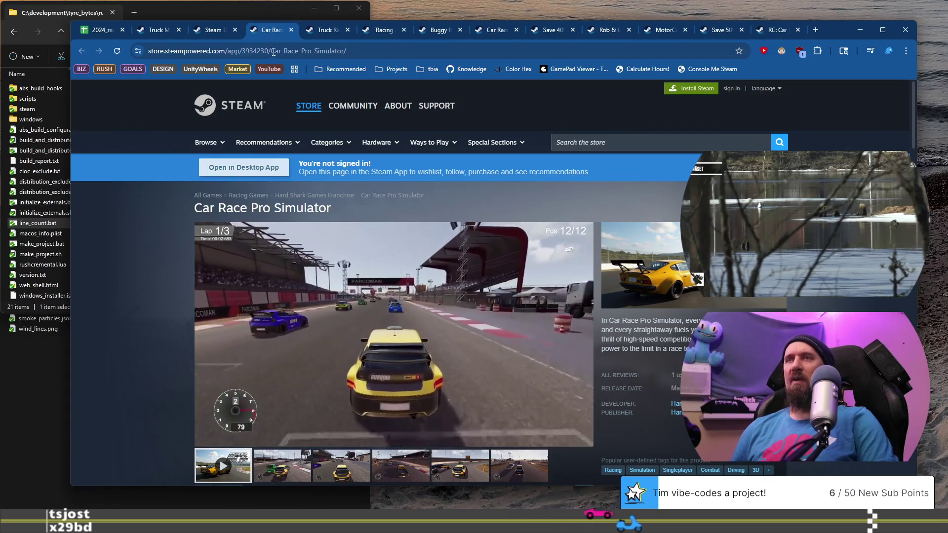
left_click(319, 34)
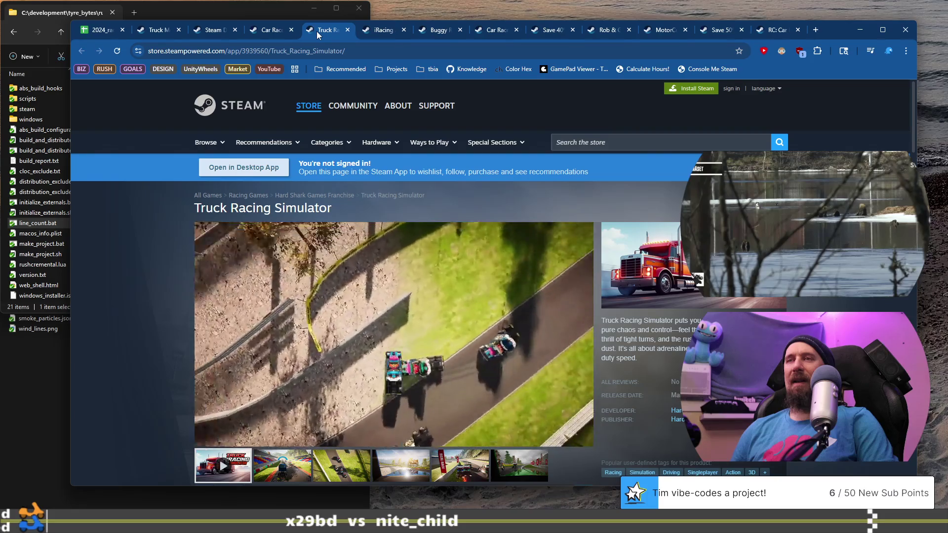
scroll(419, 295, "down", 4)
scroll(420, 294, "down", 4)
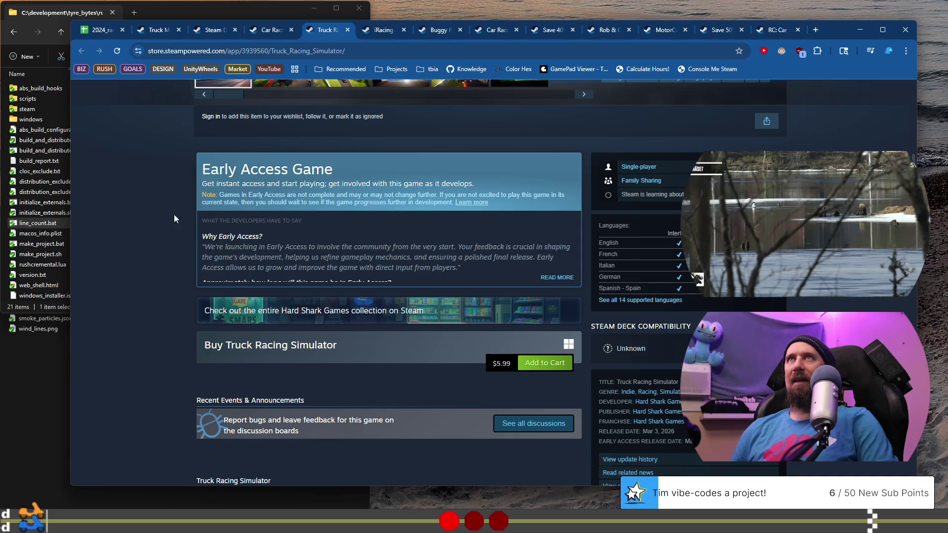
left_click(112, 30)
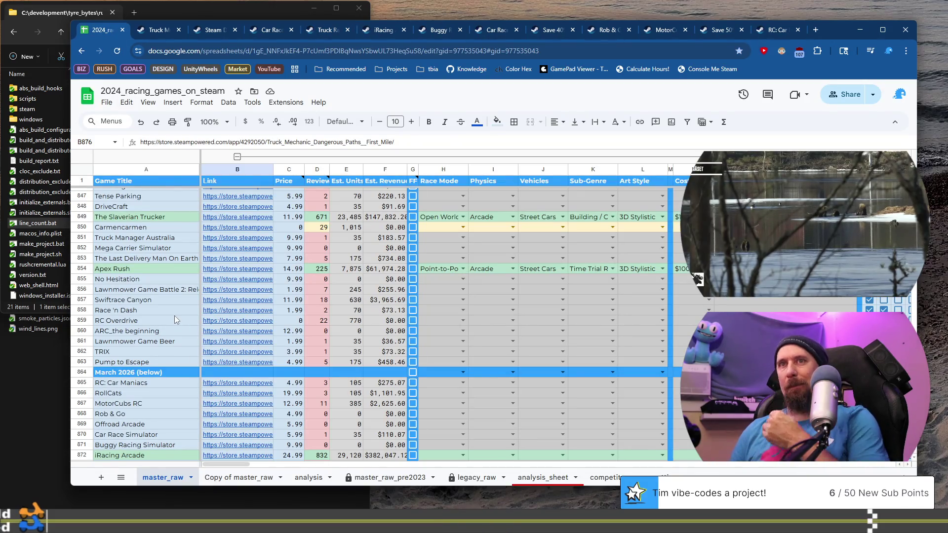
Step: Open Toy Car Race's Steam page in a new tab from its spreadsheet row
scroll(174, 316, "down", 2)
scroll(162, 311, "down", 2)
scroll(153, 304, "down", 2)
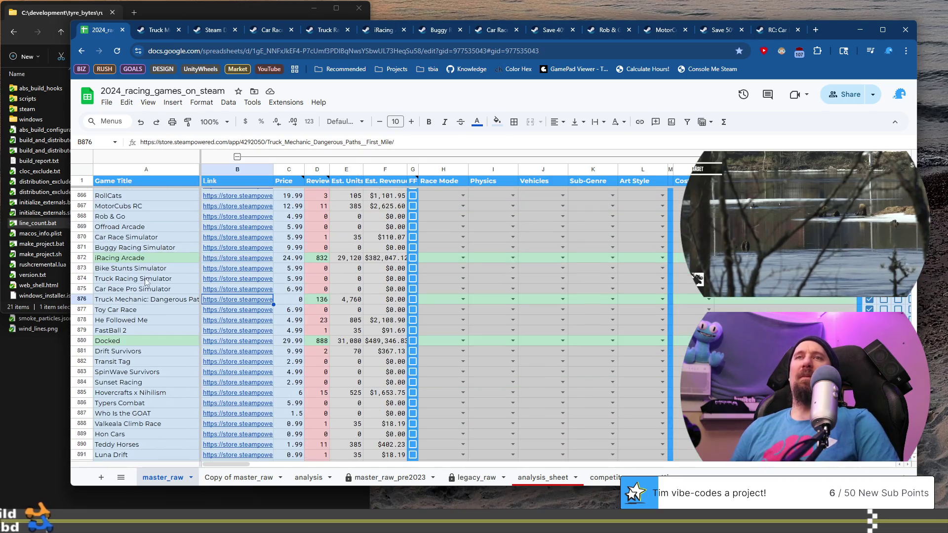
scroll(145, 281, "down", 1)
left_click(151, 263)
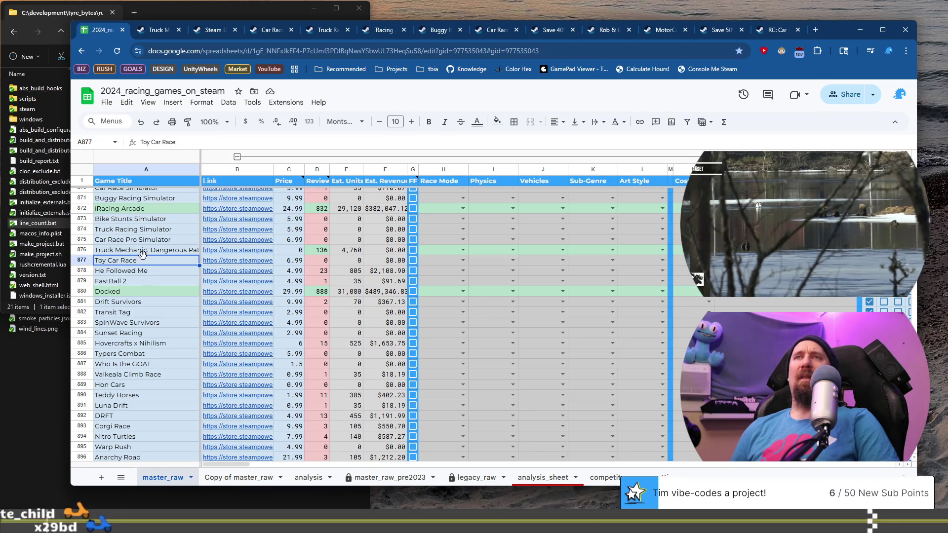
left_click(210, 265)
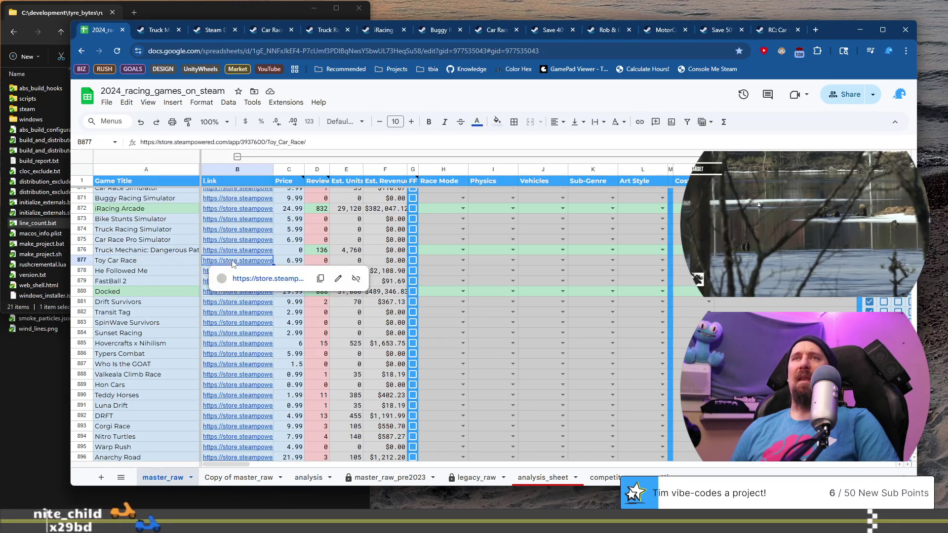
left_click(263, 277)
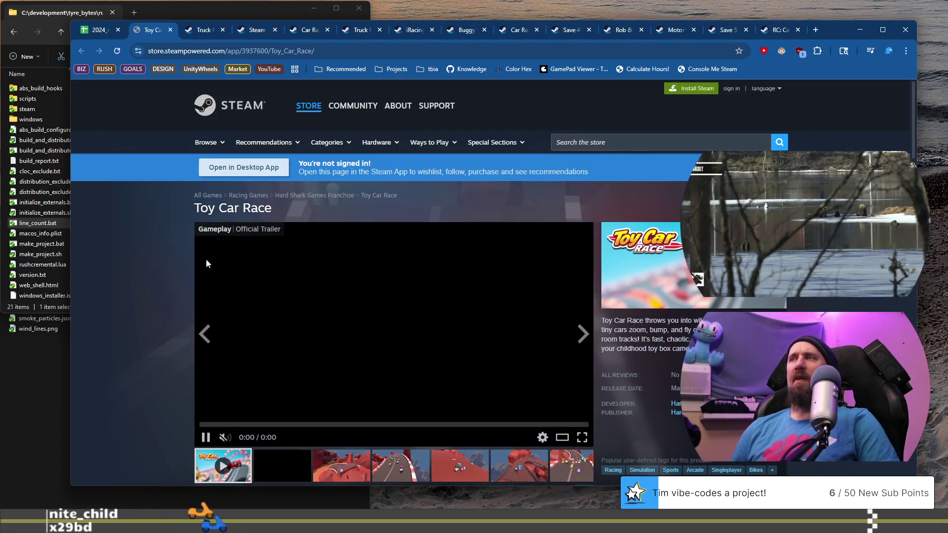
Step: Browse Toy Car Race's screenshots, move its page into its own window, and show Truck Mechanic
scroll(182, 218, "down", 3)
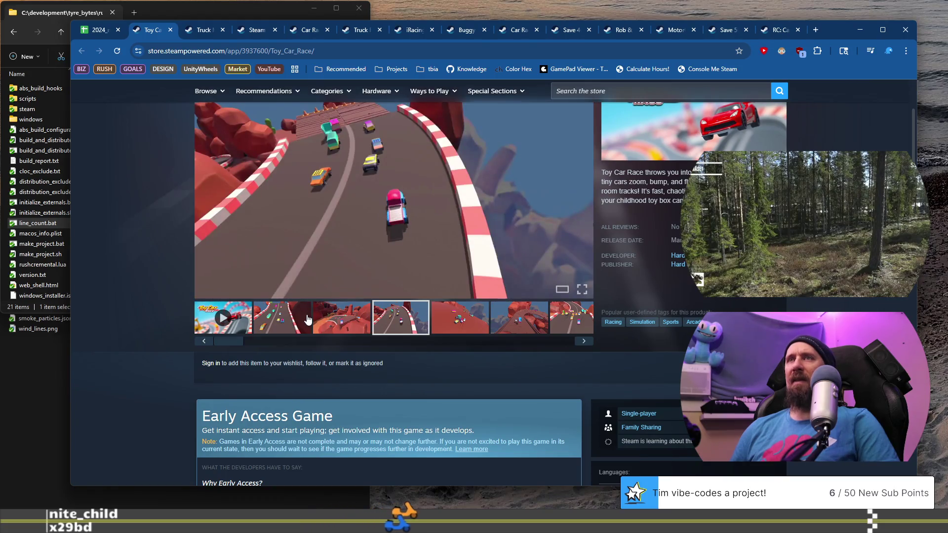
left_click(470, 324)
left_click(518, 324)
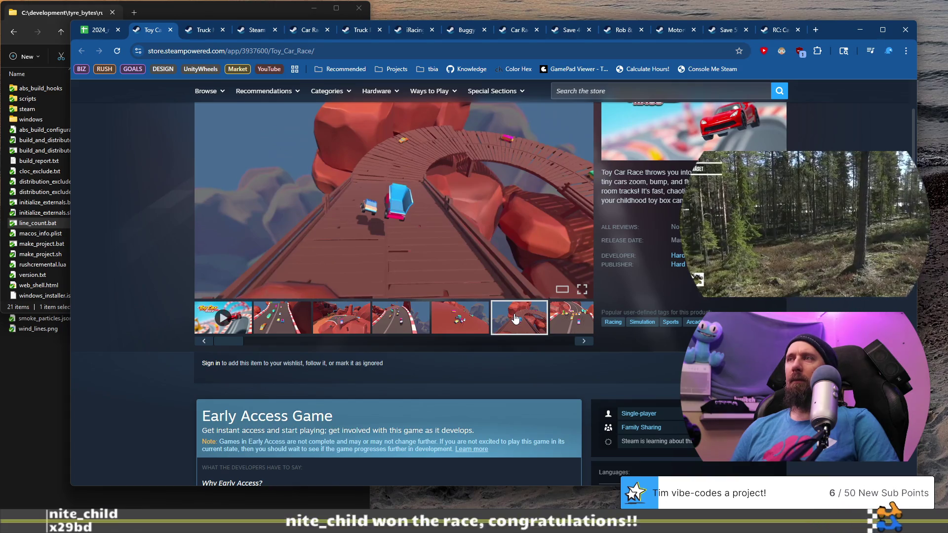
mouse_move(152, 37)
left_mouse_down()
mouse_move(148, 74)
mouse_move(133, 74)
mouse_move(134, 31)
mouse_move(124, 83)
left_mouse_up()
left_click(155, 32)
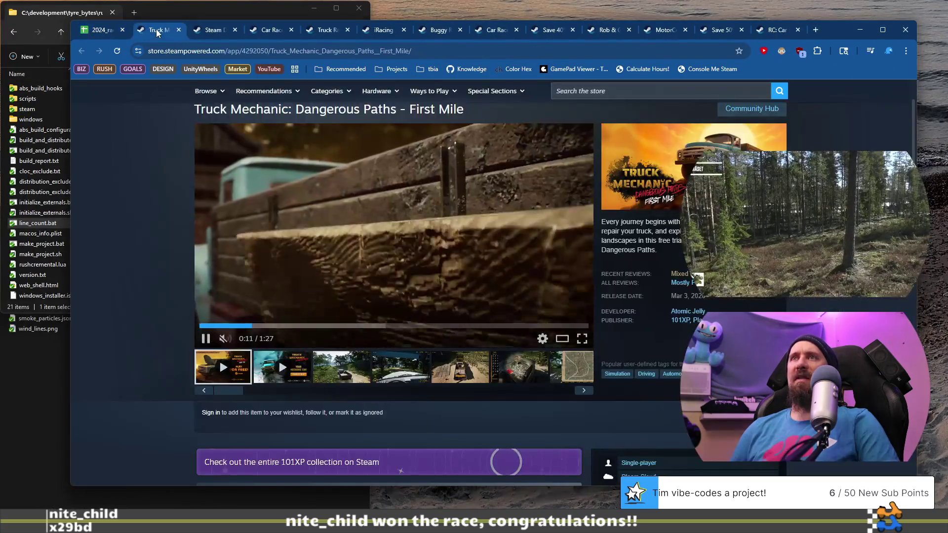
Step: Close the Atomic Jelly developer page and leftover tabs, landing atop Truck Racing Simulator's page
left_click(208, 31)
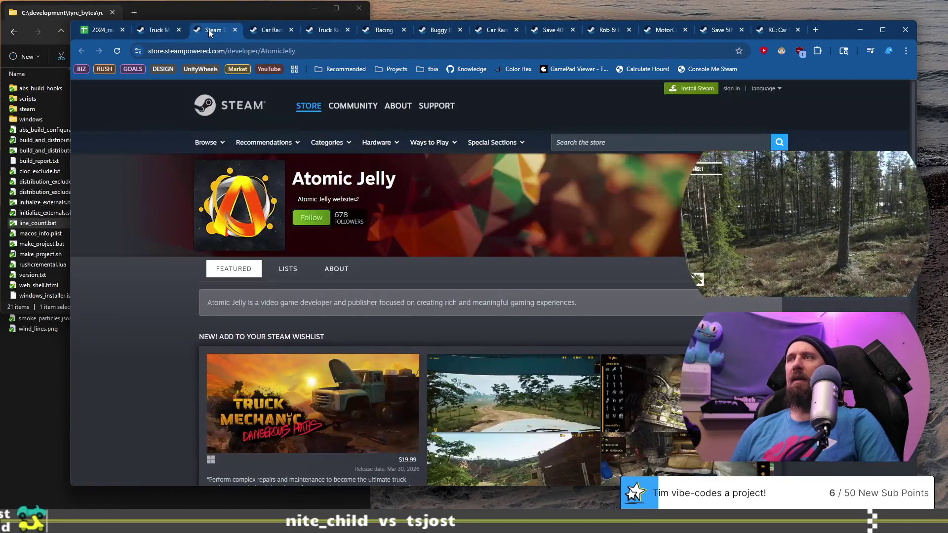
left_click(235, 30)
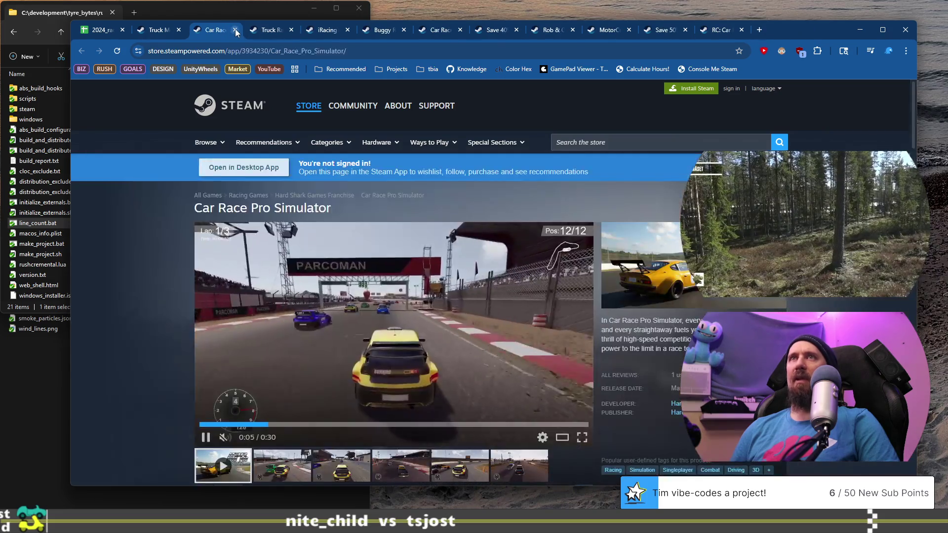
key("alt+Tab")
key("ctrl+w")
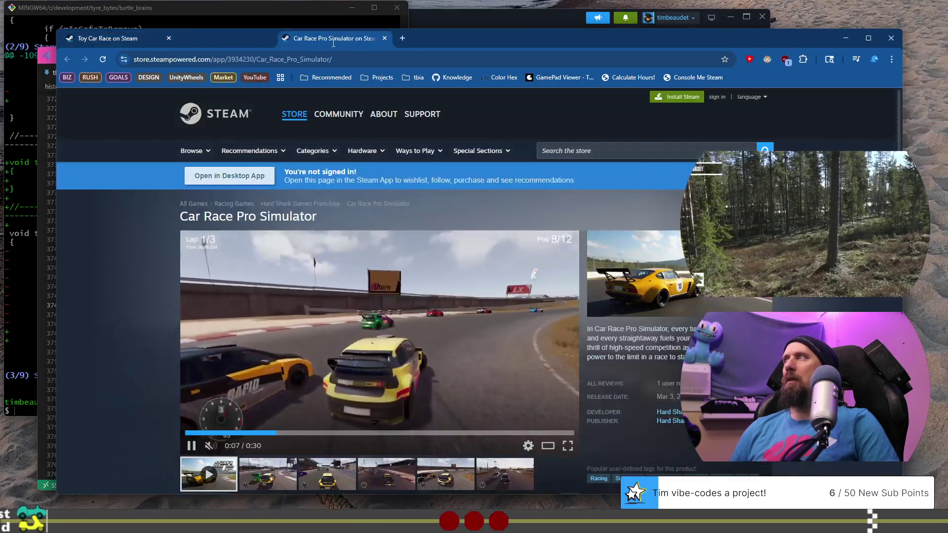
key("ctrl+w")
key("Home")
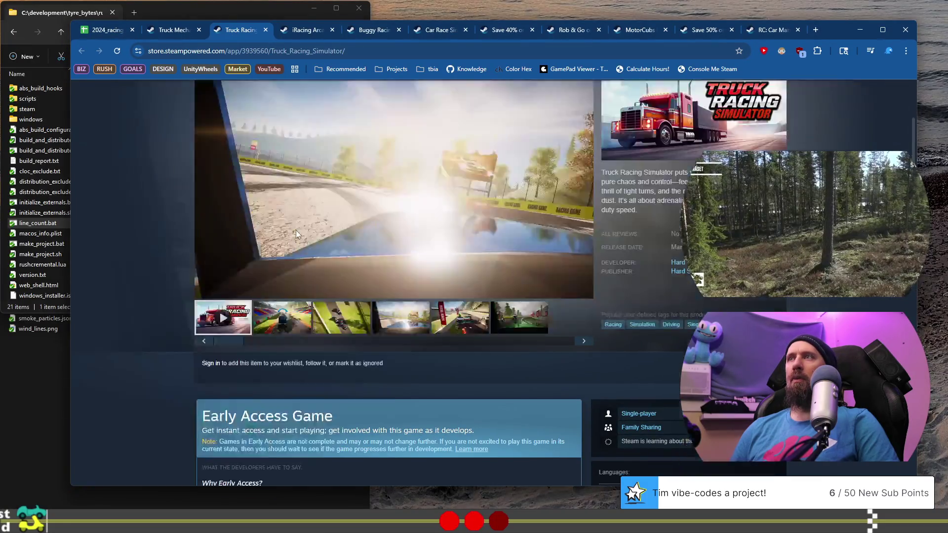
Step: Move the Truck Racing, Buggy Racing and Car Race Simulator pages into the set-aside window
mouse_move(235, 29)
left_mouse_down()
mouse_move(316, 37)
mouse_move(347, 73)
left_mouse_up()
mouse_move(331, 30)
left_mouse_down()
mouse_move(325, 111)
mouse_move(429, 46)
left_mouse_up()
key("alt+Tab")
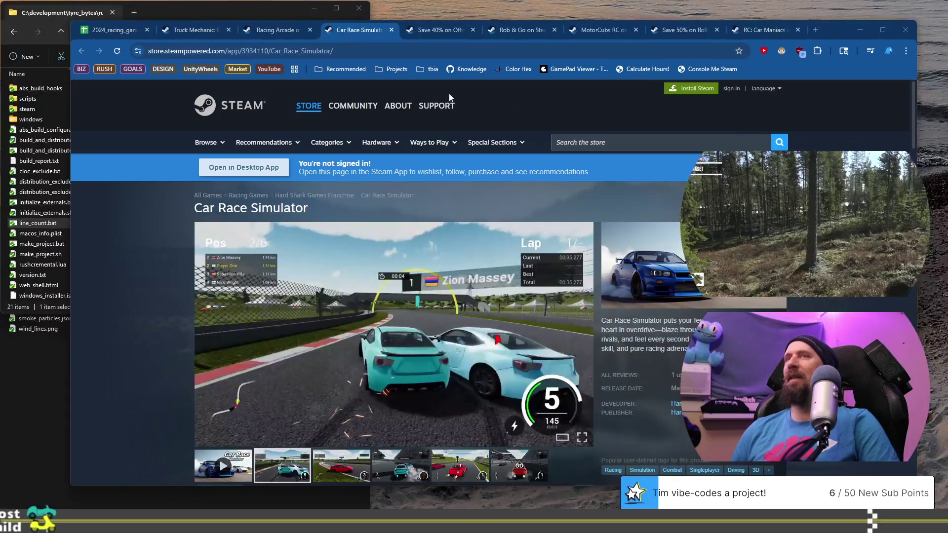
mouse_move(362, 32)
left_mouse_down()
mouse_move(593, 17)
mouse_move(573, 37)
left_mouse_up()
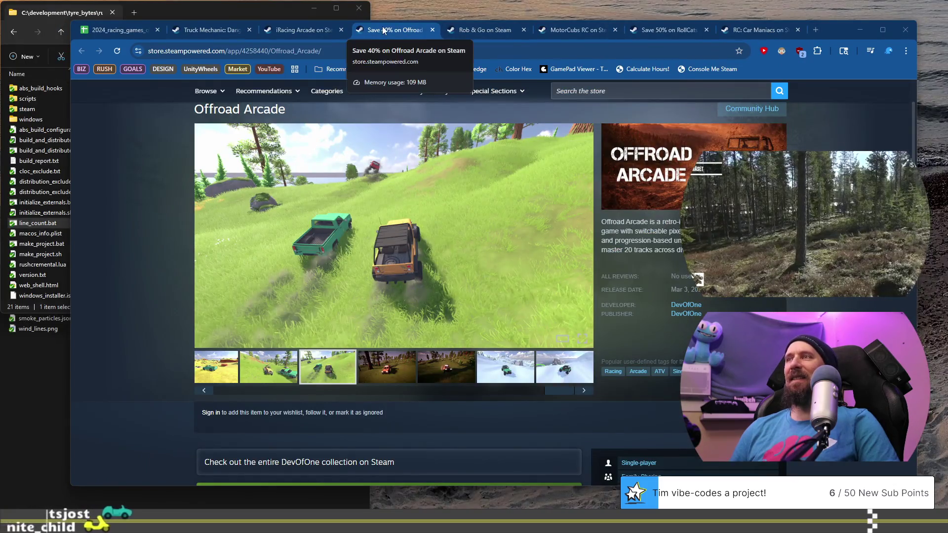
Step: Glance over Rob & Go, MotorCubs RC, RollCats and RC: Car Maniacs pages, then return to the sheet
left_click(476, 29)
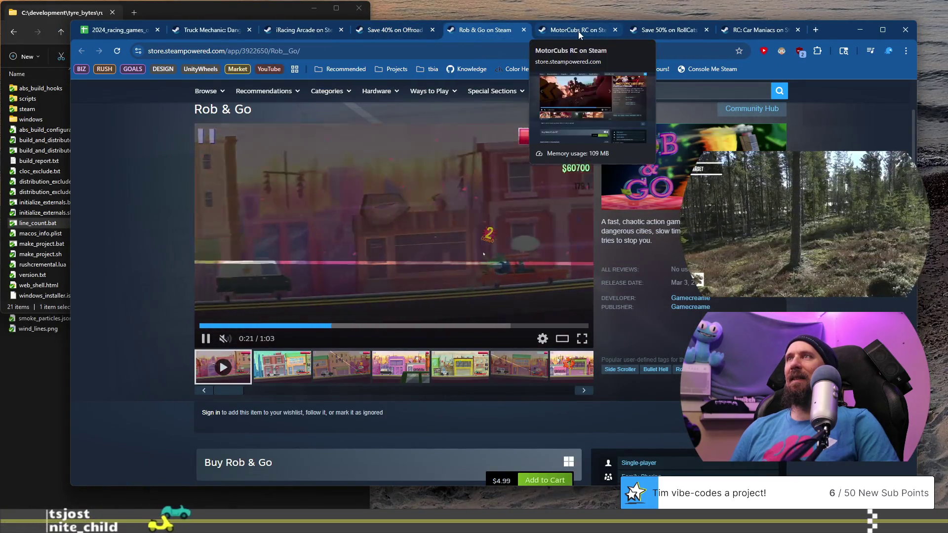
left_click(579, 31)
left_click(686, 33)
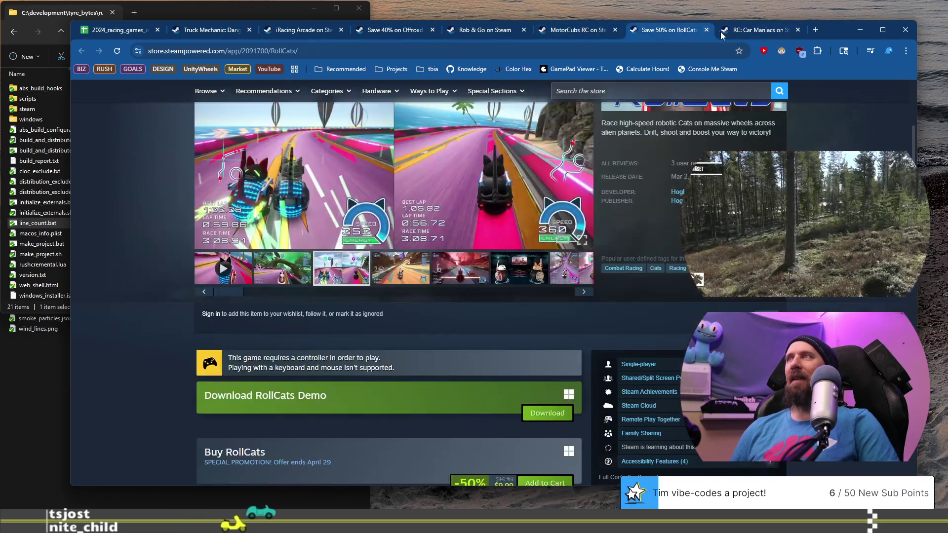
left_click(725, 31)
left_click(403, 34)
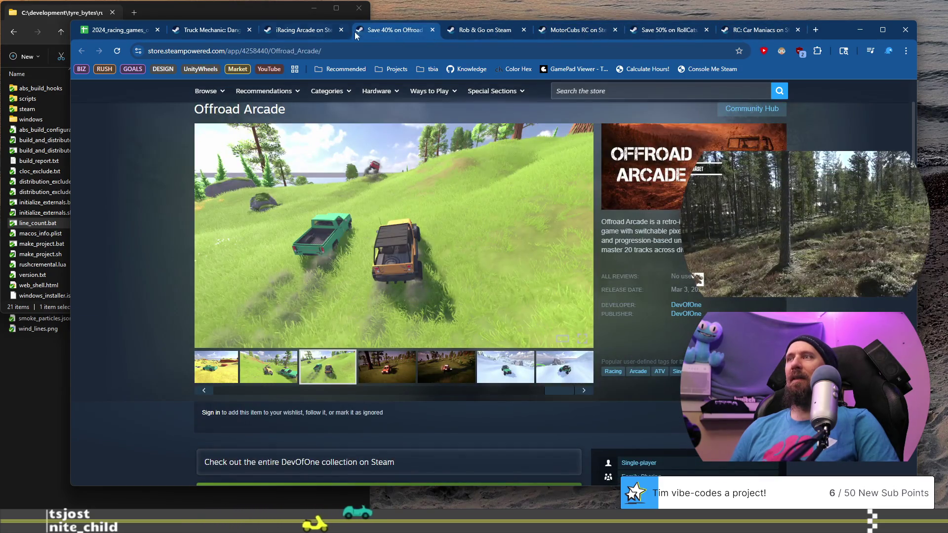
left_click(293, 33)
left_click(212, 30)
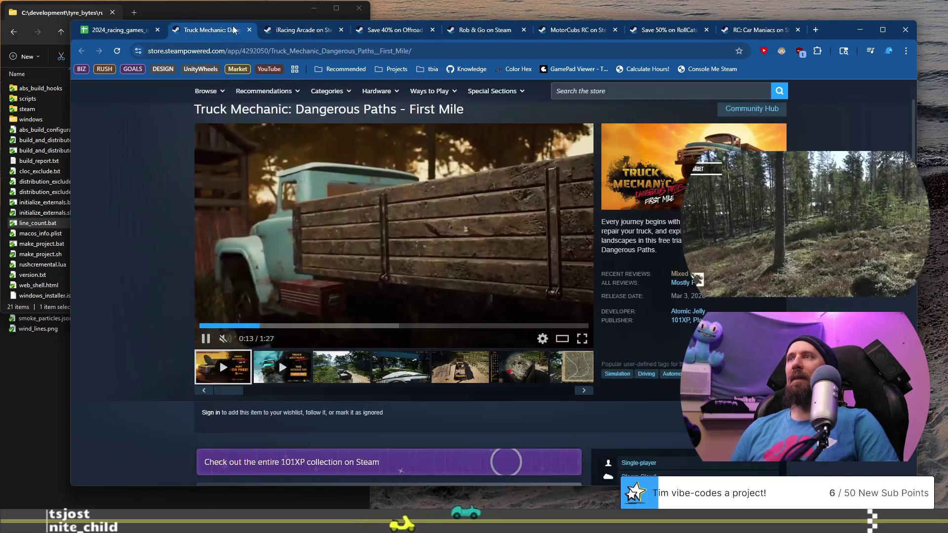
left_click(118, 30)
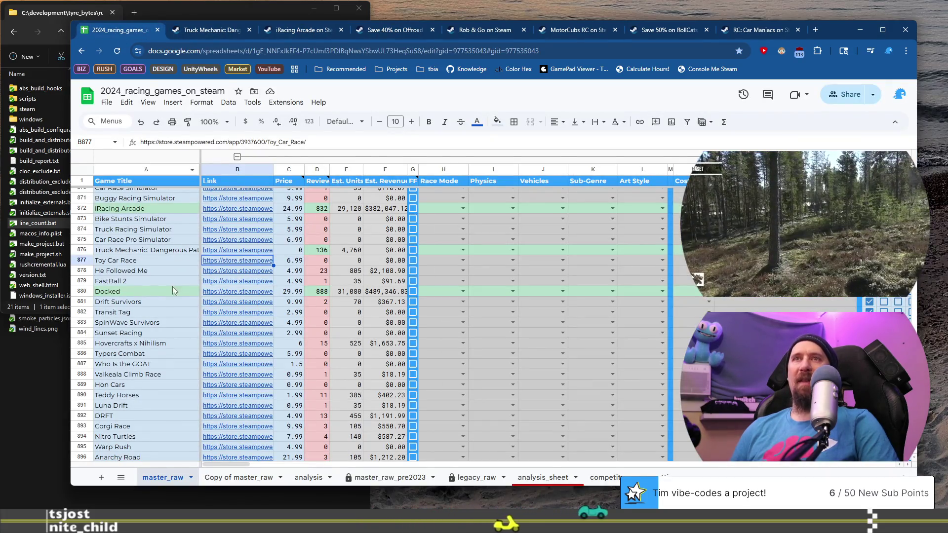
Step: Open He Followed Me's store page from the B878 link and step through its screenshots
left_click(237, 271)
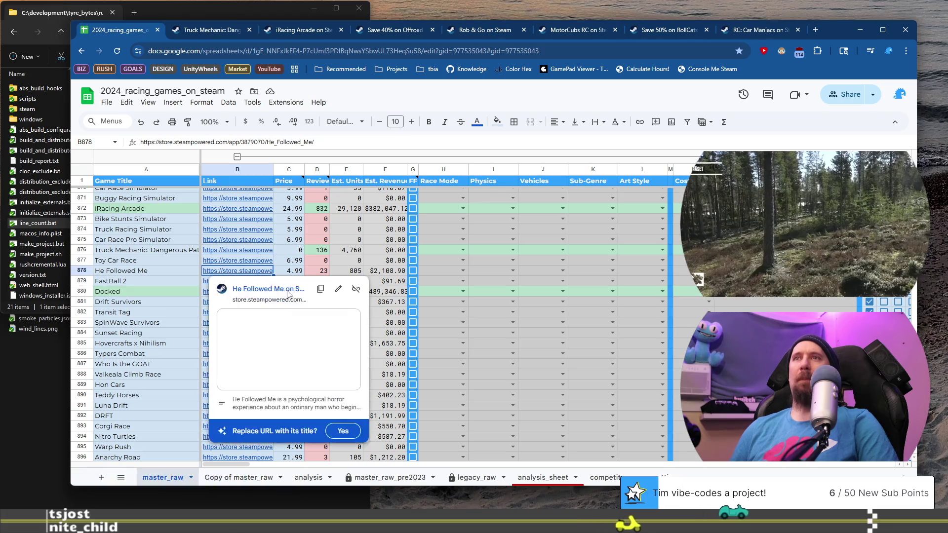
left_click(289, 286)
scroll(156, 254, "down", 1)
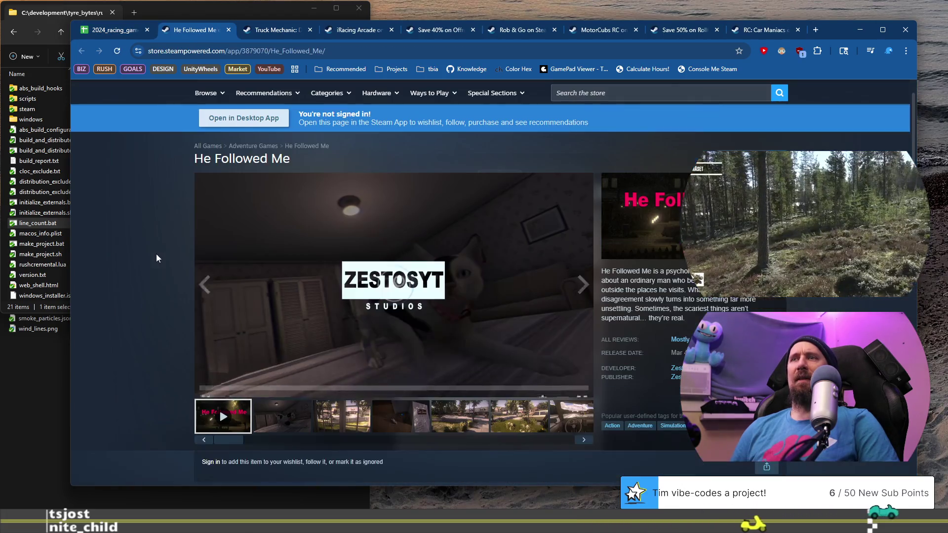
scroll(259, 340, "down", 1)
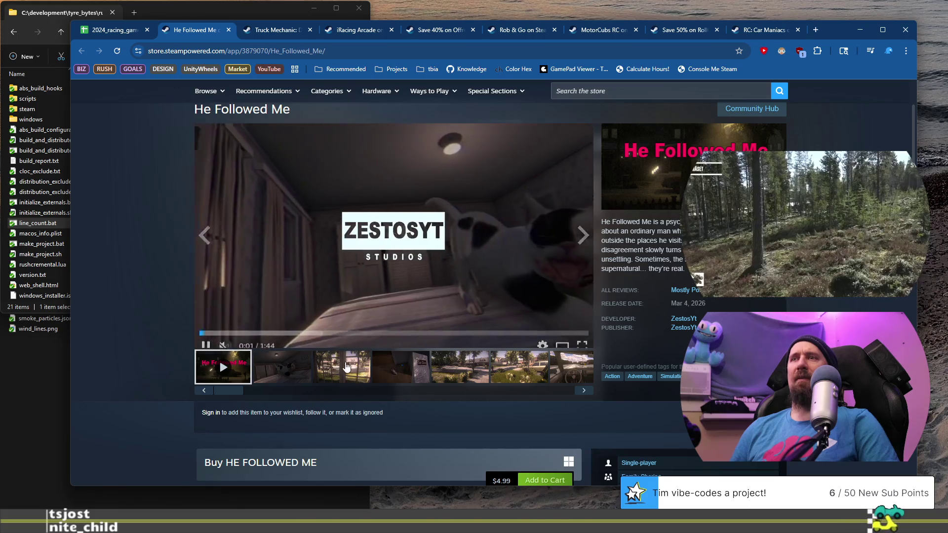
left_click(351, 368)
left_click(400, 367)
left_click(460, 366)
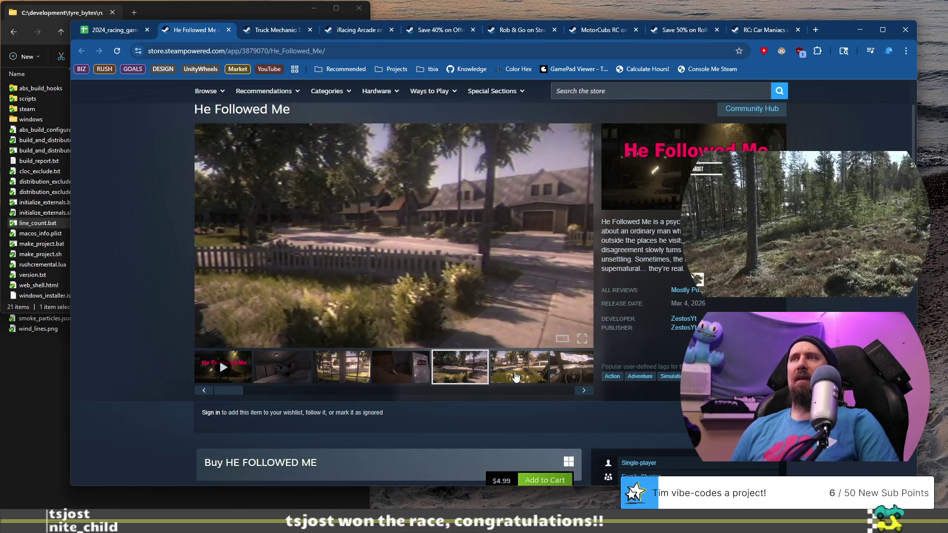
left_click(519, 366)
Step: Copy He Followed Me's page address, move the other browser window aside, and autocomplete the terminal command
left_click(330, 51)
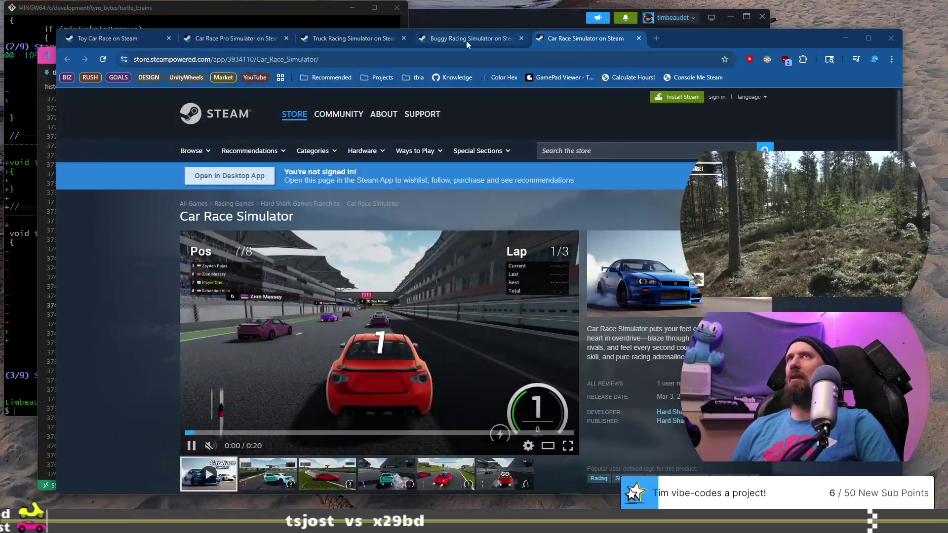
left_click_drag(712, 44, 19, 40)
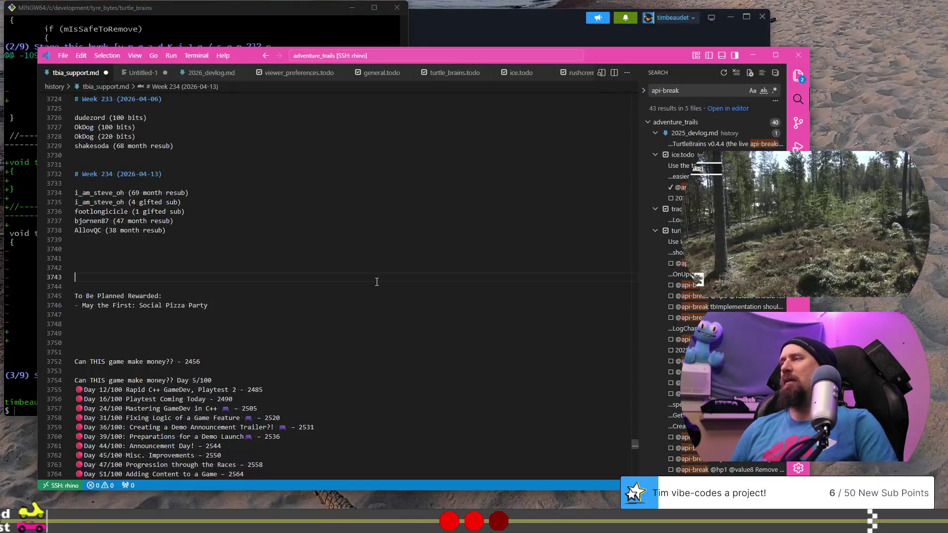
key("Tab")
key("Tab")
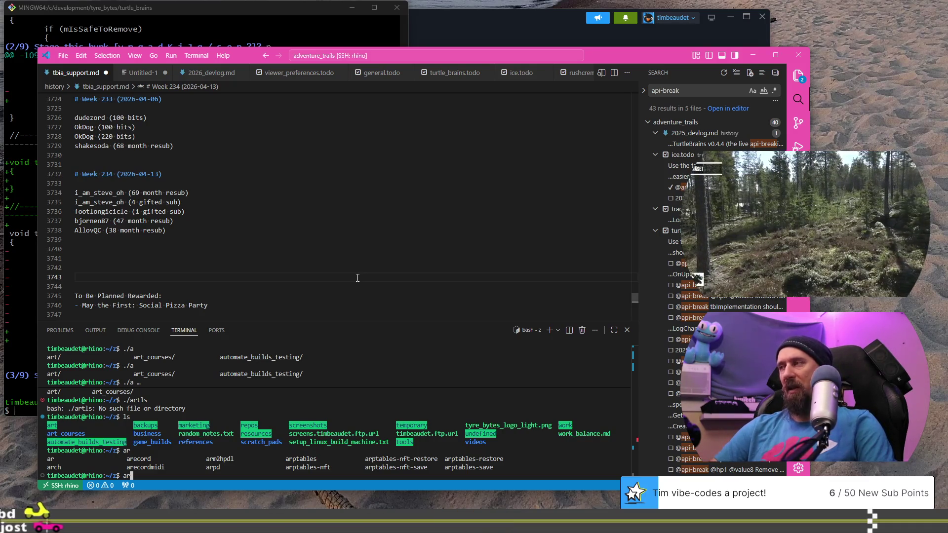
Step: In the terminal, list directories and navigate from home into the marketing_data_collector folder
type("ls")
key("Return")
type("cd ~")
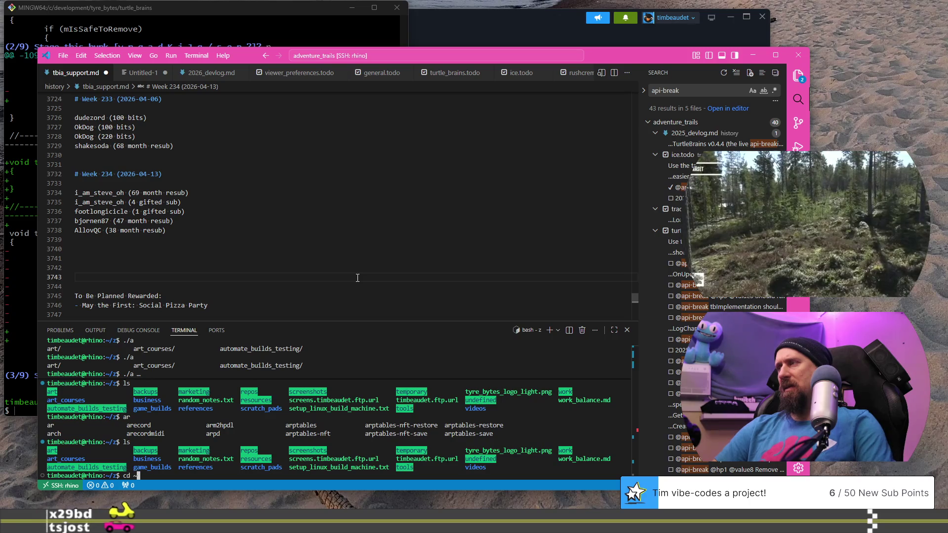
key("Return")
type("ls")
key("Return")
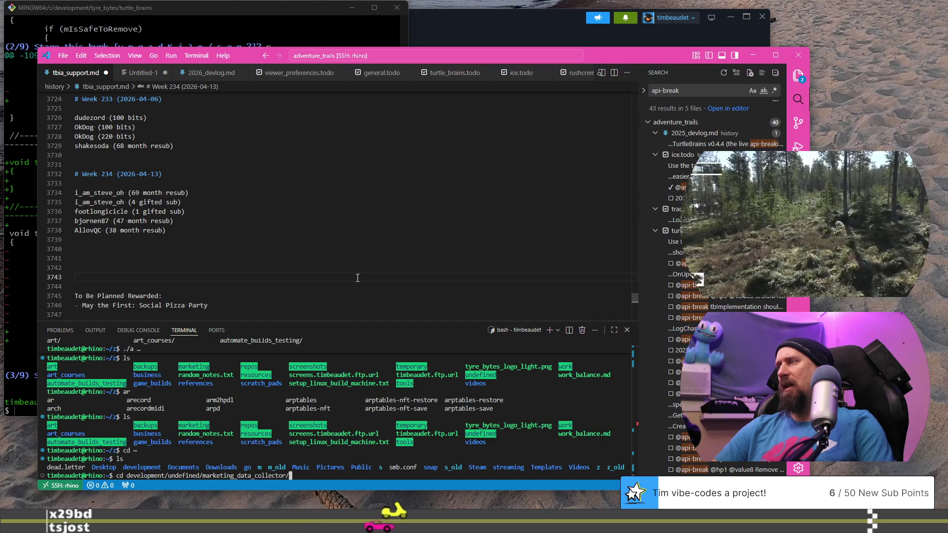
key("Return")
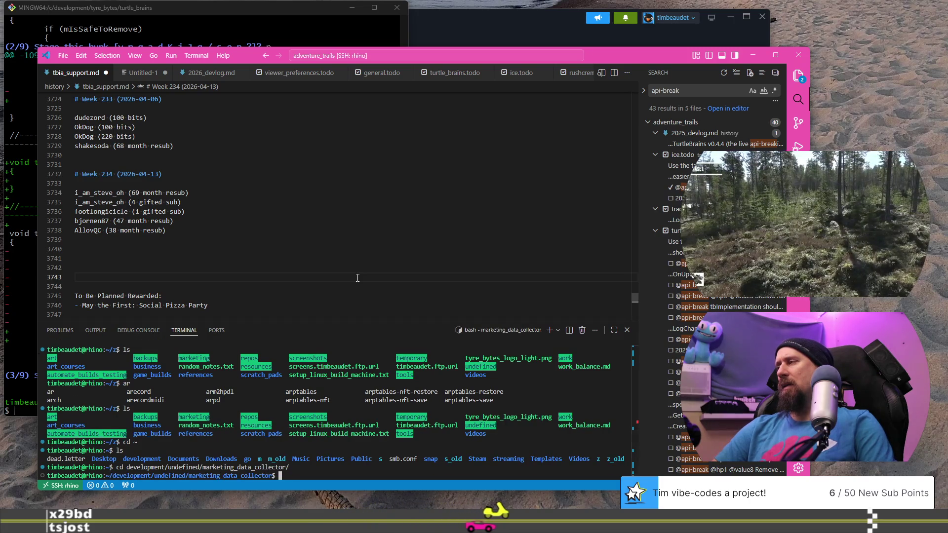
type("ls")
key("Return")
Step: From the run folder, run ./collector --ignore with the pasted He Followed Me URL
type("cd run/")
key("Return")
type("./collector --ignore")
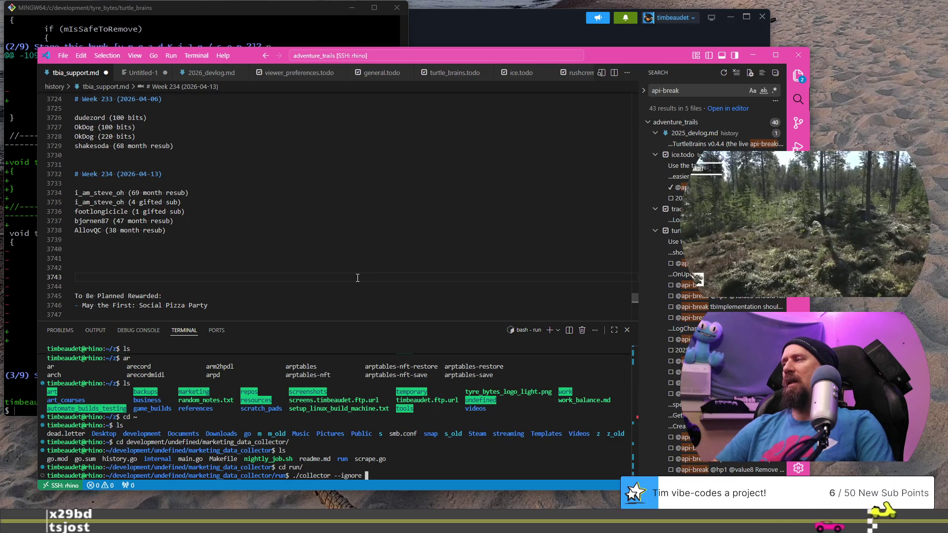
type("https://store.steampowered.com/app/3879070/He_Followed_Me/")
key("Return")
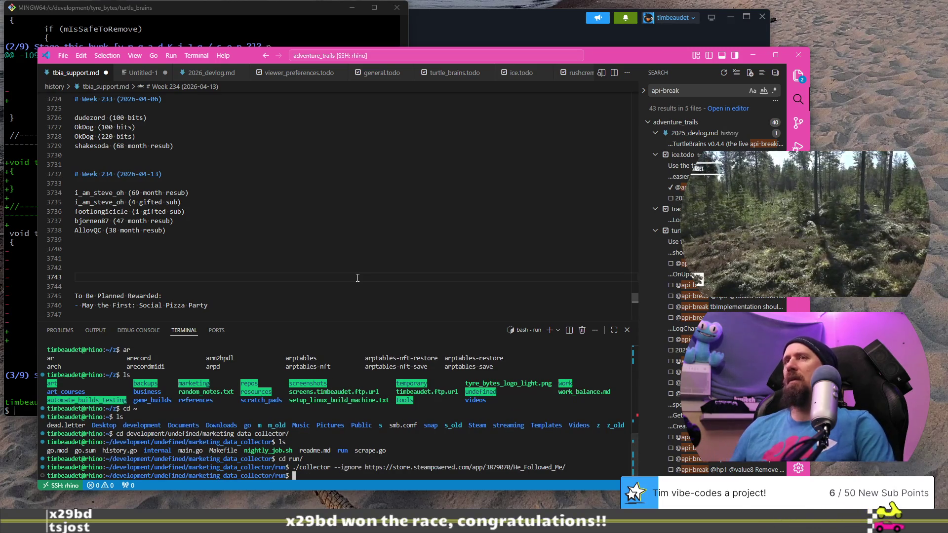
key("alt+Tab")
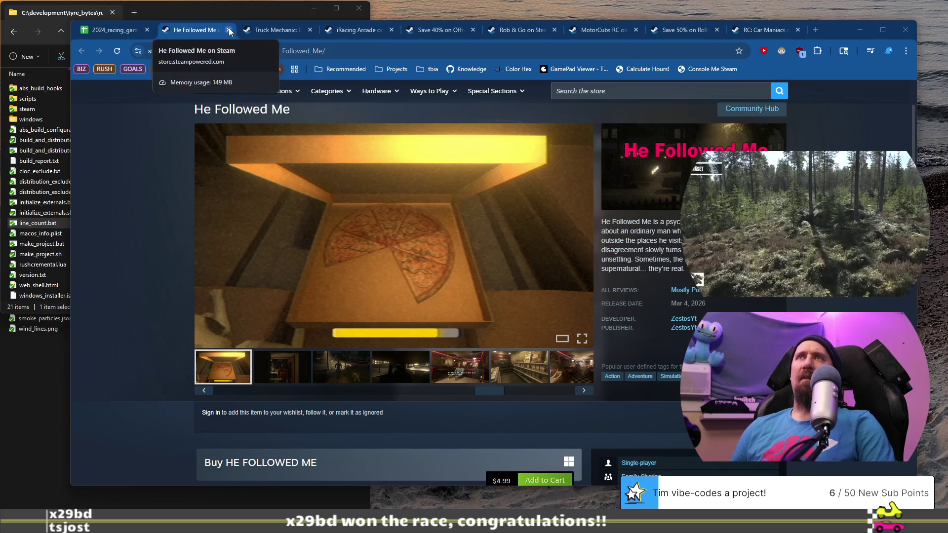
Step: Close the He Followed Me page and open FastBall 2's store page from its row link
left_click(228, 30)
left_click(140, 282)
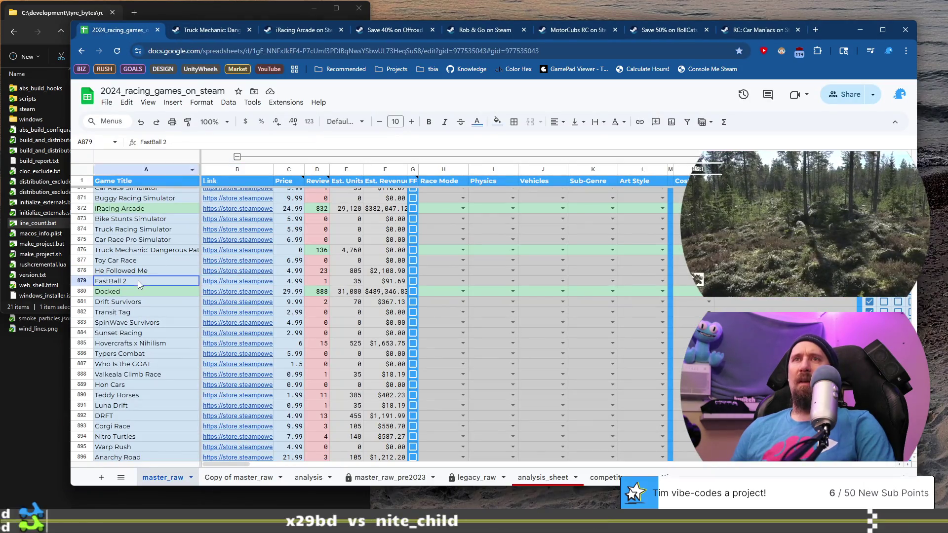
mouse_move(249, 285)
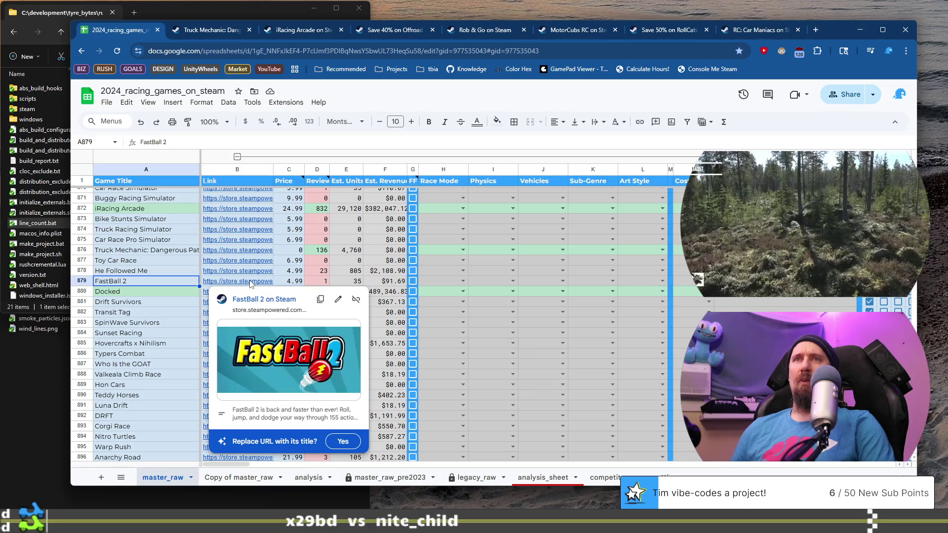
left_click(258, 301)
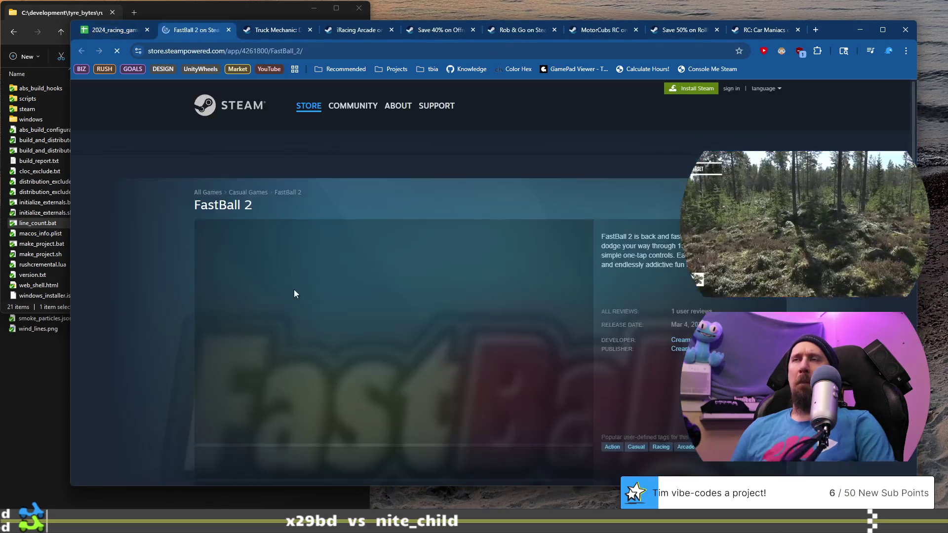
scroll(345, 287, "down", 4)
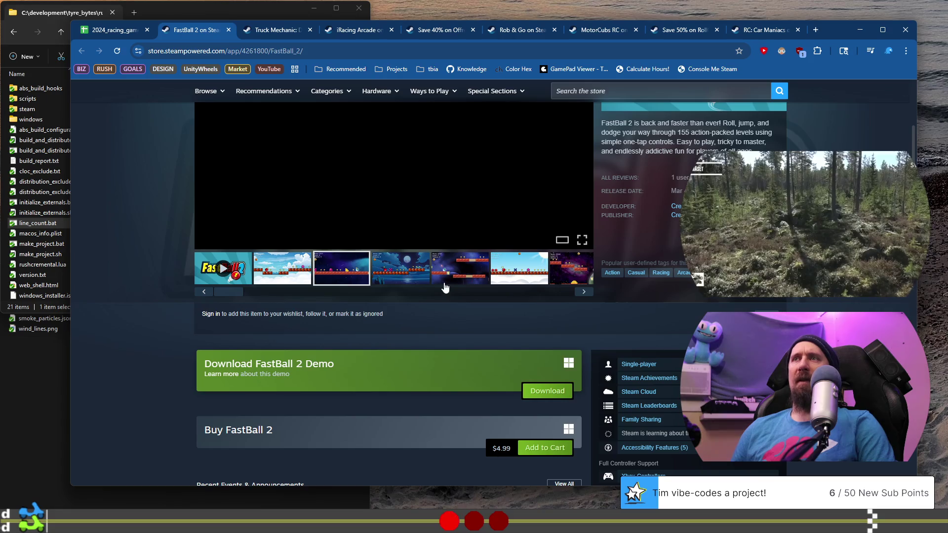
Step: Copy FastBall 2's page address and run the collector with it in the terminal
key("ctrl+l")
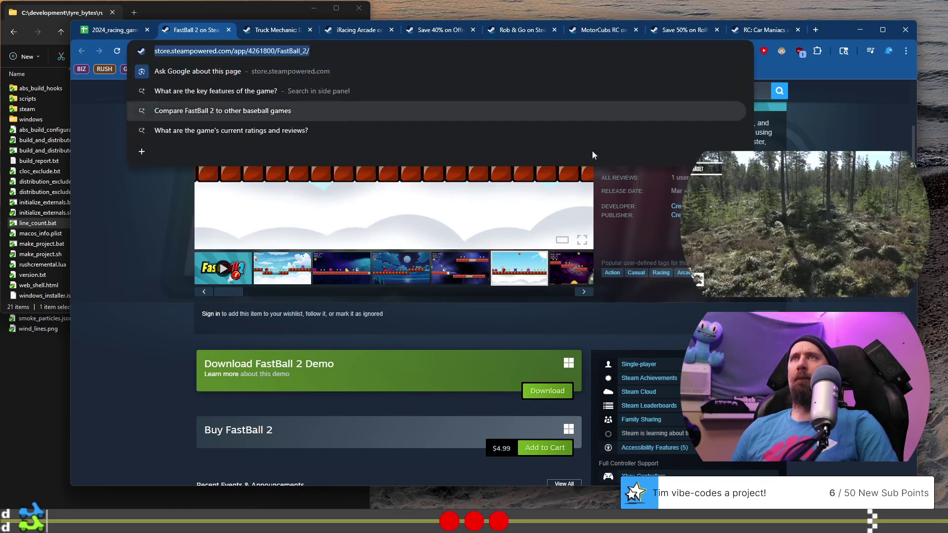
key("alt+Tab")
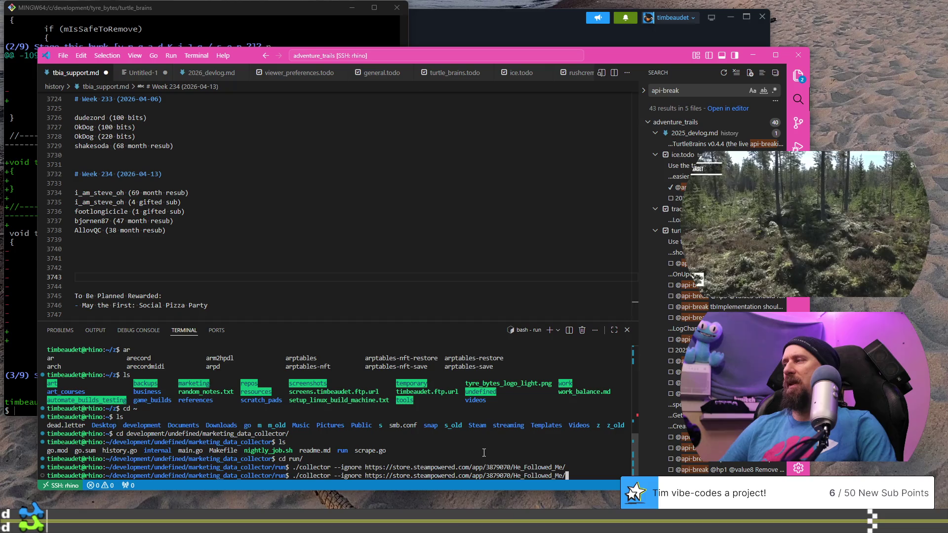
key("Return")
key("alt+Tab")
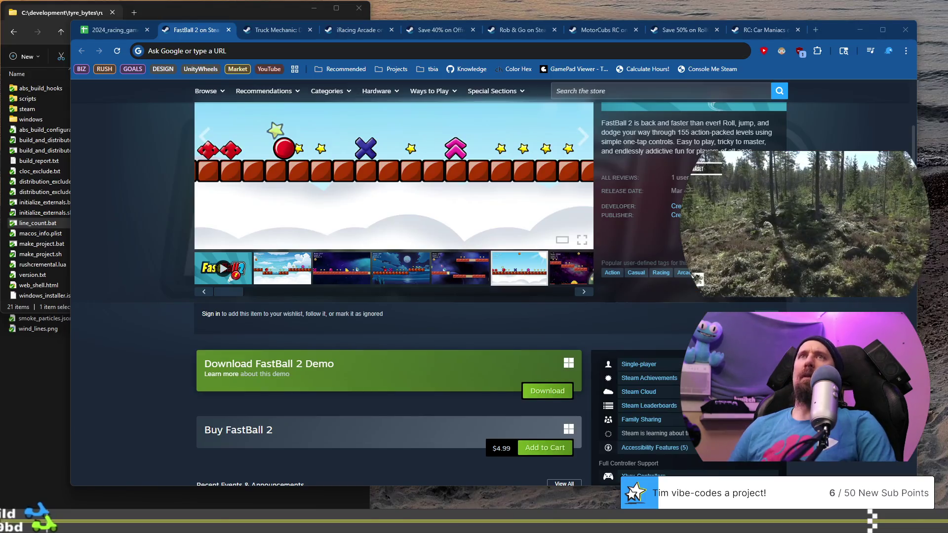
Step: Open the Docked row's Steam store page in a new tab from the spreadsheet
left_click(115, 33)
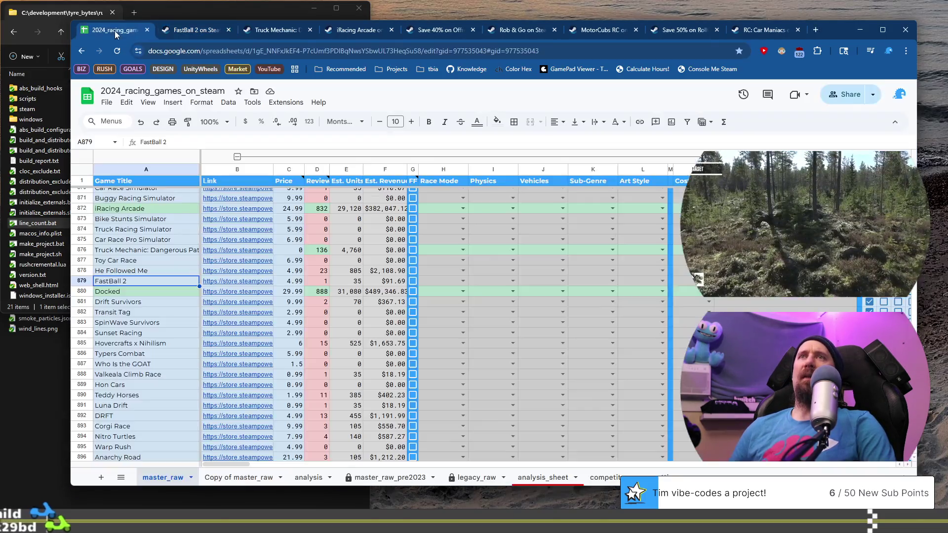
left_click(222, 292)
left_click(260, 310)
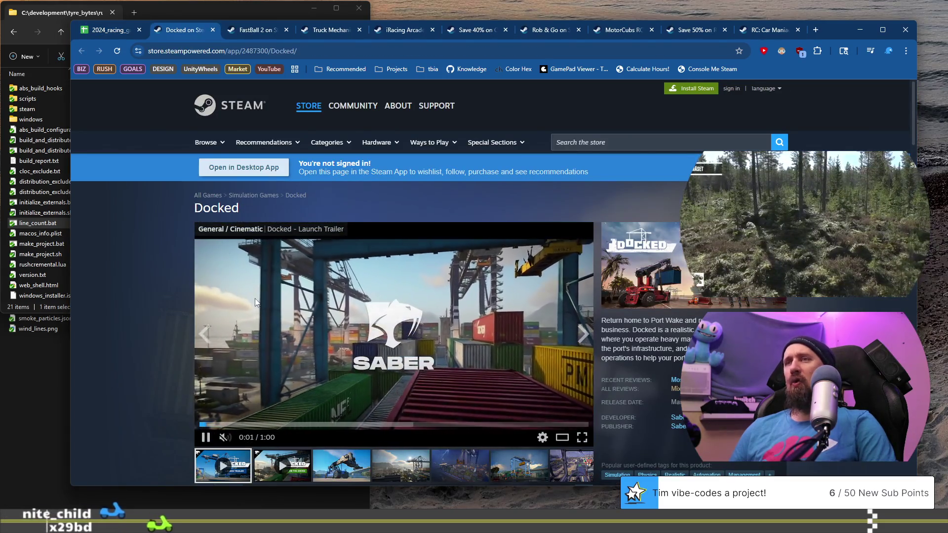
Step: Scrub Docked's launch trailer ahead to about 0:13, 0:24 and 0:38
scroll(265, 312, "down", 1)
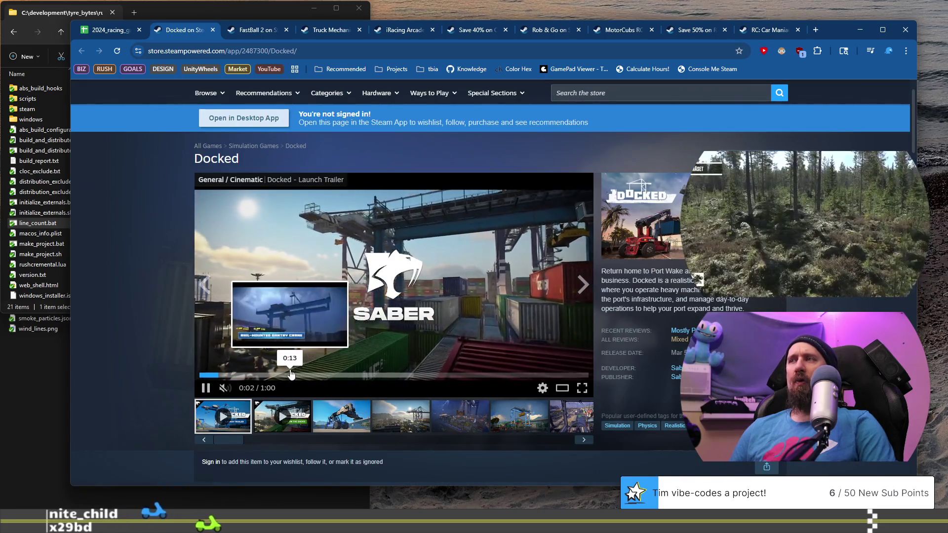
left_click(291, 375)
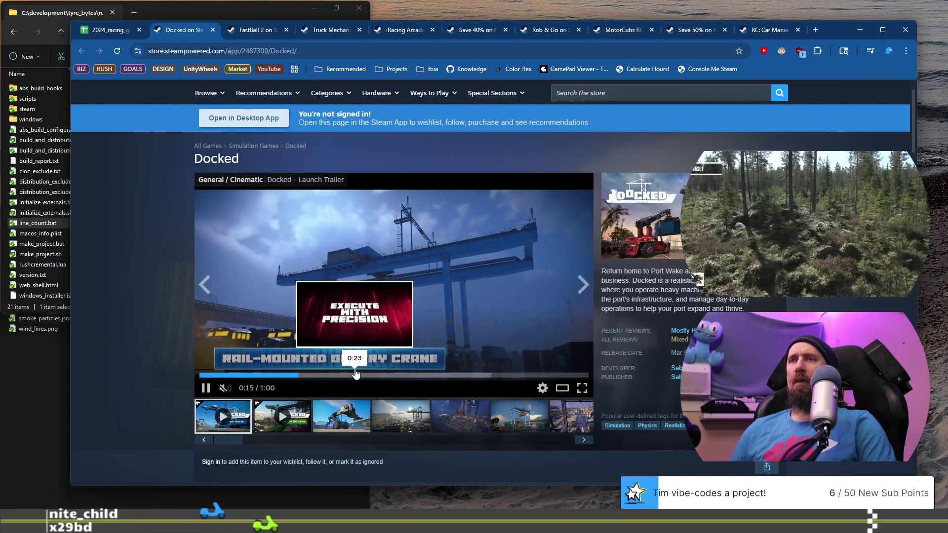
left_click(356, 375)
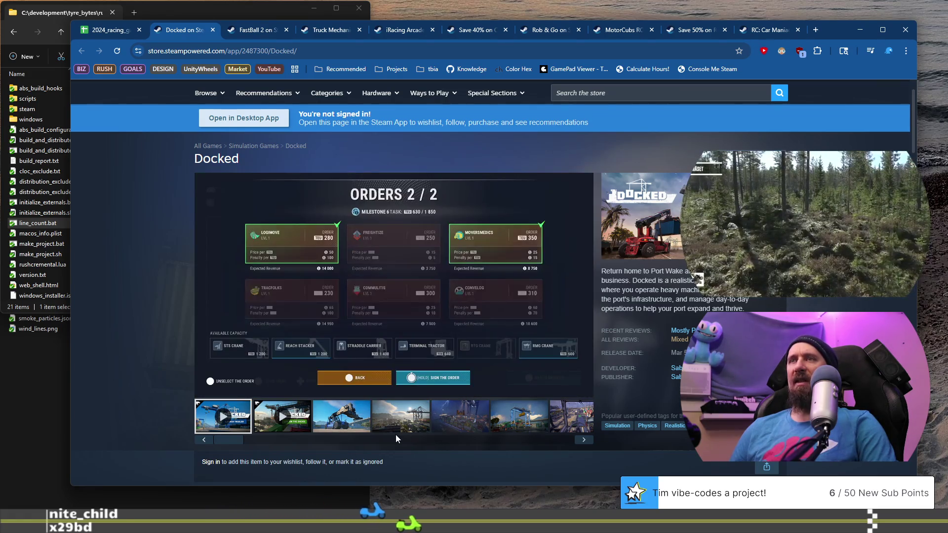
left_click(449, 378)
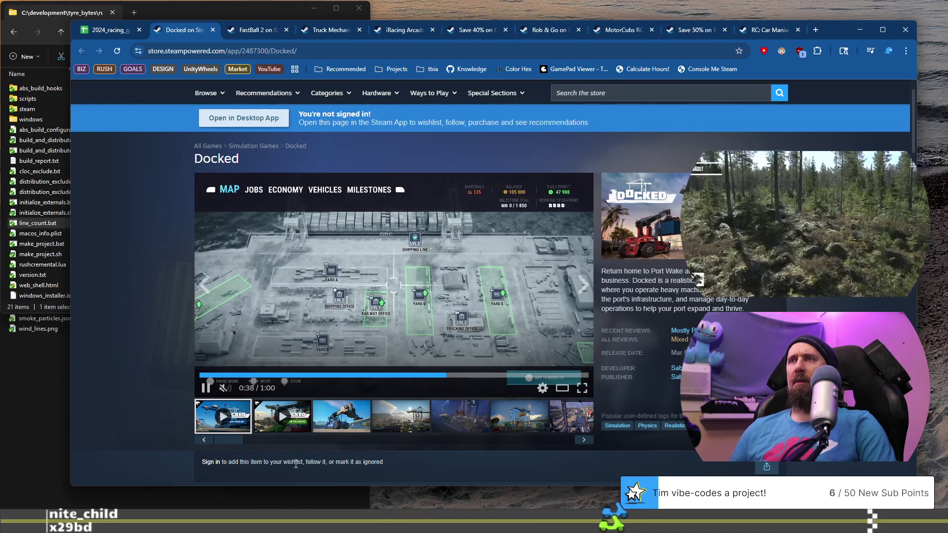
left_click(441, 378)
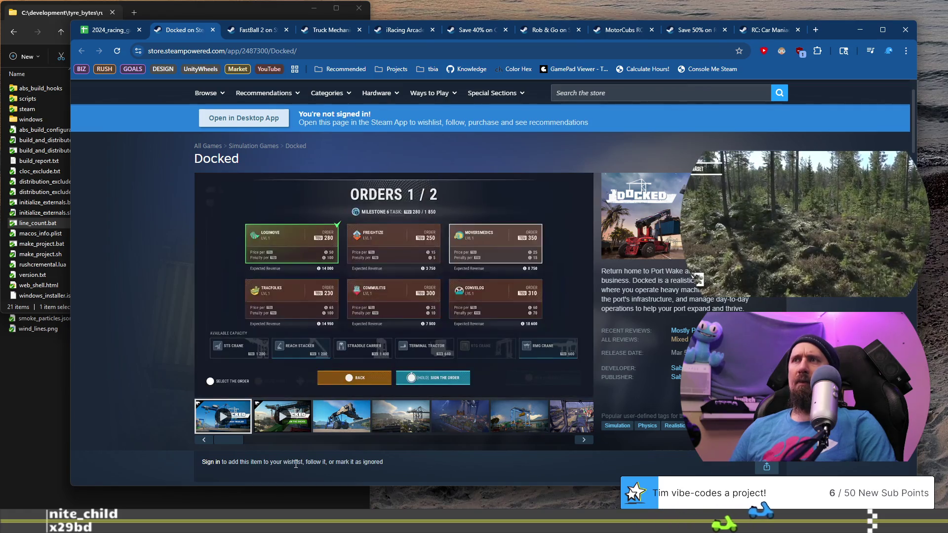
Step: View Docked's third to sixth screenshots, including the storm and gantry crane, then return to the sheet
left_click(336, 426)
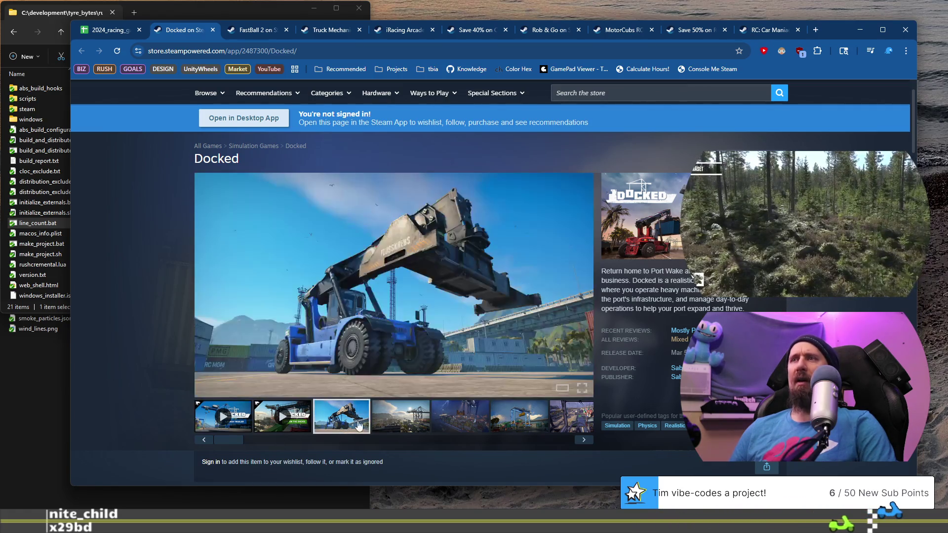
left_click(402, 426)
left_click(464, 426)
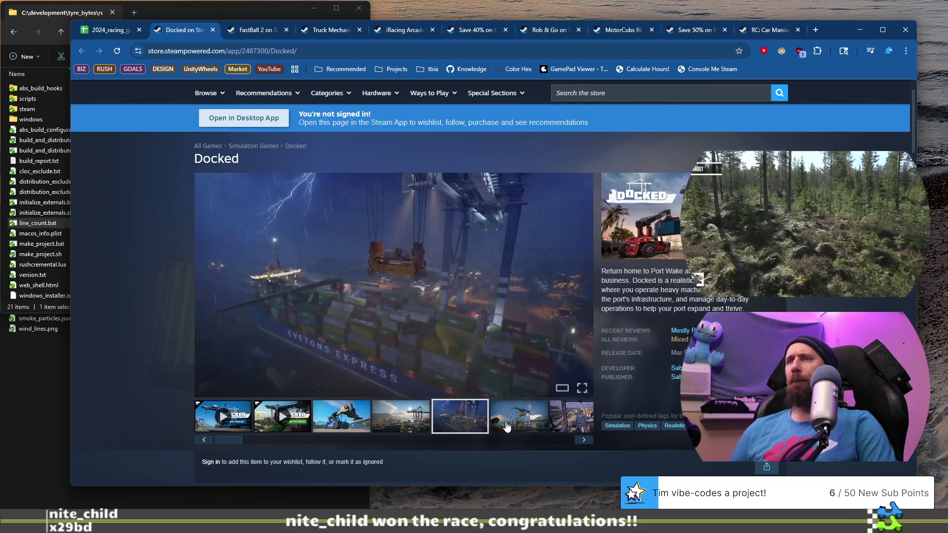
left_click(529, 426)
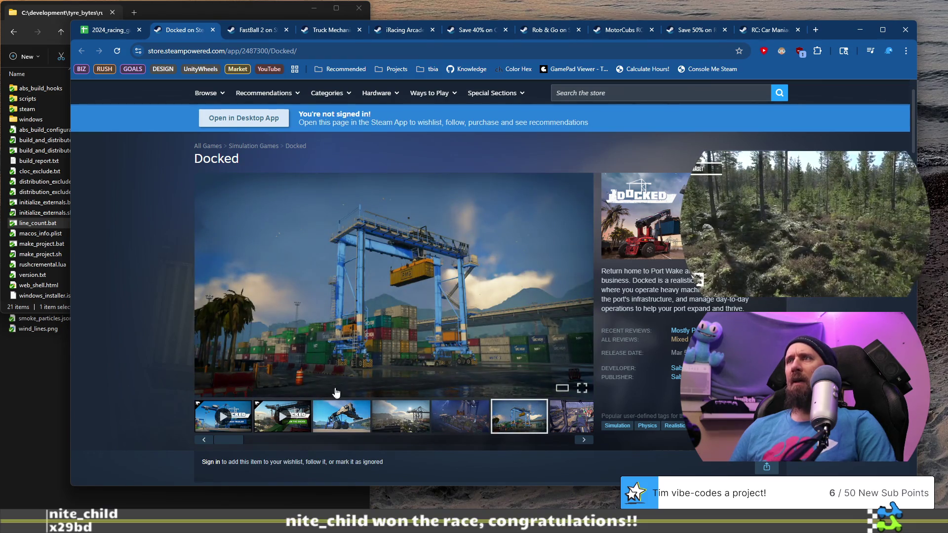
scroll(179, 361, "down", 9)
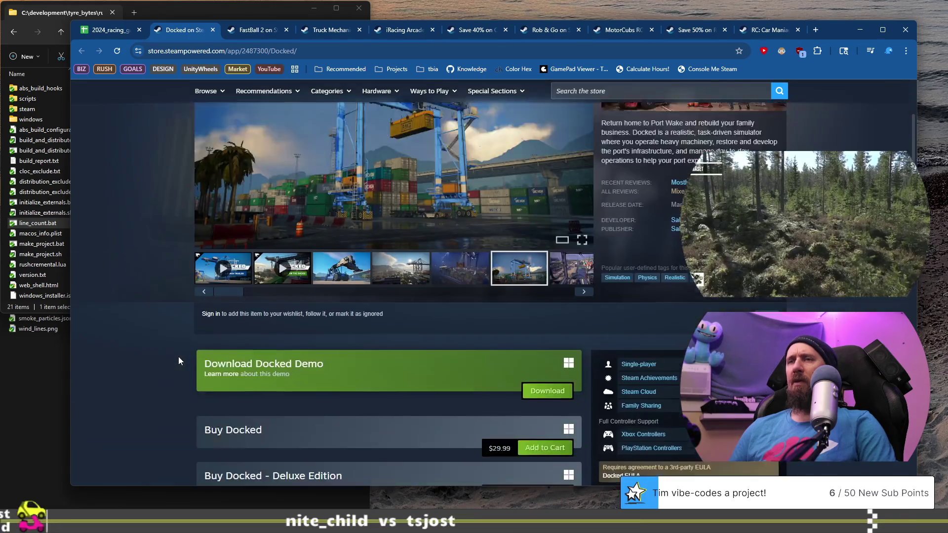
scroll(177, 356, "down", 4)
scroll(179, 354, "up", 15)
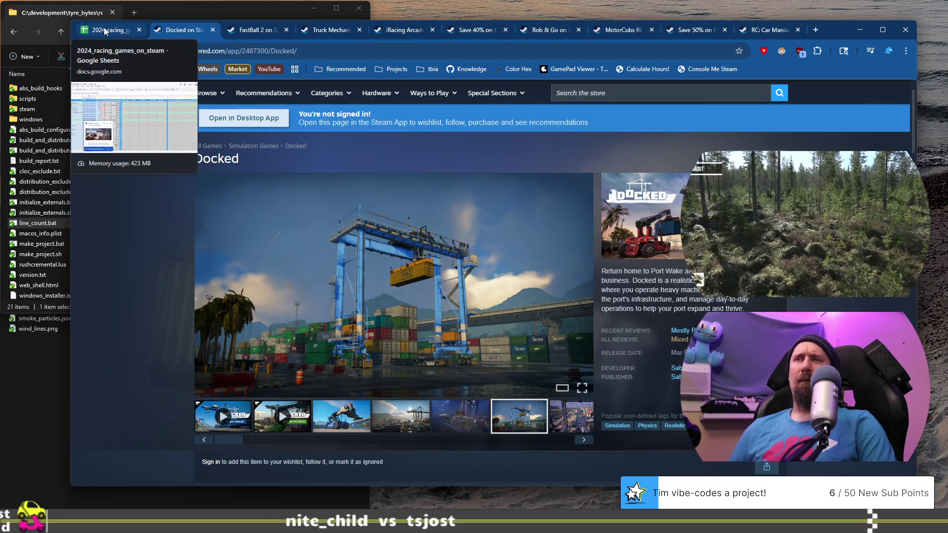
left_click(105, 32)
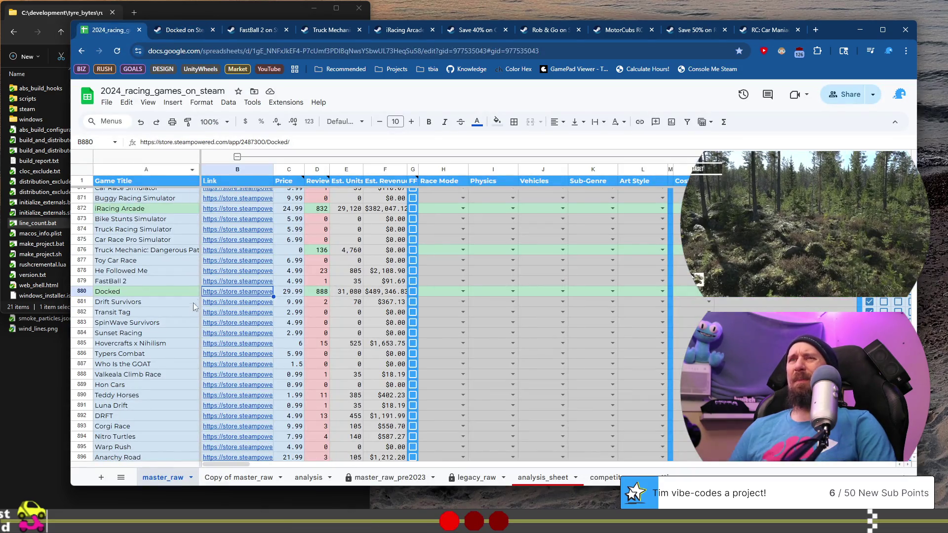
Step: Open Drift Survivors' store page from its link cell and show the fourth to sixth media items
key("Down")
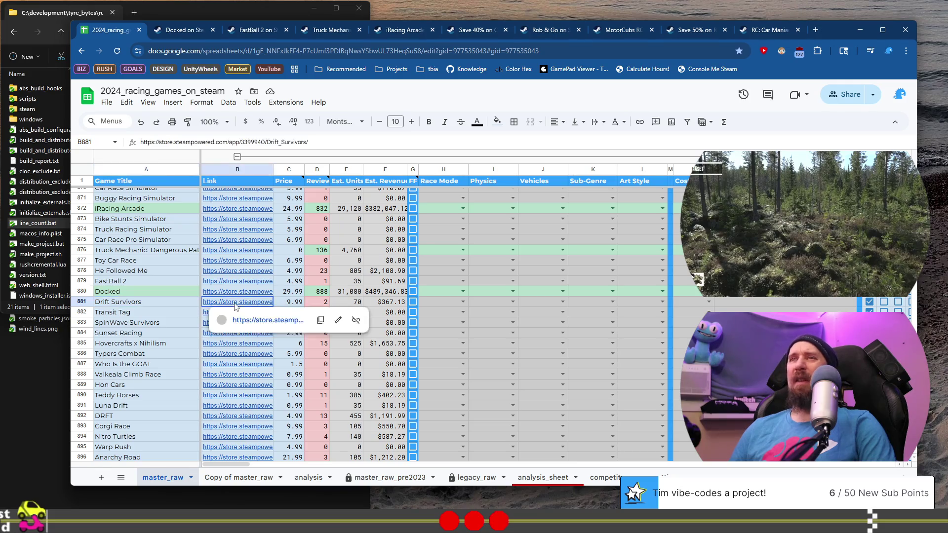
left_click(267, 320)
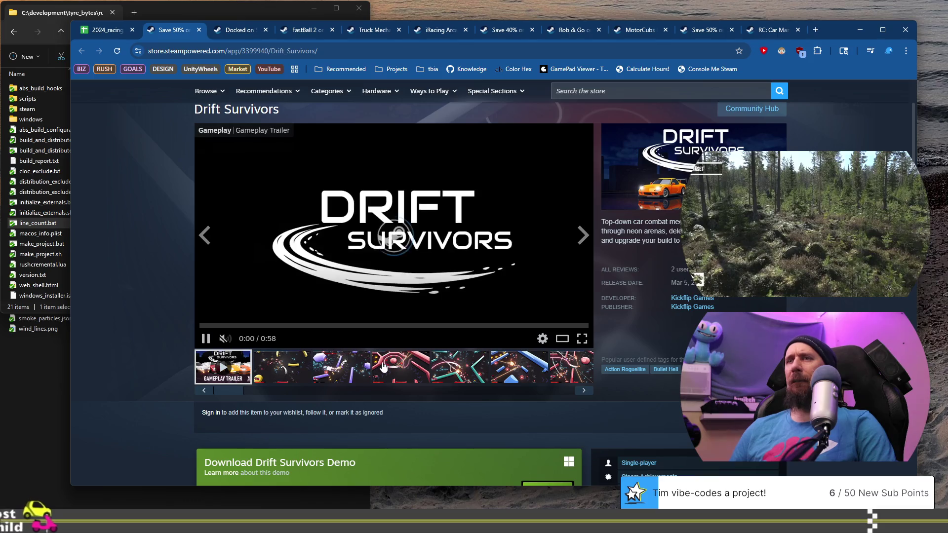
left_click(417, 368)
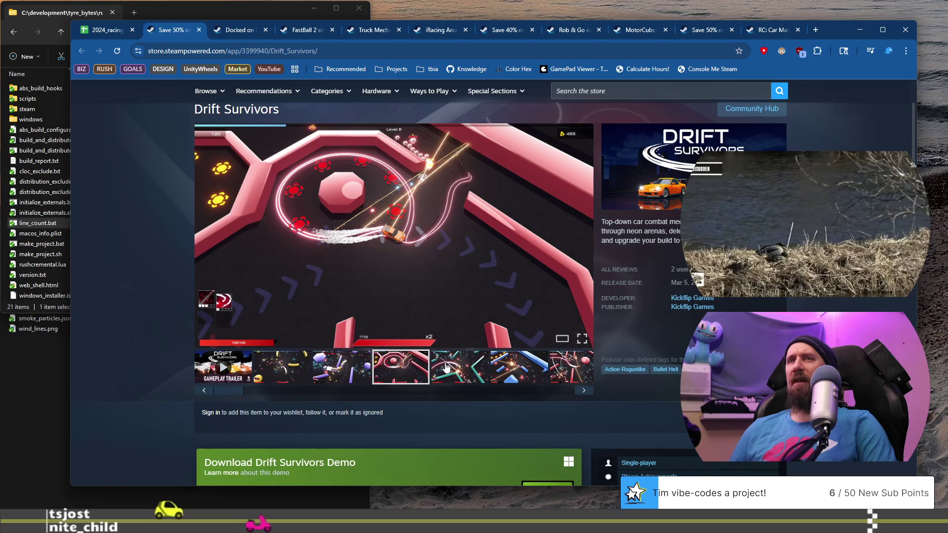
left_click(446, 368)
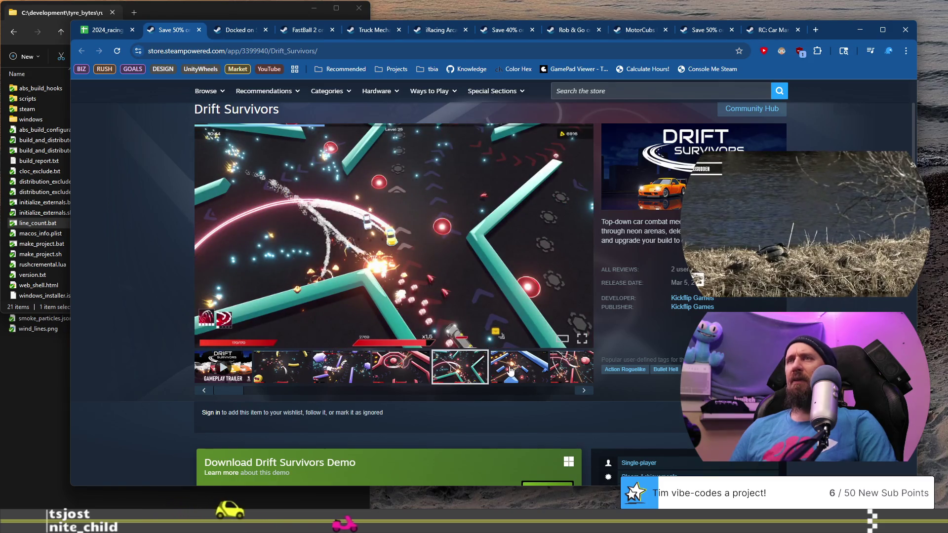
left_click(510, 370)
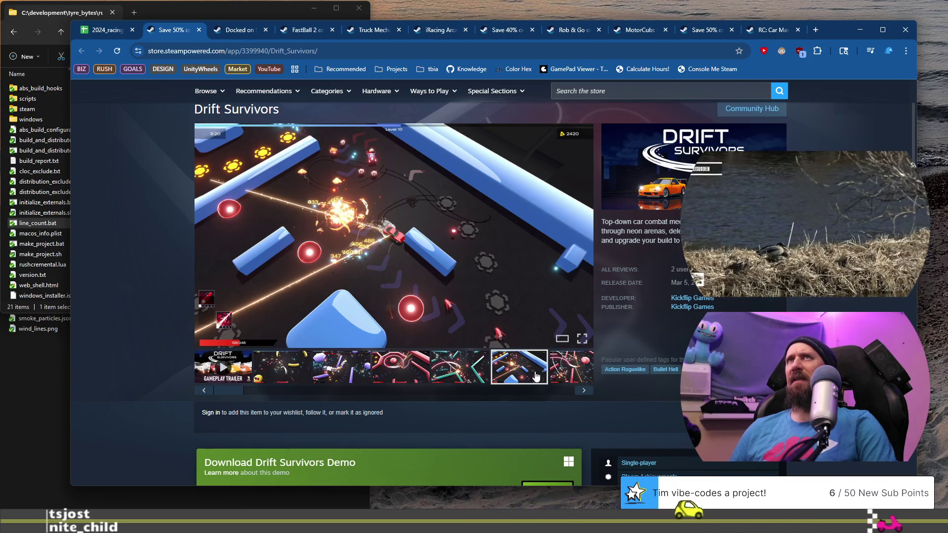
Step: Advance through the remaining Drift Survivors gameplay clips and play its 58-second trailer
left_click(587, 391)
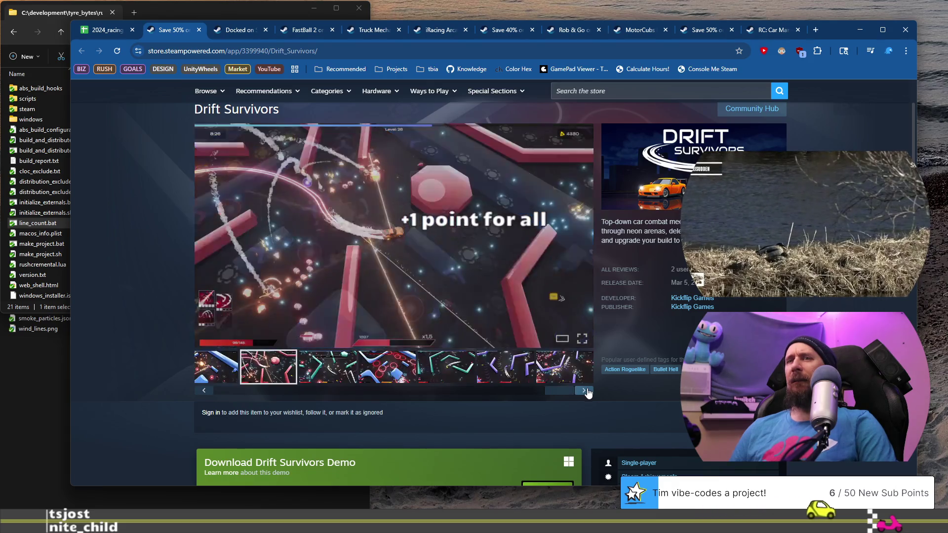
left_click(587, 392)
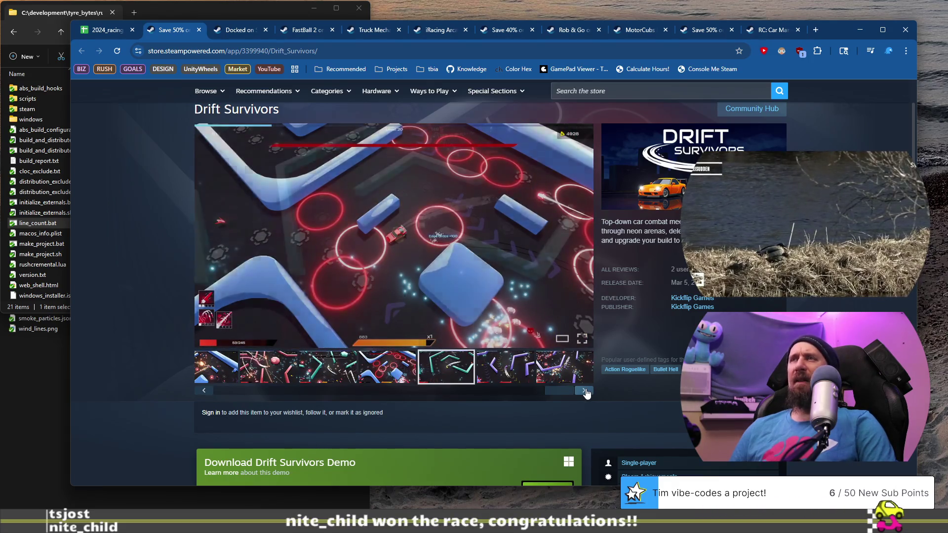
left_click(586, 392)
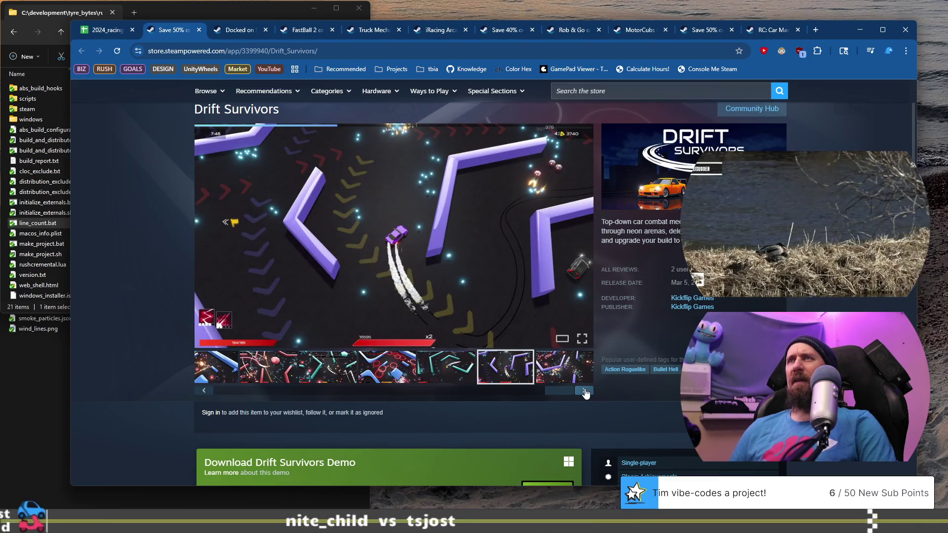
left_click(586, 391)
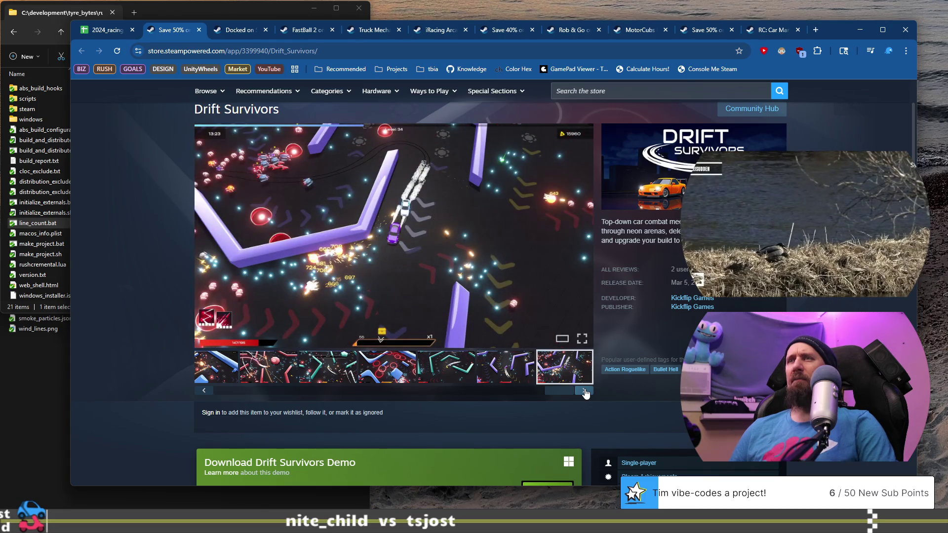
left_click_drag(542, 392, 210, 391)
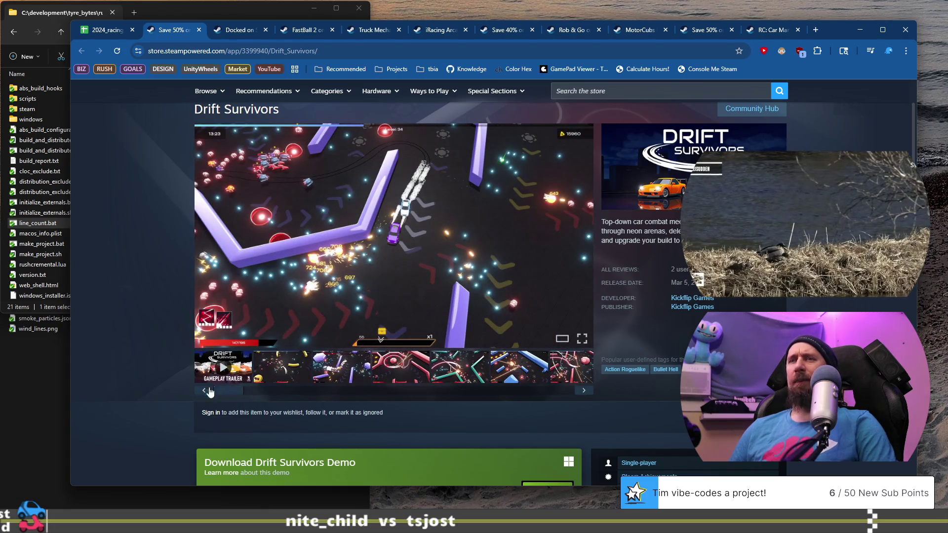
left_click(221, 376)
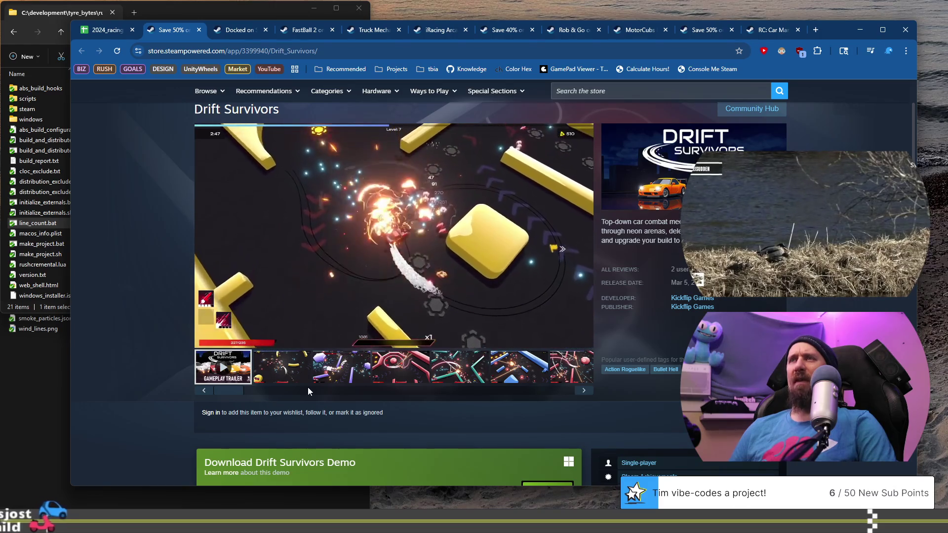
mouse_move(451, 144)
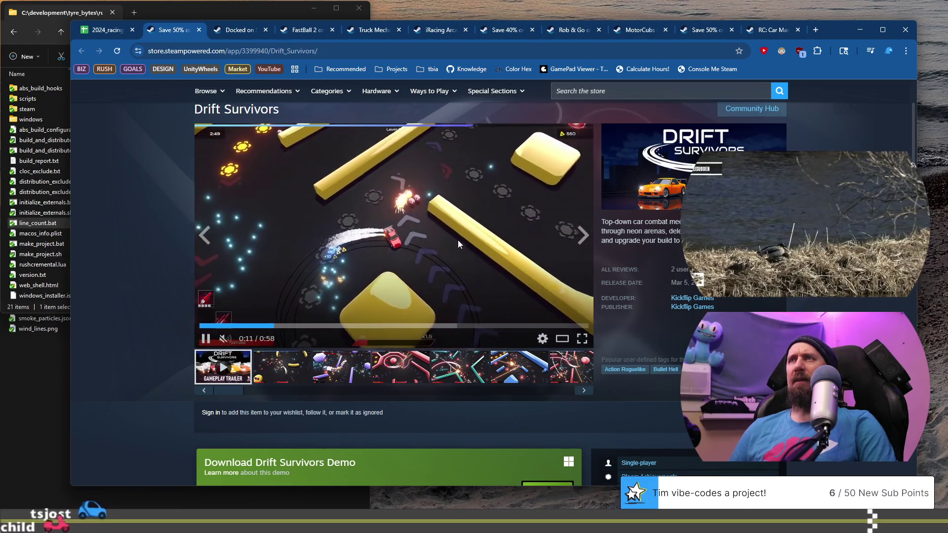
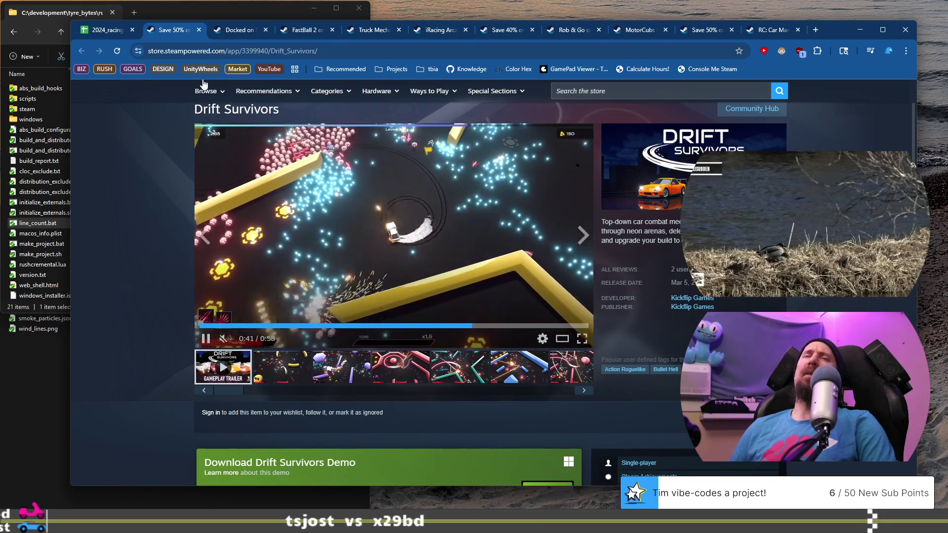
Step: Review Drift Survivors' store page and its developer Kickflip Games' page, then close the developer page
scroll(229, 279, "down", 6)
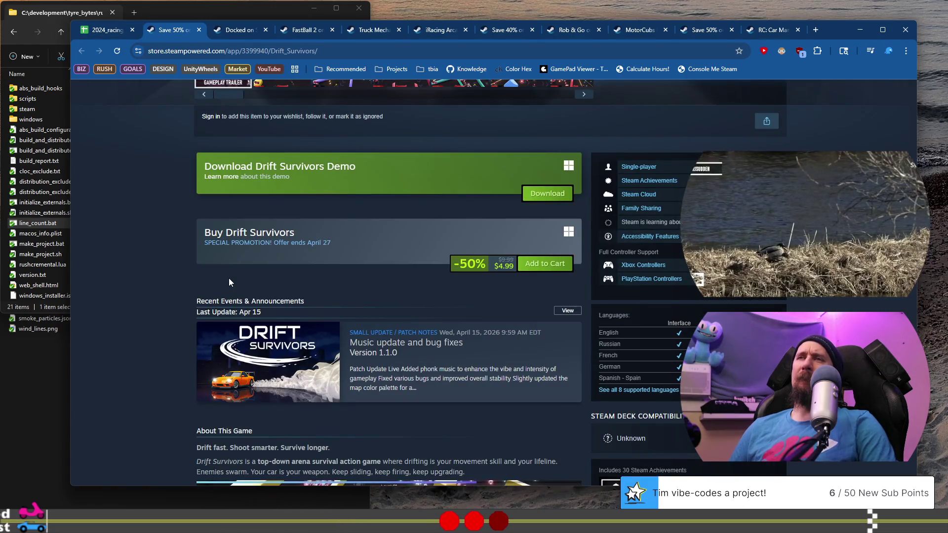
scroll(229, 282, "up", 6)
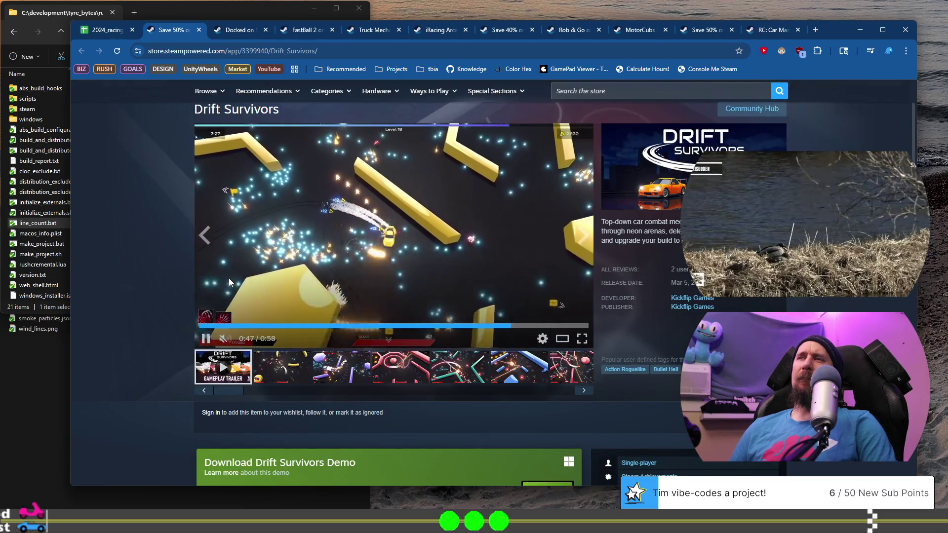
left_click(111, 31)
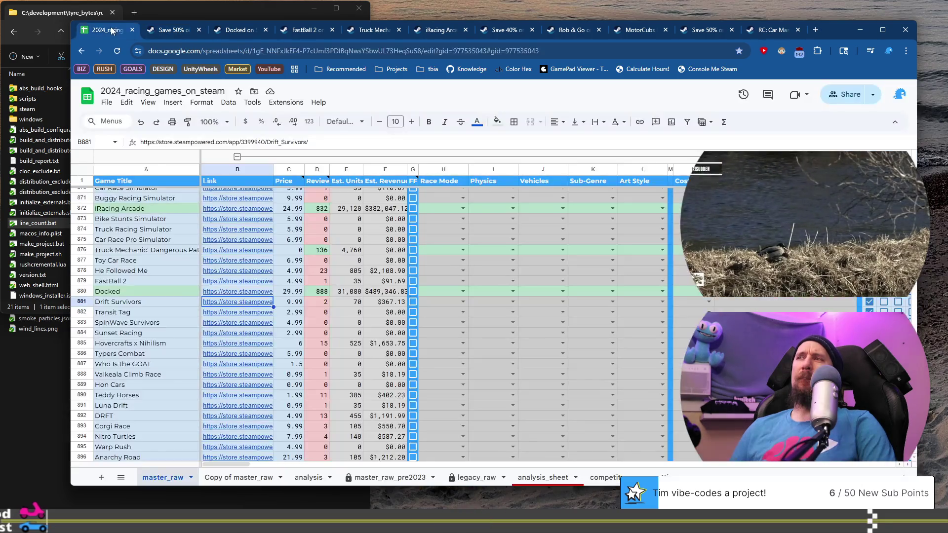
left_click(161, 31)
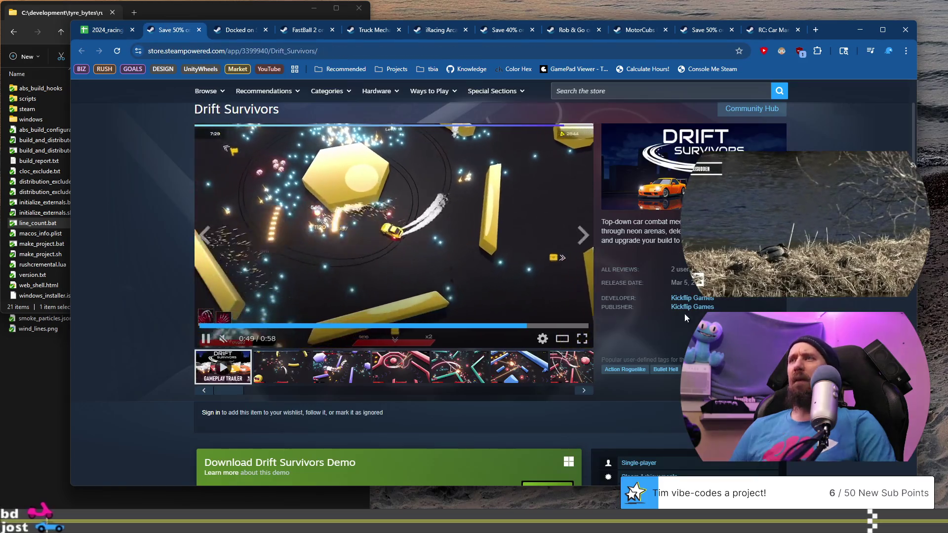
left_click(685, 313)
scroll(414, 247, "down", 10)
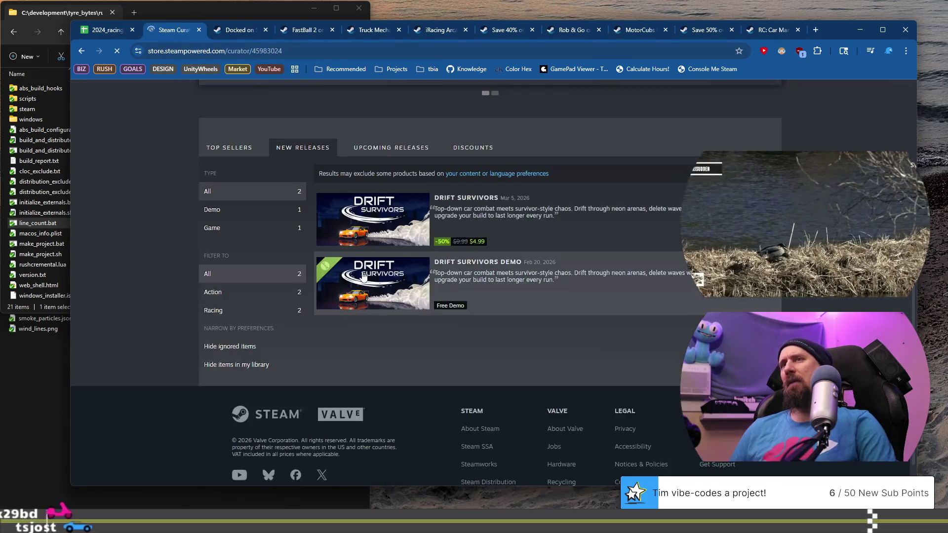
scroll(360, 272, "up", 10)
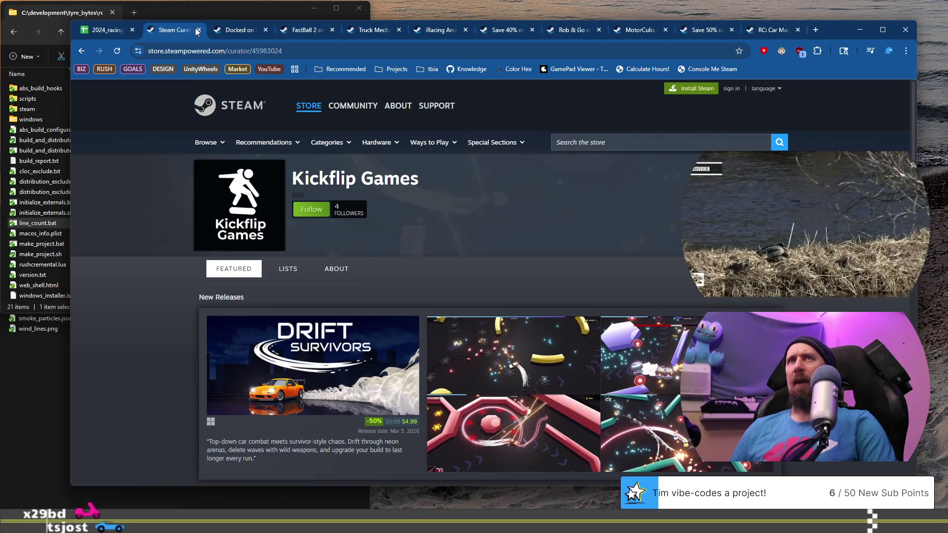
left_click(198, 30)
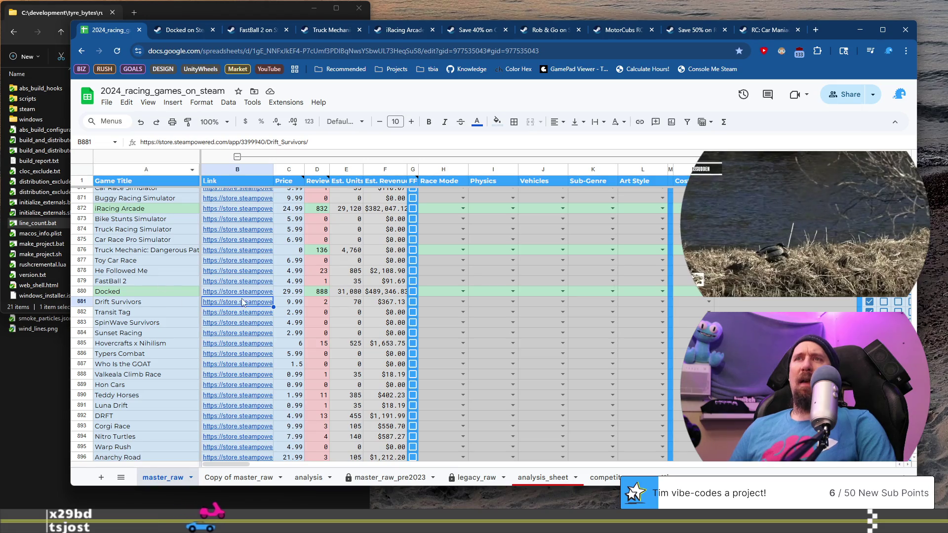
Step: Reopen Drift Survivors' store page, then open the next row's Transit Tag store page from the sheet
mouse_move(243, 302)
left_click(269, 320)
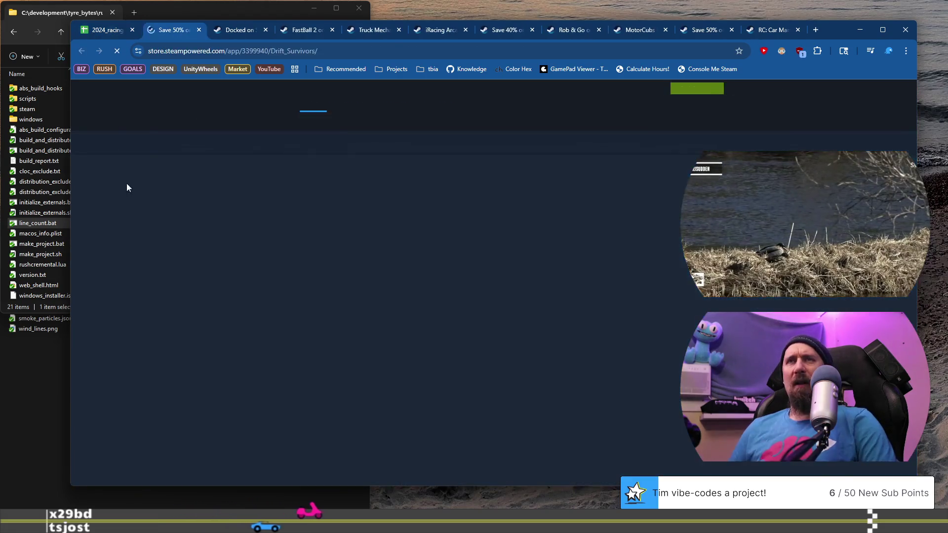
left_click(114, 31)
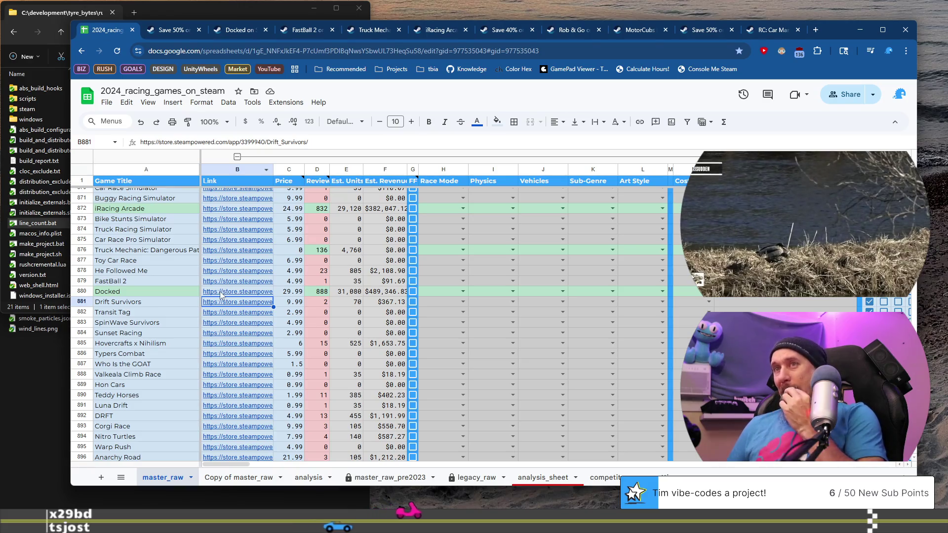
left_click(148, 315)
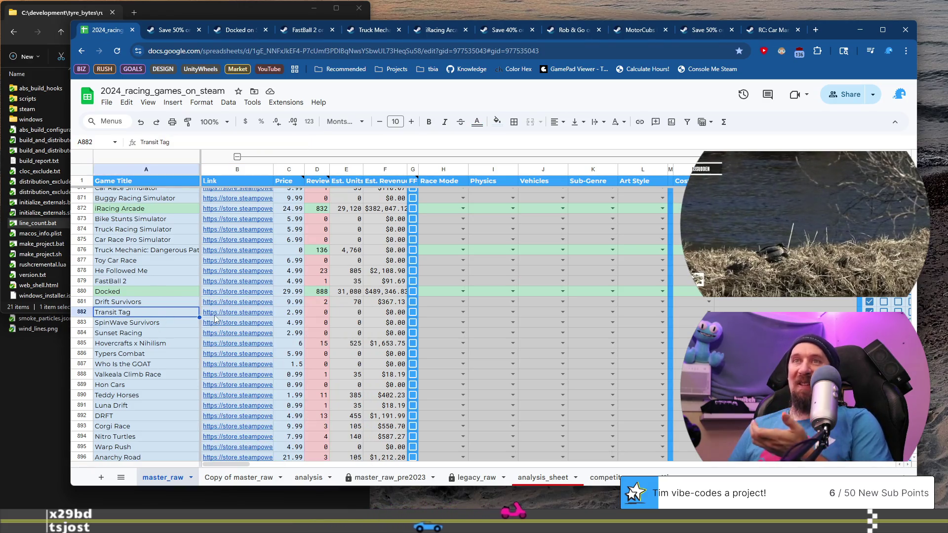
left_click(242, 322)
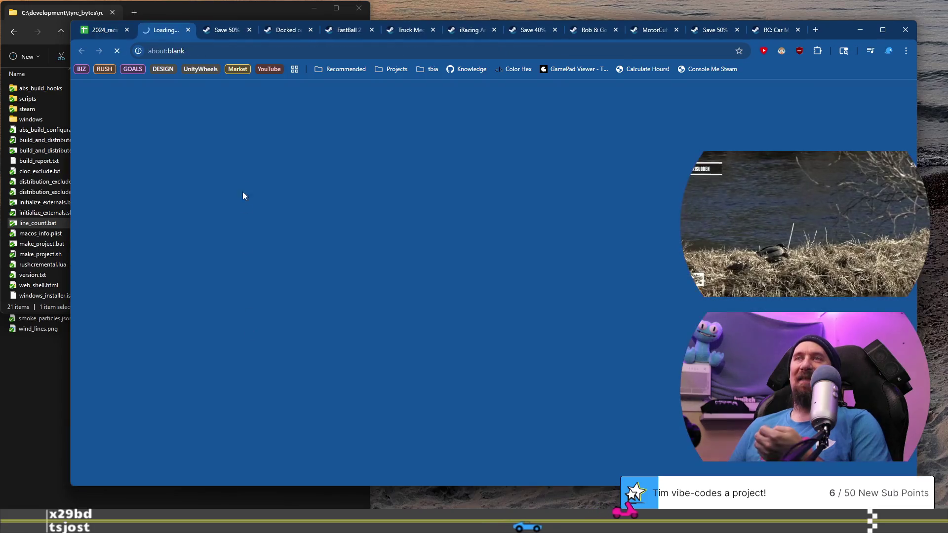
Step: Browse Transit Tag's screenshots: route map, Songclash, 2048-grid, volleyball card game and the sixth image
scroll(187, 274, "down", 1)
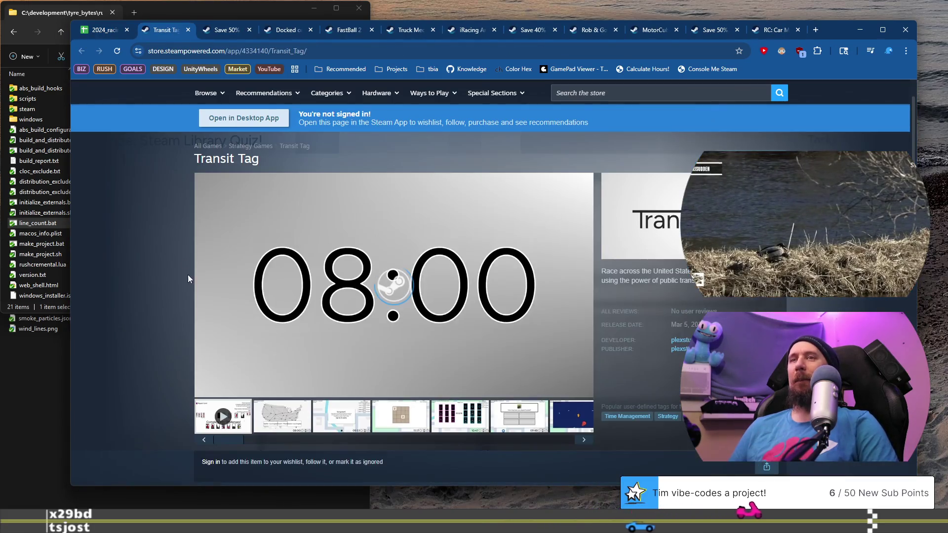
left_click(292, 430)
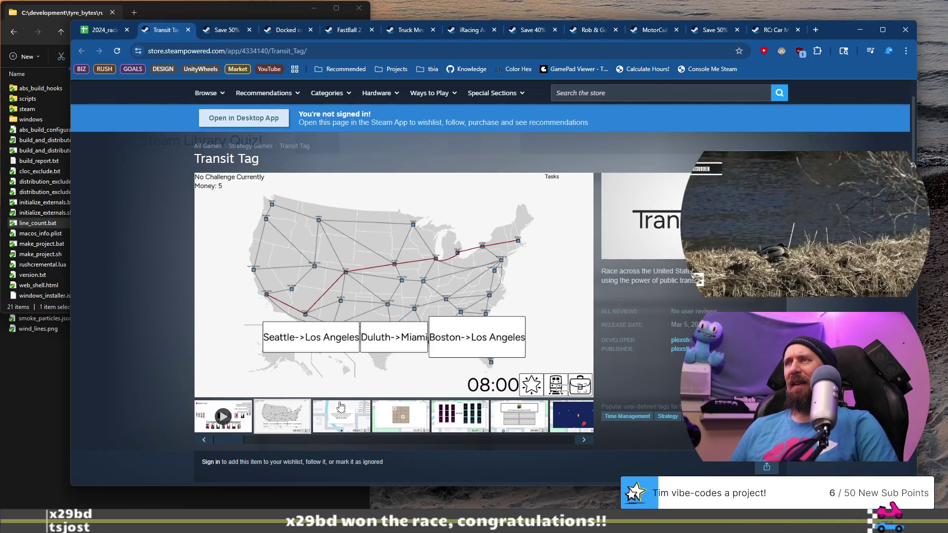
left_click(341, 405)
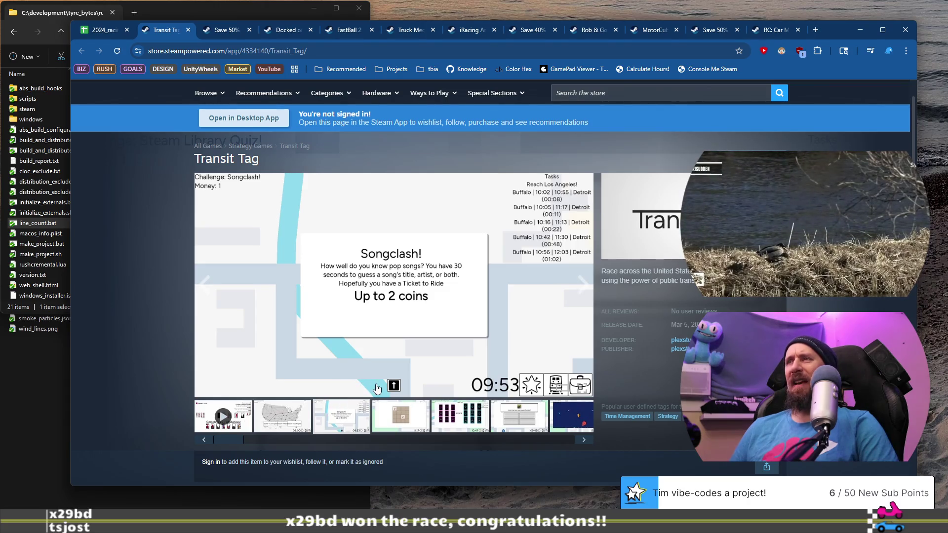
left_click(403, 413)
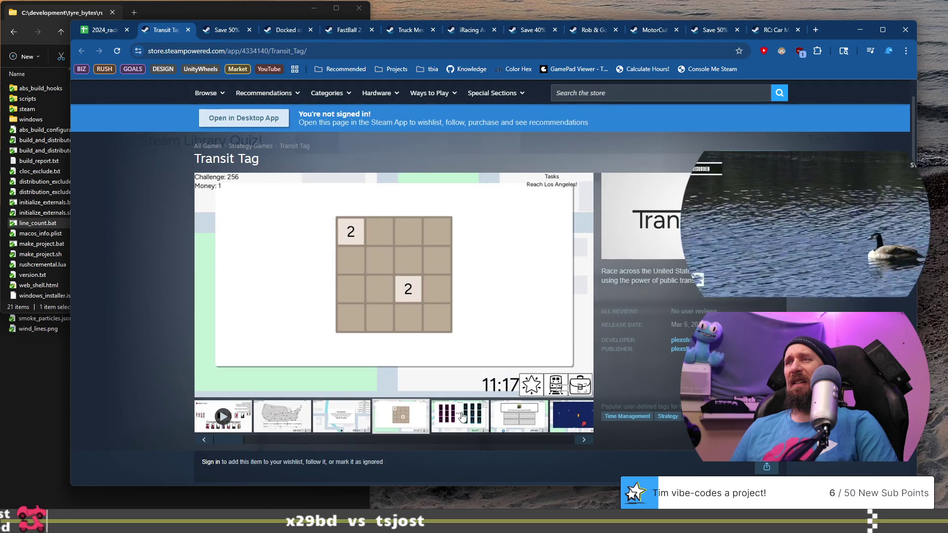
left_click(462, 416)
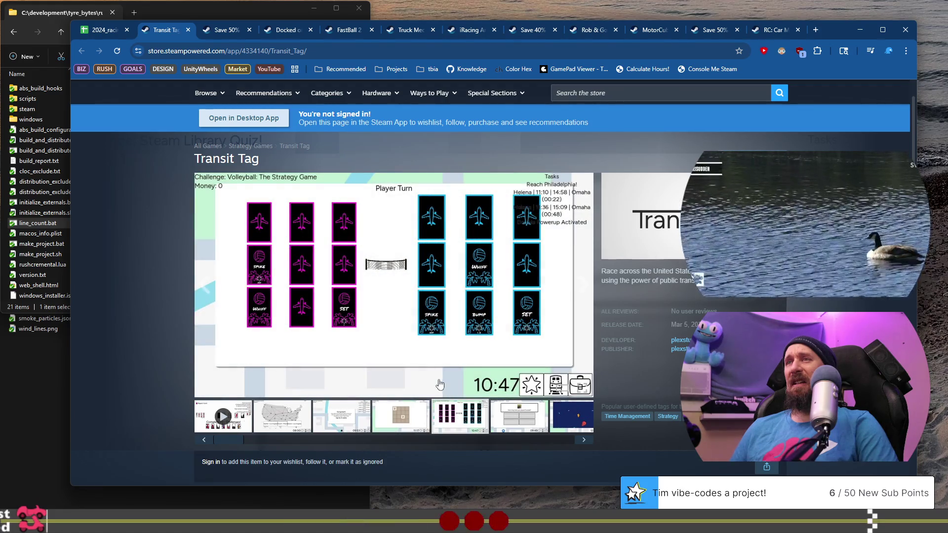
left_click(510, 418)
Step: Check Transit Tag's purchase section and cut its store address from the address bar
scroll(256, 297, "down", 6)
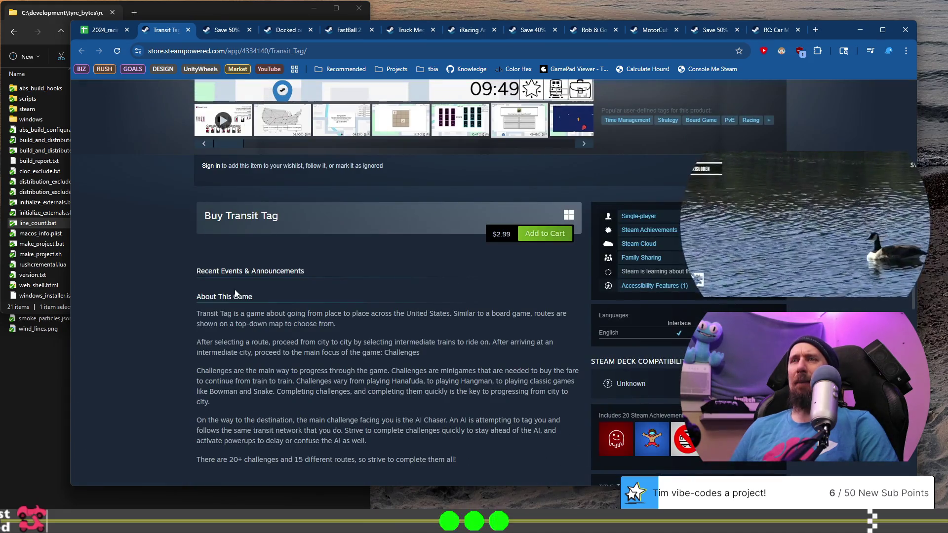
scroll(235, 293, "up", 3)
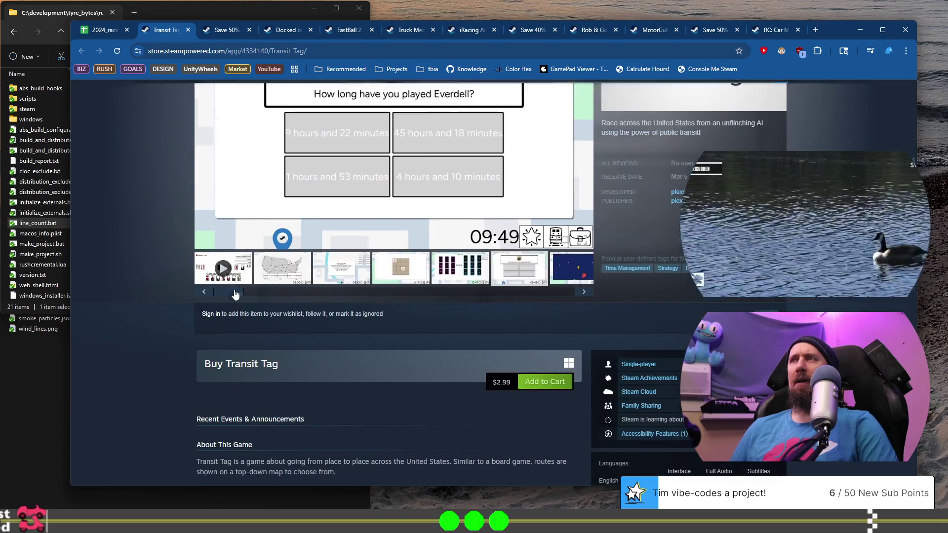
left_click(213, 52)
key("BackSpace")
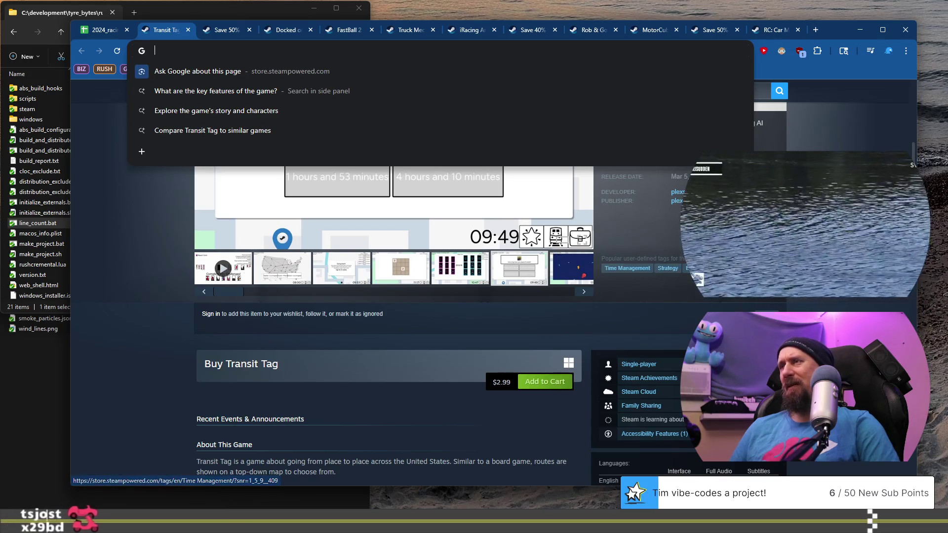
Step: Rerun the previous collector --ignore command in the terminal with Transit Tag's store address
key("alt+Tab")
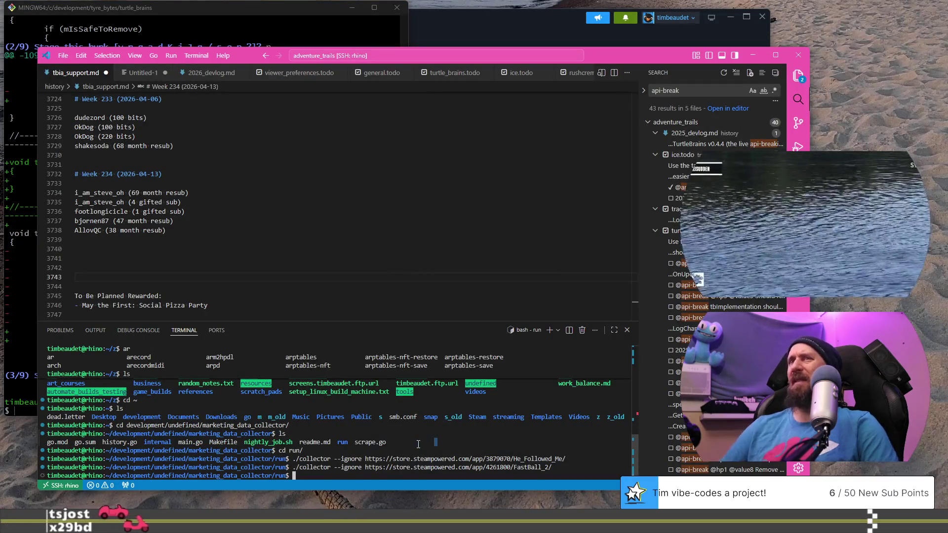
key("Up")
key("ctrl+w")
type("https://store.steampowered.com/app/4334140/Transit_Tag/")
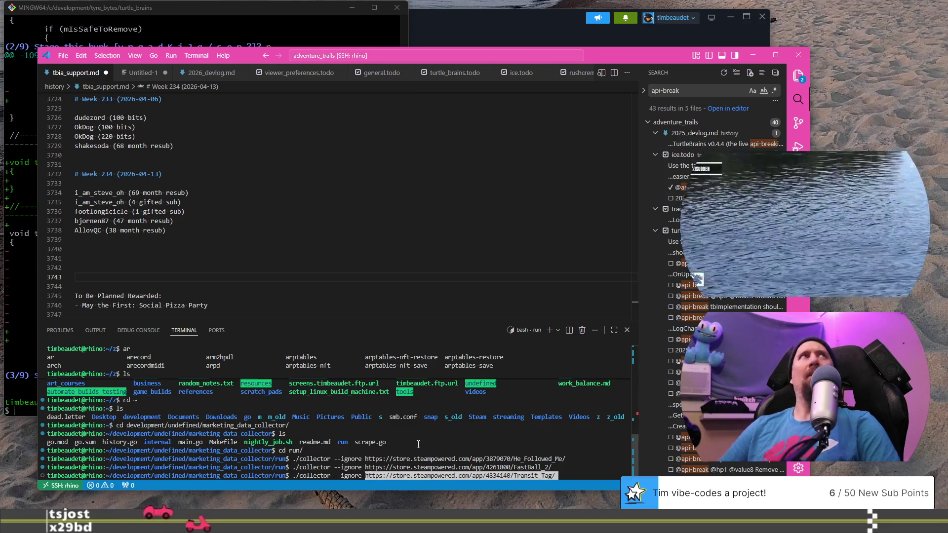
key("Return")
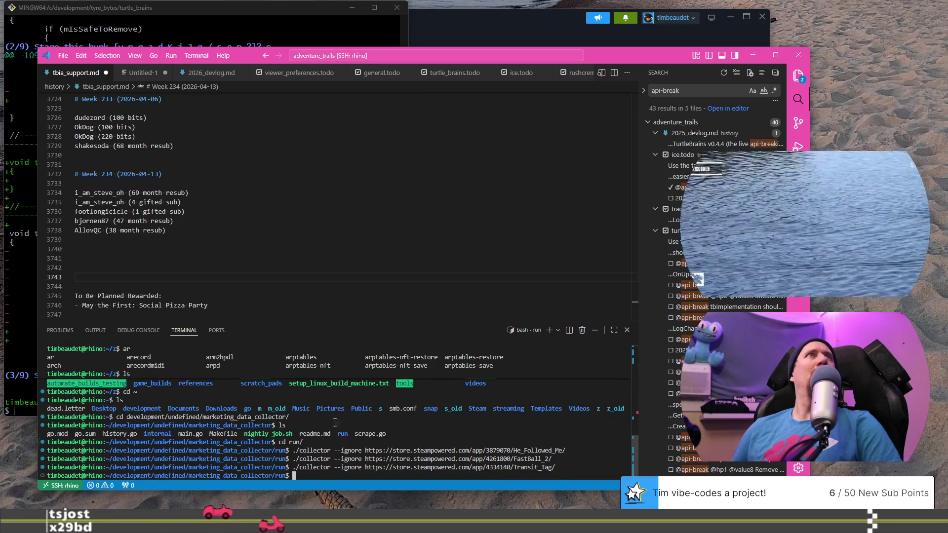
Step: Close Transit Tag's store page and select the SpinWave Survivors row in the sheet
key("alt+Tab")
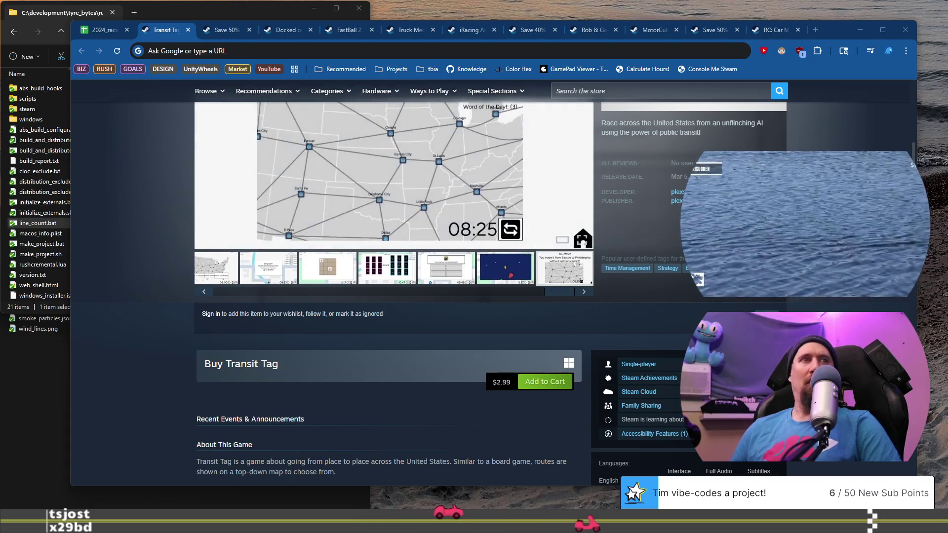
key("alt+Tab")
key("alt+Tab")
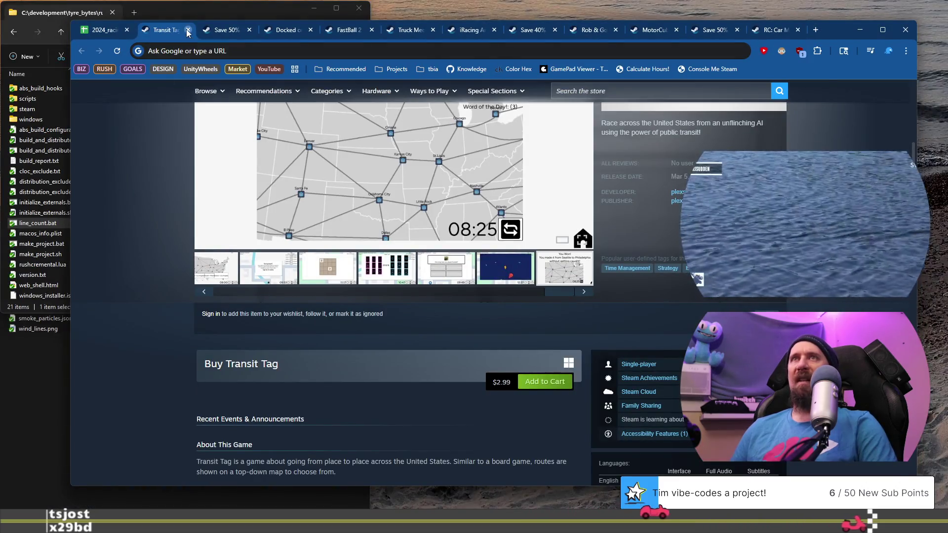
key("ctrl+w")
left_click(139, 323)
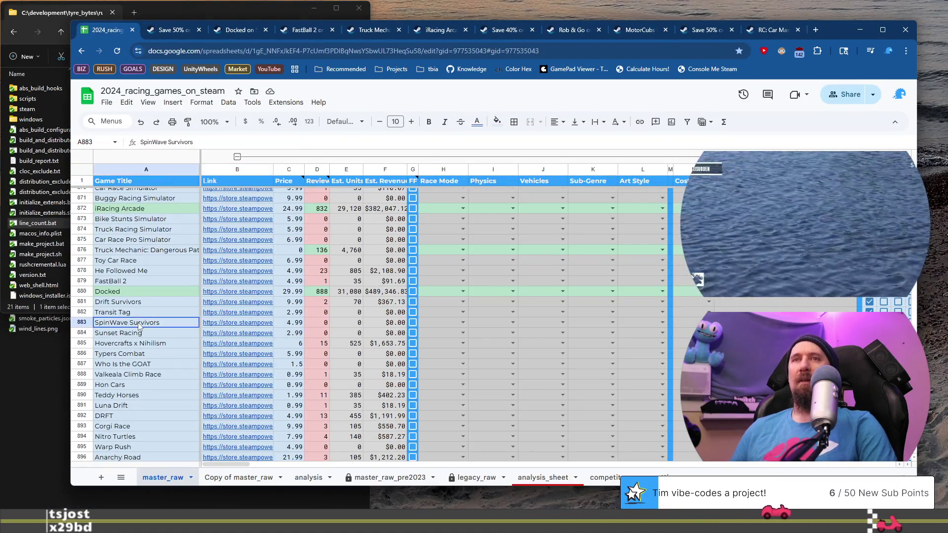
Step: Open SpinWave Survivors' store page from B883 and view its desert, gameplay and level-up screenshots
left_click(229, 326)
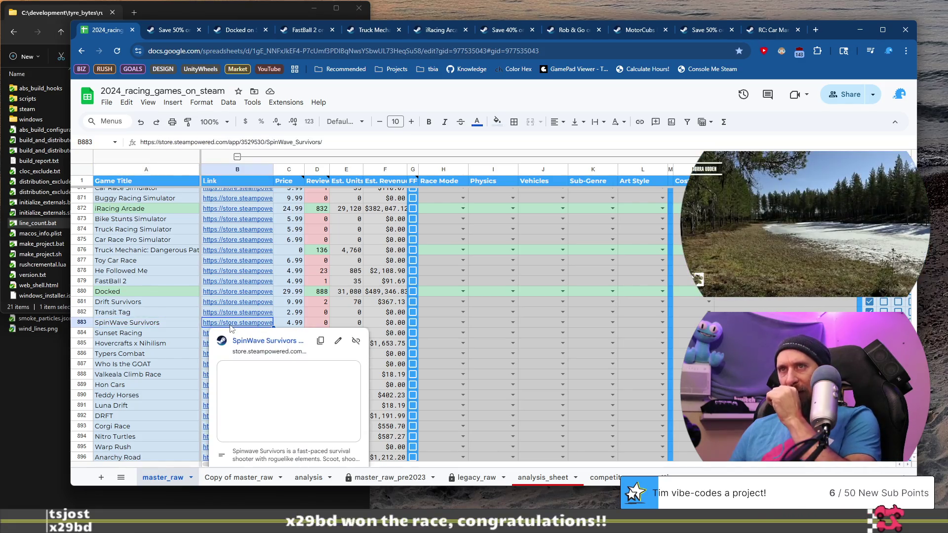
left_click(264, 340)
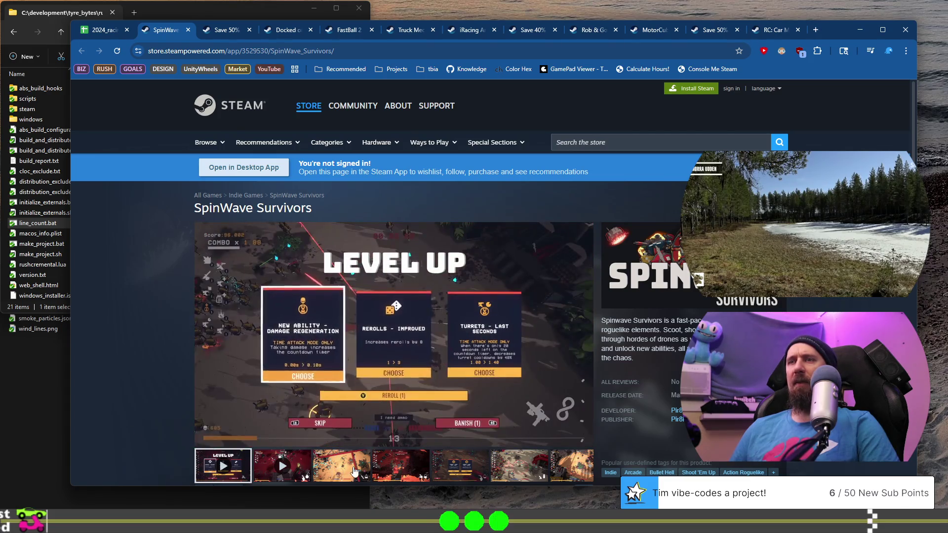
left_click(355, 472)
left_click(400, 472)
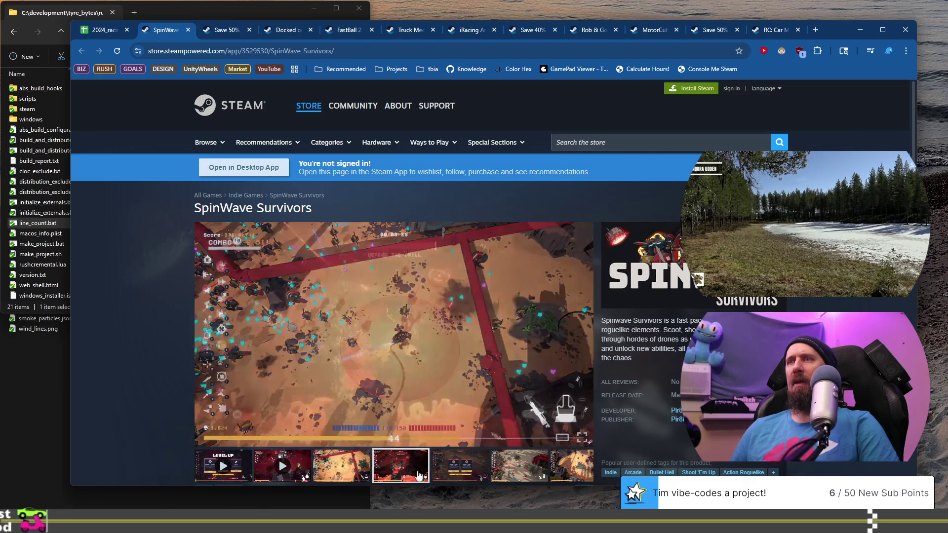
left_click(459, 467)
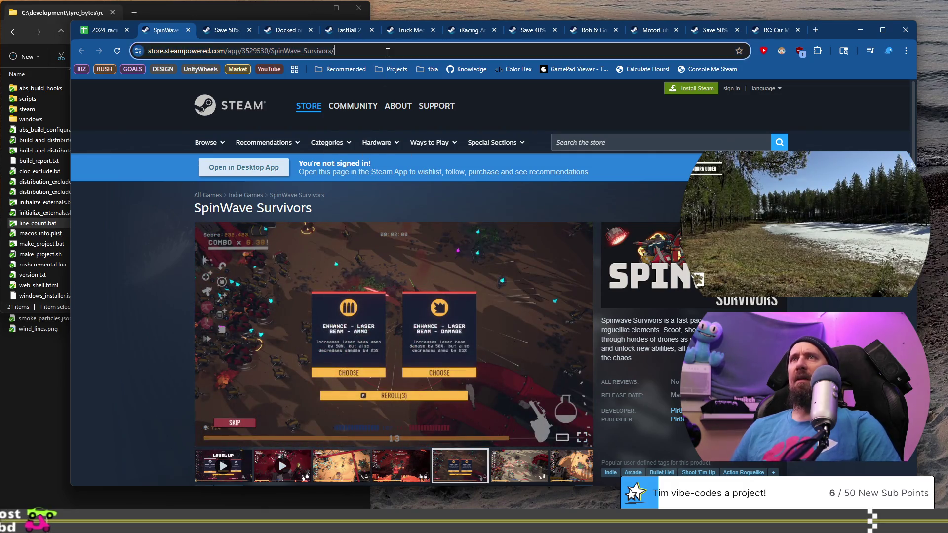
left_click(346, 51)
key("alt+Tab")
left_click_drag(476, 425, 476, 430)
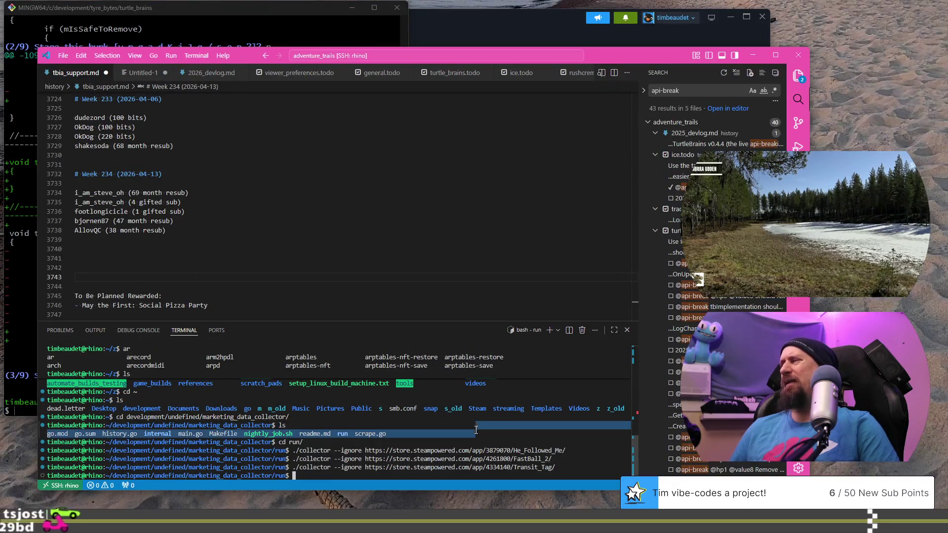
key("Up")
type("https://store.steampowered.com/app/3529530/SpinWave_Survivors/")
key("Return")
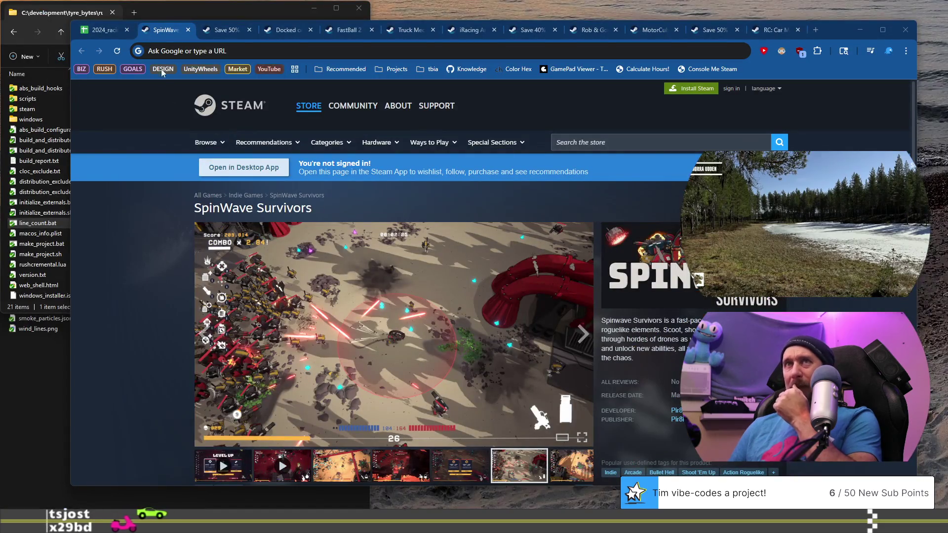
left_click(188, 30)
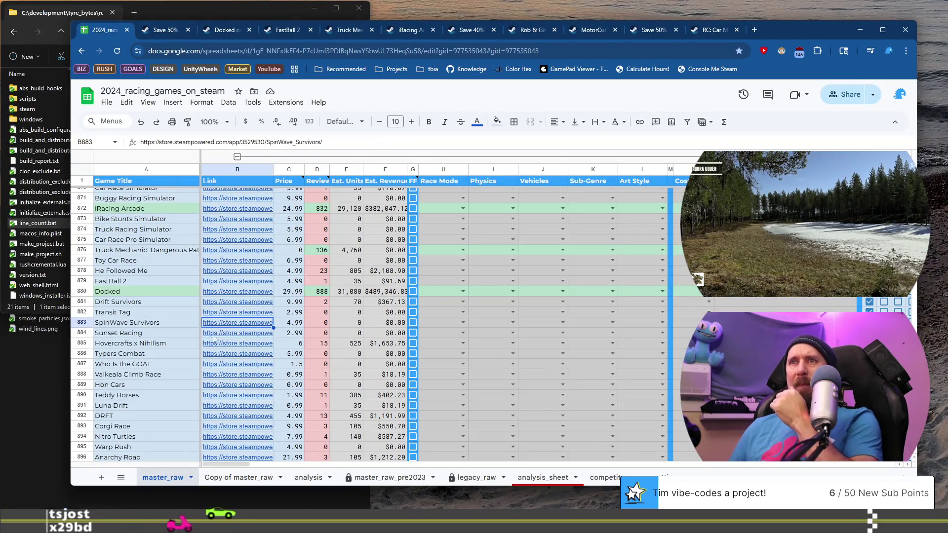
Step: Open Sunset Racing's $2.99 store page from B884, scroll through it, and return to the sheet
left_click(143, 335)
left_click(243, 333)
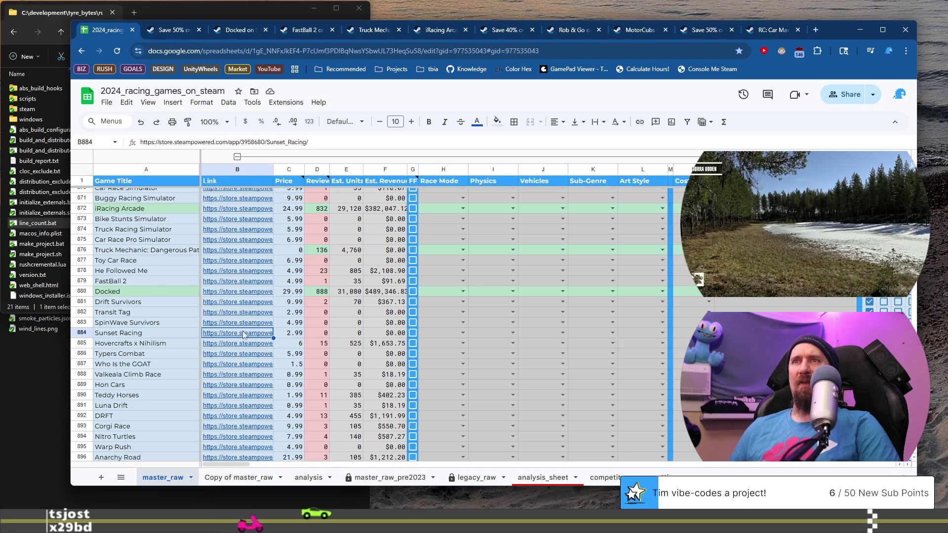
mouse_move(244, 334)
left_click(261, 351)
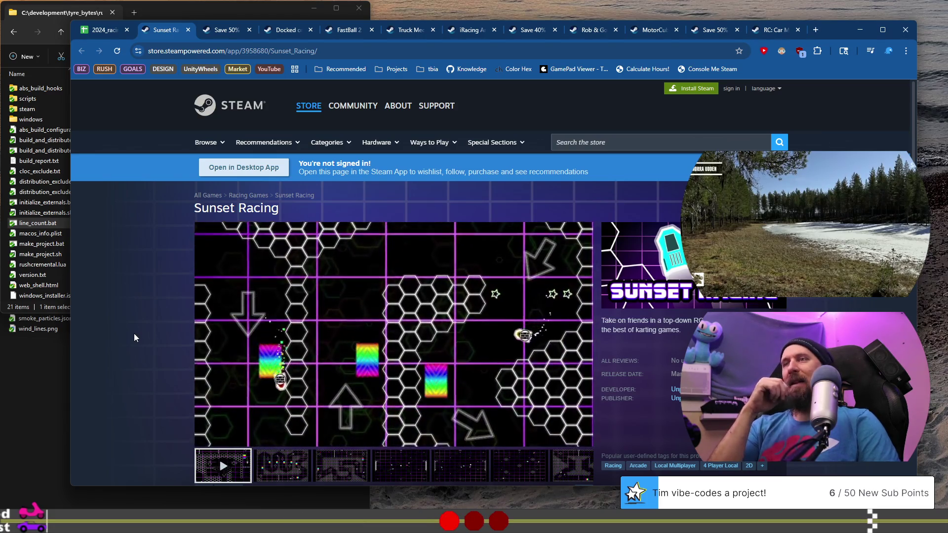
scroll(155, 383, "down", 1)
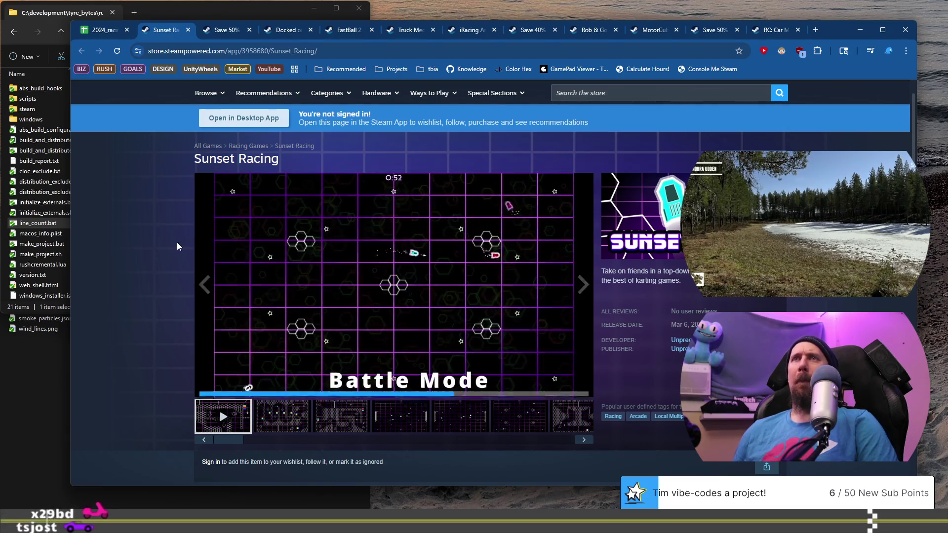
scroll(163, 251, "down", 7)
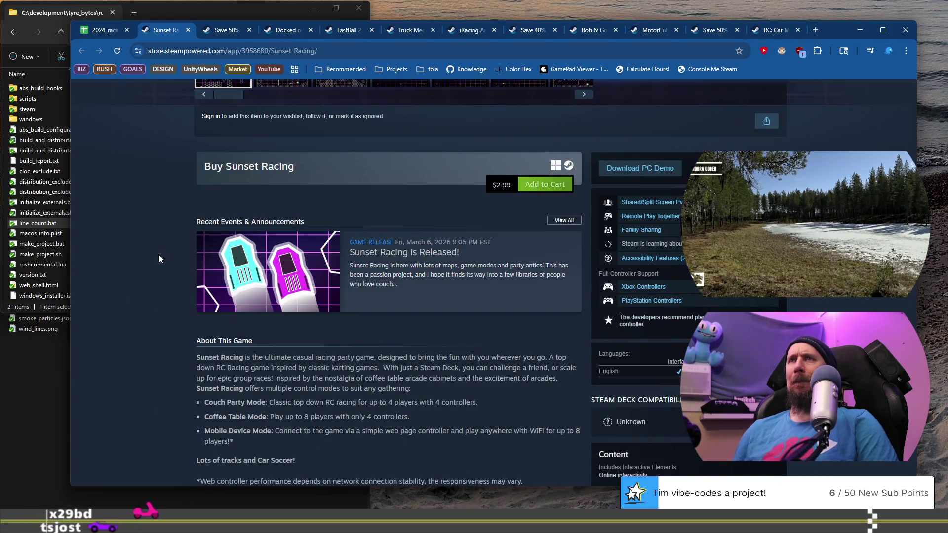
scroll(158, 254, "down", 5)
scroll(158, 254, "up", 12)
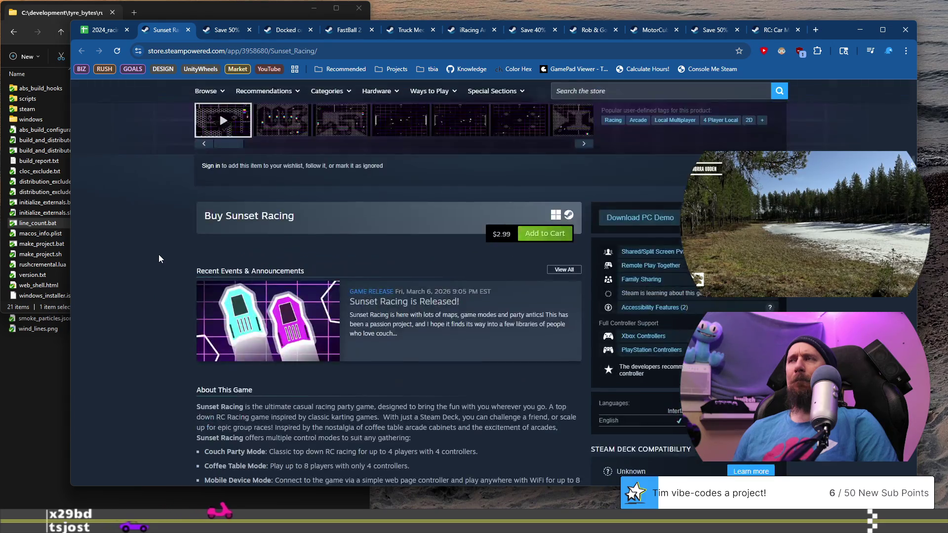
left_click(93, 35)
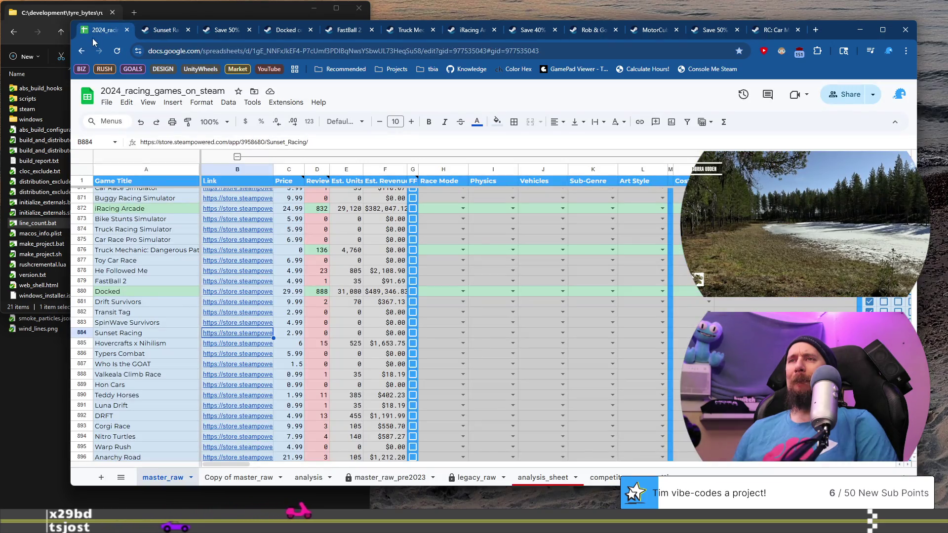
Step: Open Hovercrafts x Nihilism's $6.00 store page from B885, view screenshots three to five, and select its URL
left_click(151, 345)
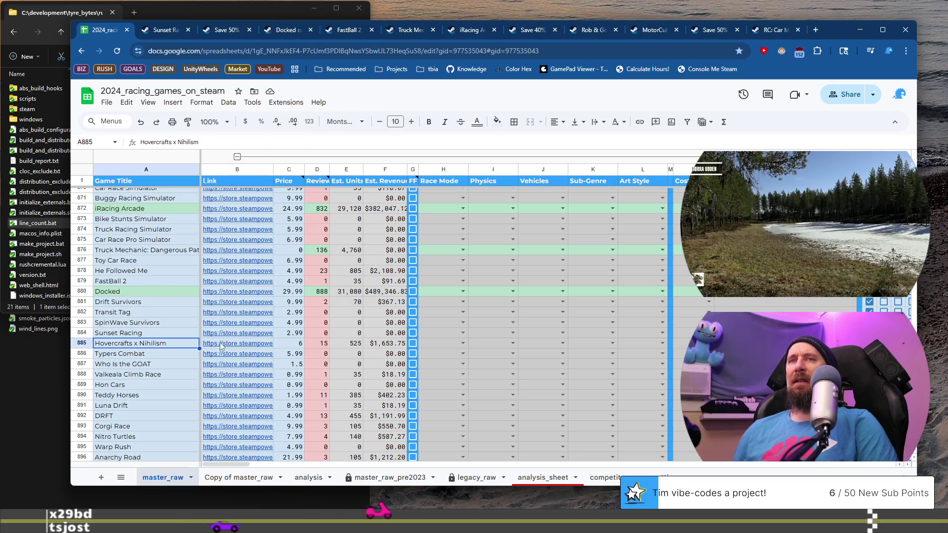
left_click(227, 346)
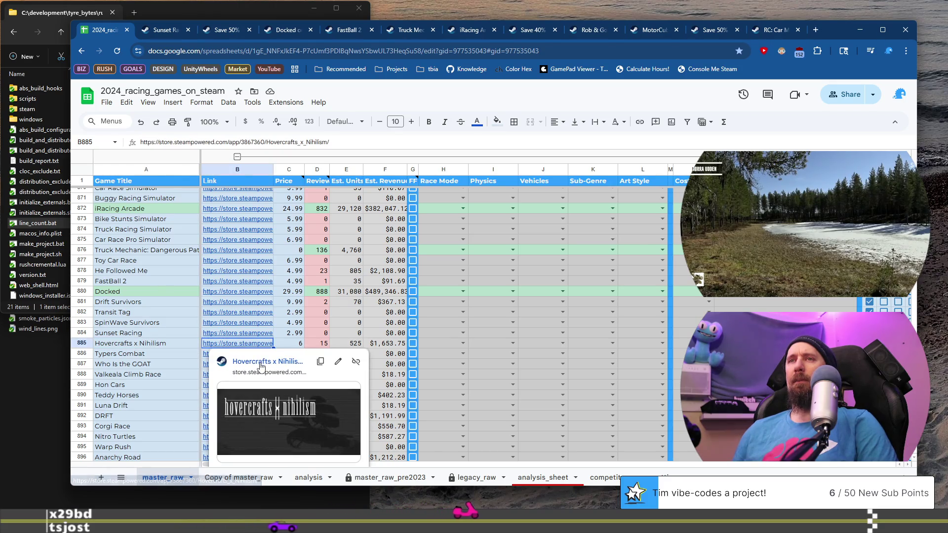
left_click(261, 364)
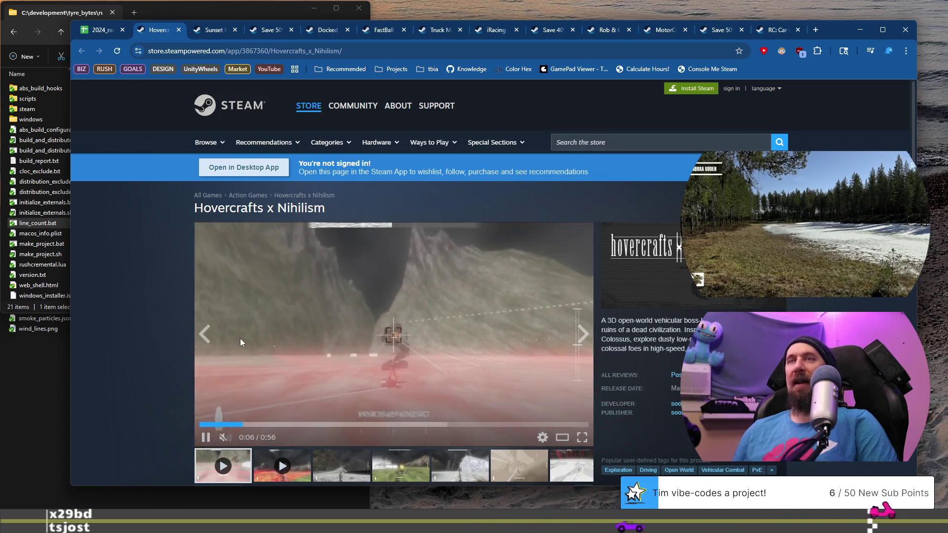
scroll(239, 339, "down", 3)
left_click(342, 316)
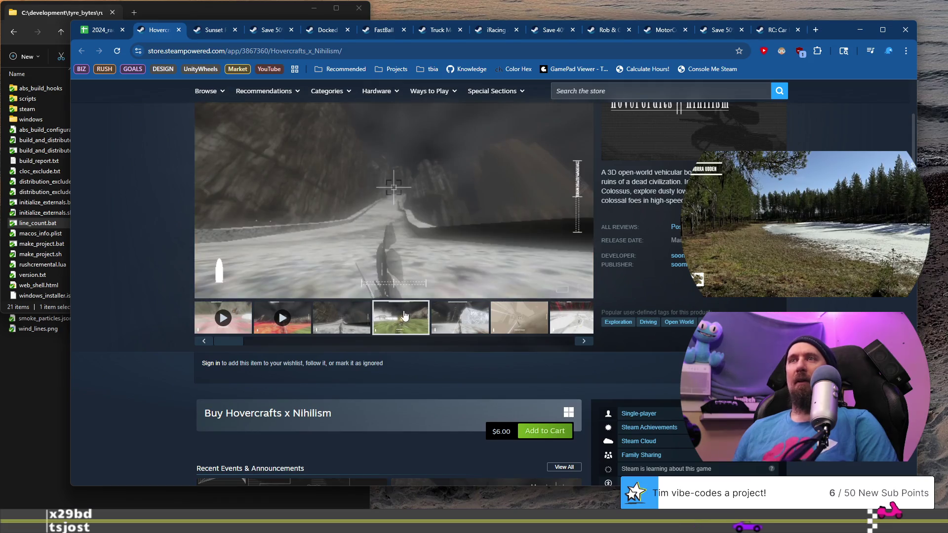
left_click(404, 315)
left_click(464, 314)
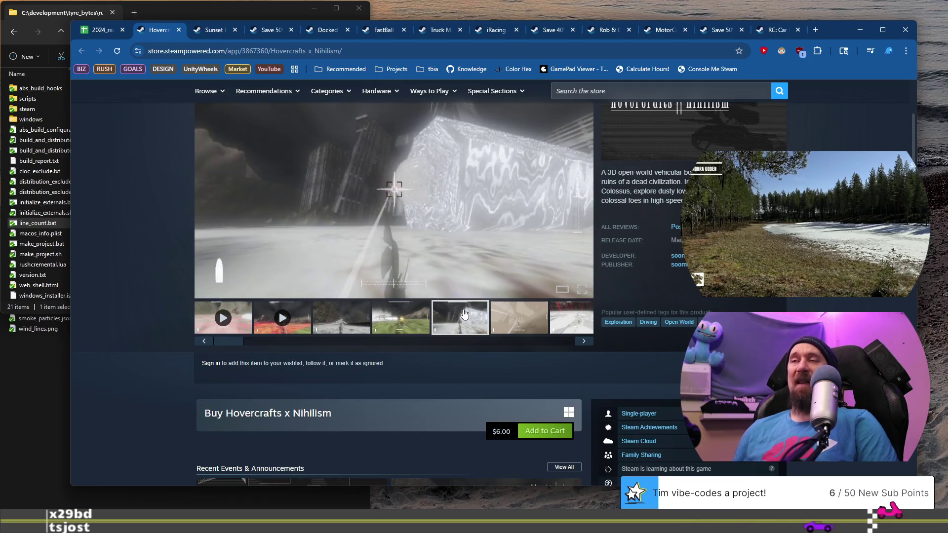
left_click(375, 49)
key("alt+Tab")
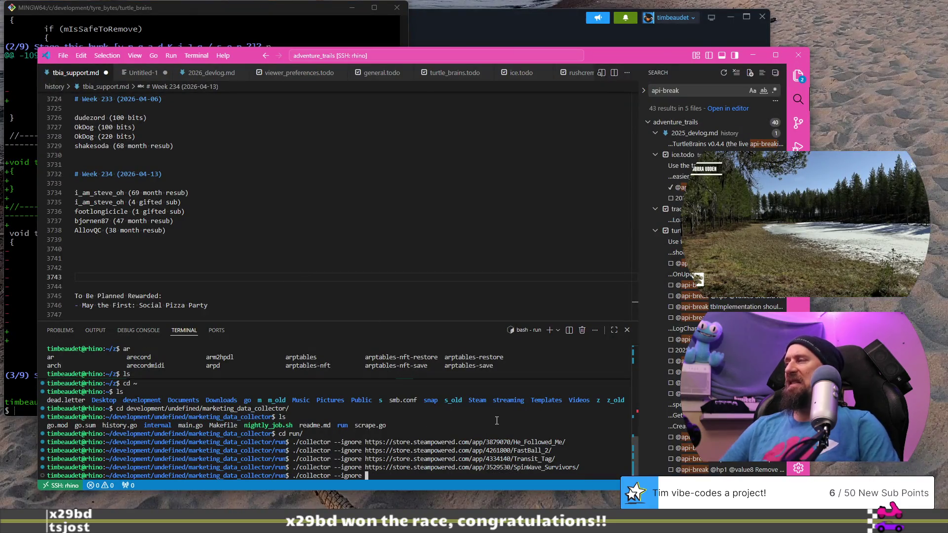
Step: Run collector --ignore on the Hovercrafts x Nihilism address and return to the racing-games sheet
key("Return")
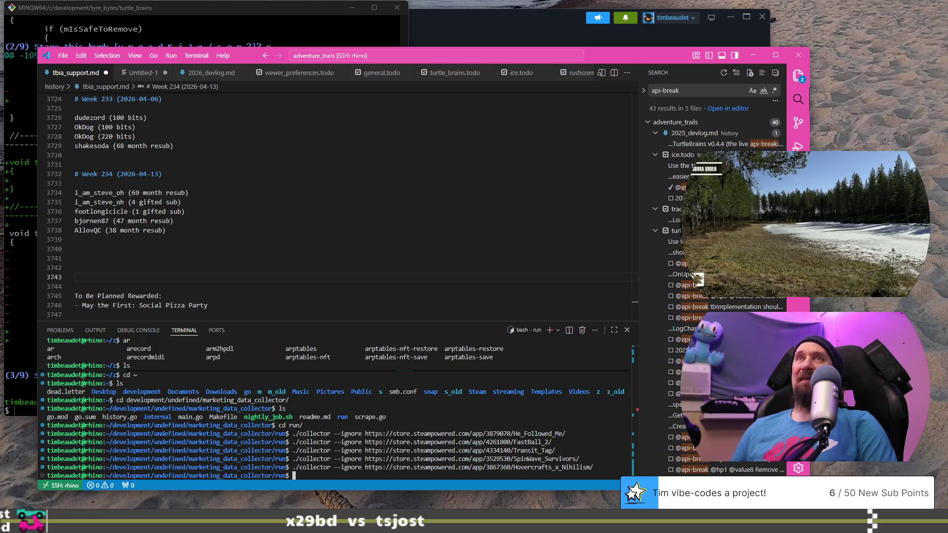
key("alt+Tab")
left_click(109, 31)
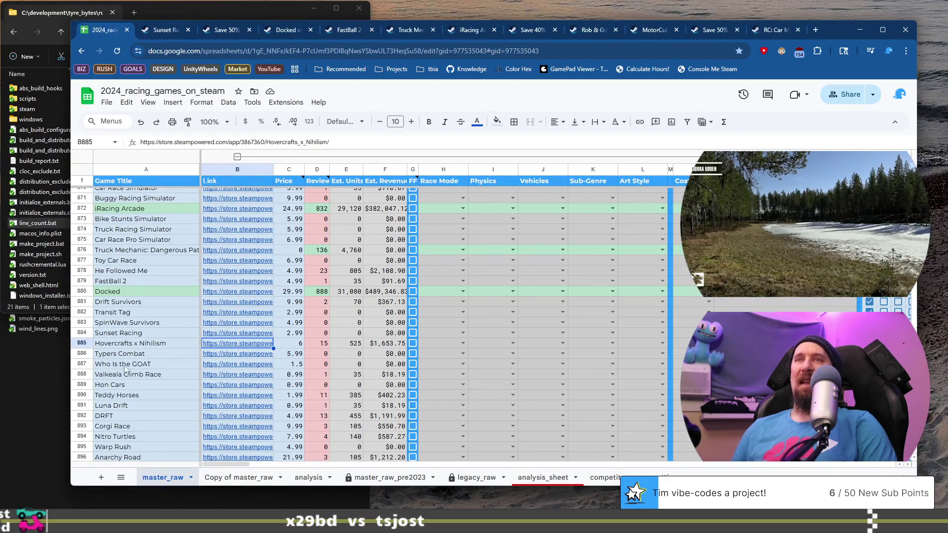
Step: Open the Typers Combat store page from its row's link
left_click(151, 354)
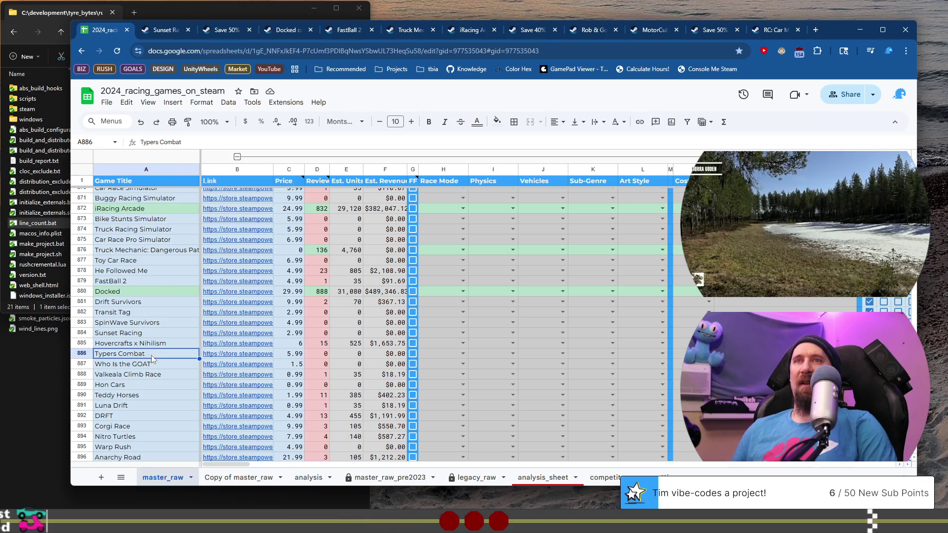
left_click(254, 357)
left_click(280, 371)
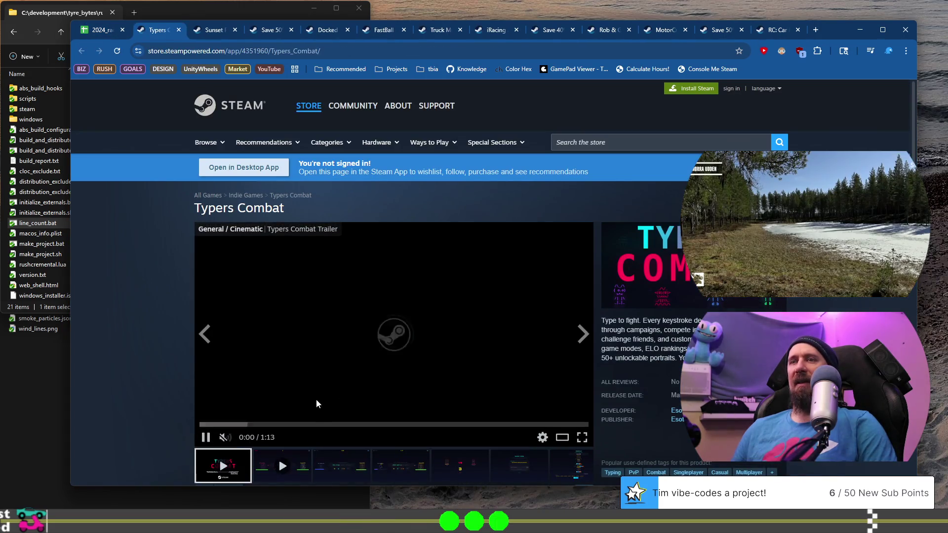
Step: Browse Typers Combat's screenshots, including the VS matchup and Ghost Code images
scroll(316, 404, "down", 2)
left_click(341, 366)
left_click(408, 373)
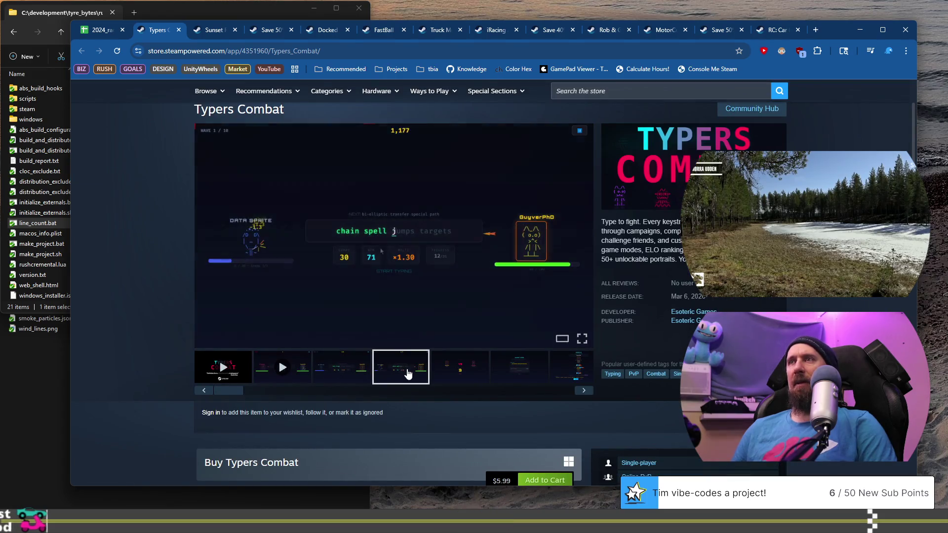
left_click(473, 368)
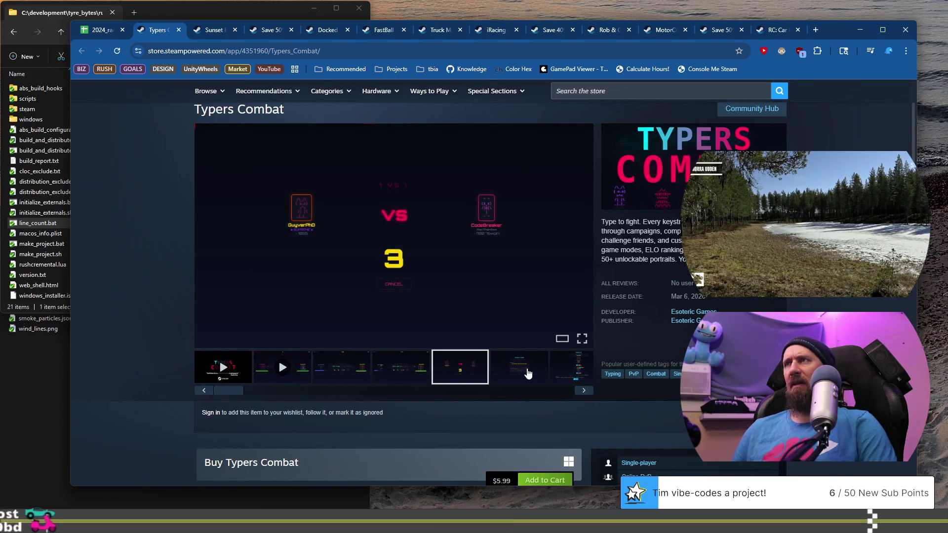
left_click(528, 374)
Step: Copy Typers Combat's store address for the terminal, then close its store page
left_click(407, 51)
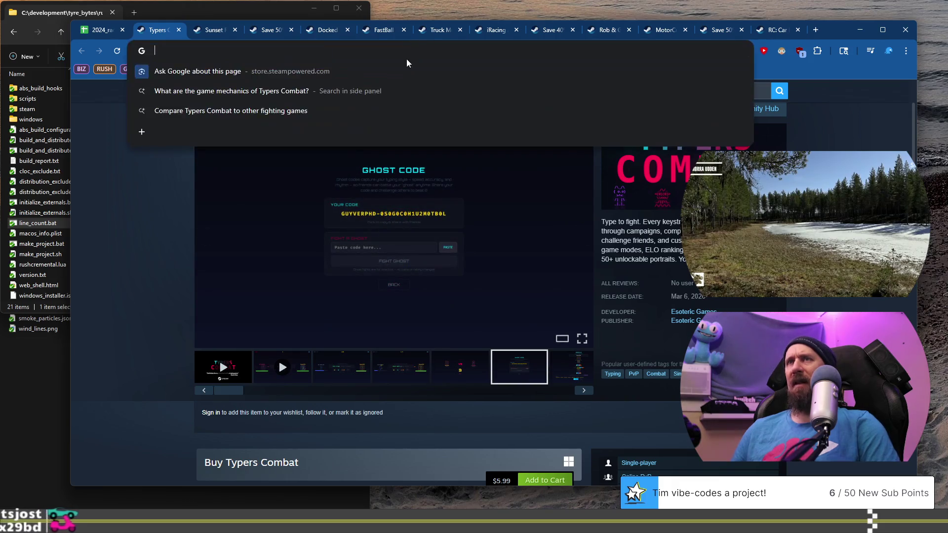
key("alt+Tab")
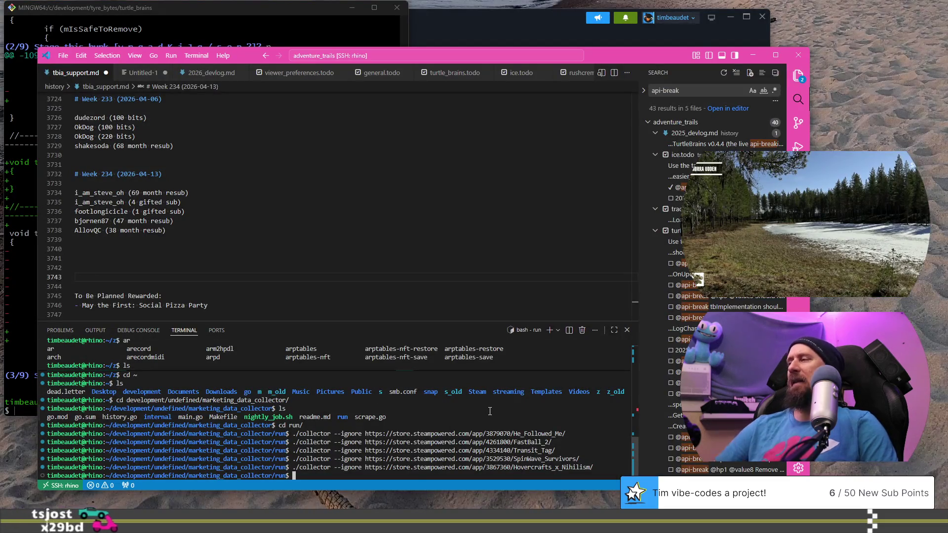
key("alt+Tab")
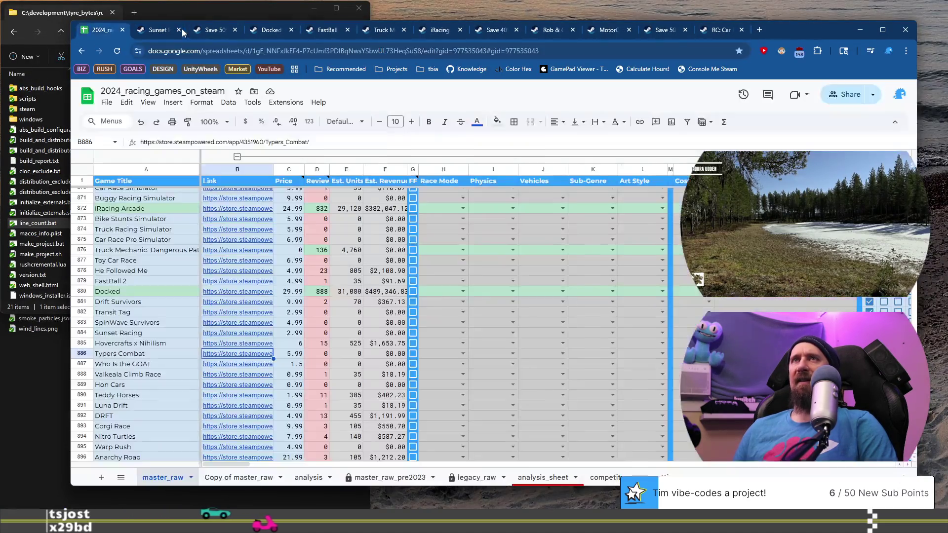
left_click(179, 30)
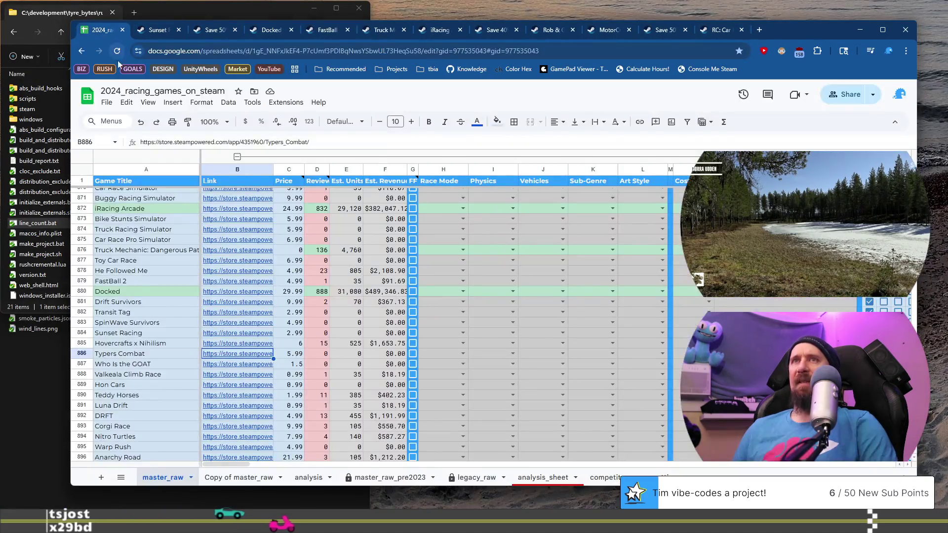
Step: Open Who Is the GOAT's $1.50 store page from B887 and view its spider, pegboard, editor and betting screenshots
left_click(158, 363)
left_click(235, 365)
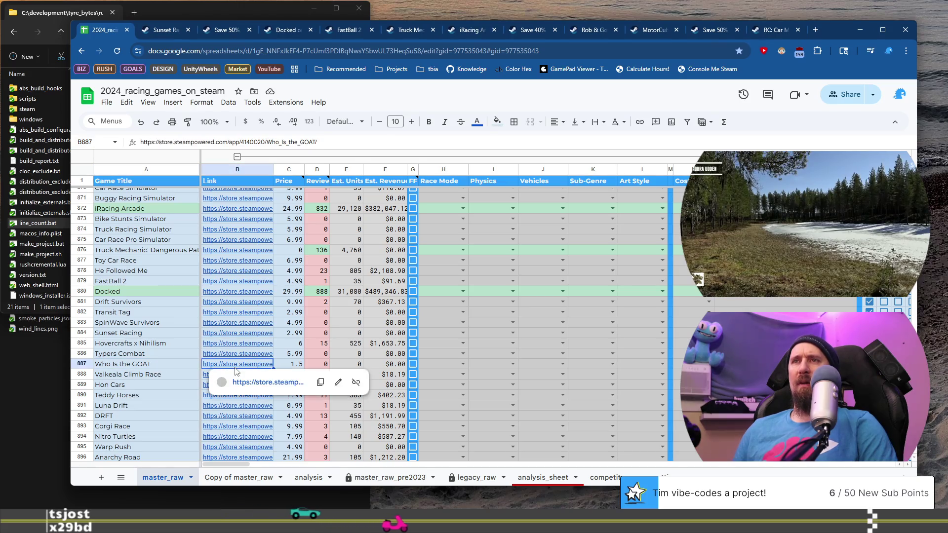
left_click(253, 383)
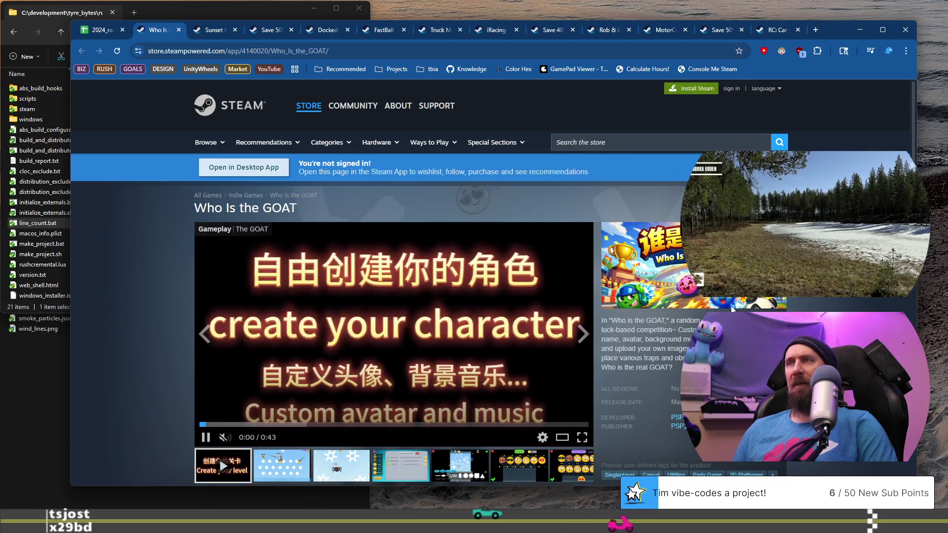
scroll(333, 371, "down", 1)
left_click(332, 420)
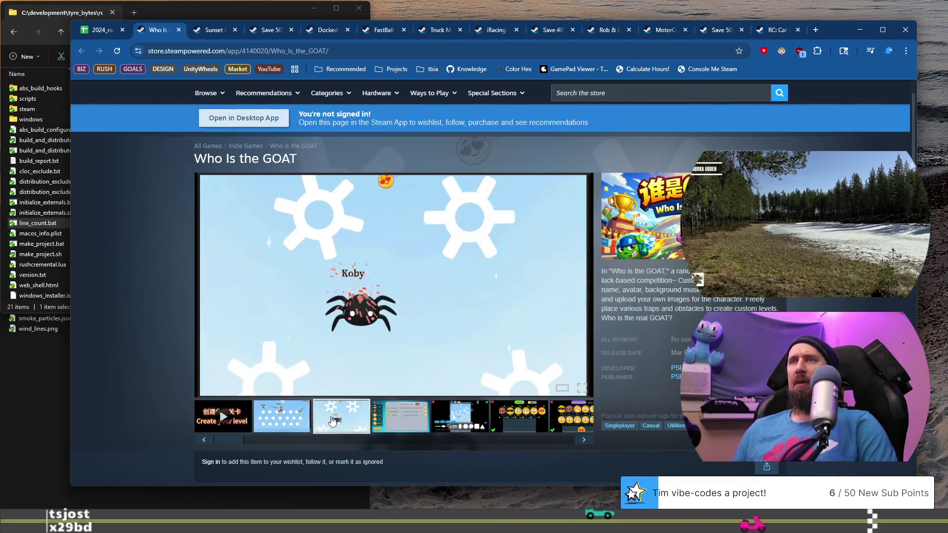
left_click(280, 423)
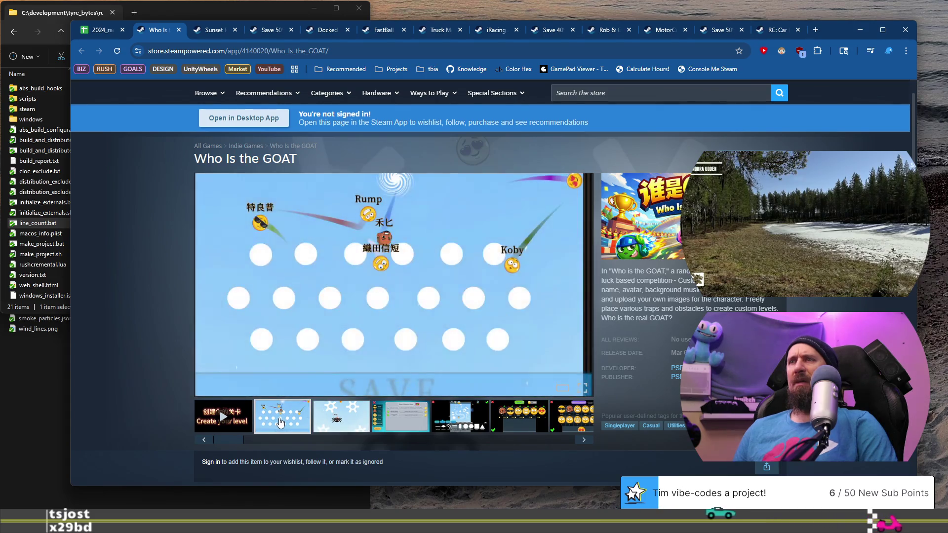
left_click(393, 420)
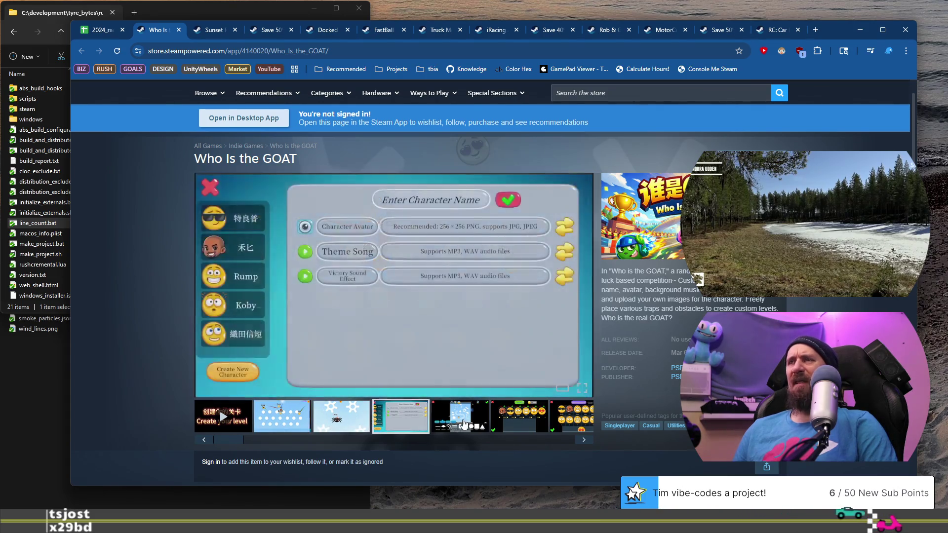
left_click(459, 417)
left_click(519, 417)
Step: Run the collector --ignore command for Typers Combat, then close the Who Is the GOAT page
left_click(362, 51)
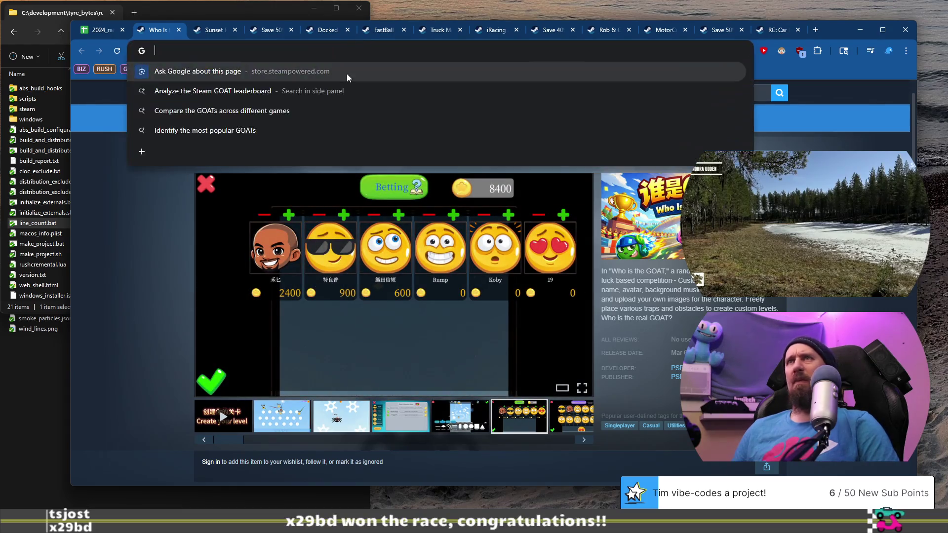
key("alt+Tab")
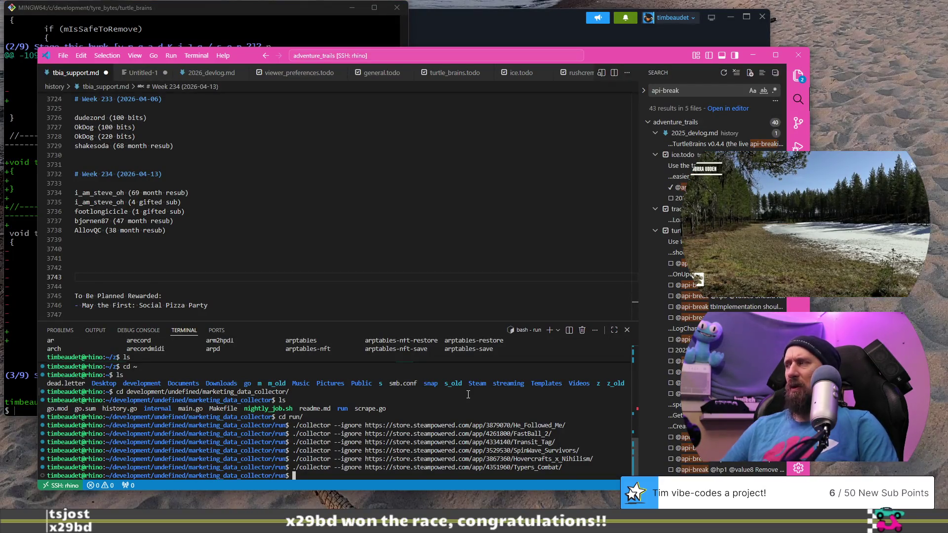
key("Return")
key("alt+Tab")
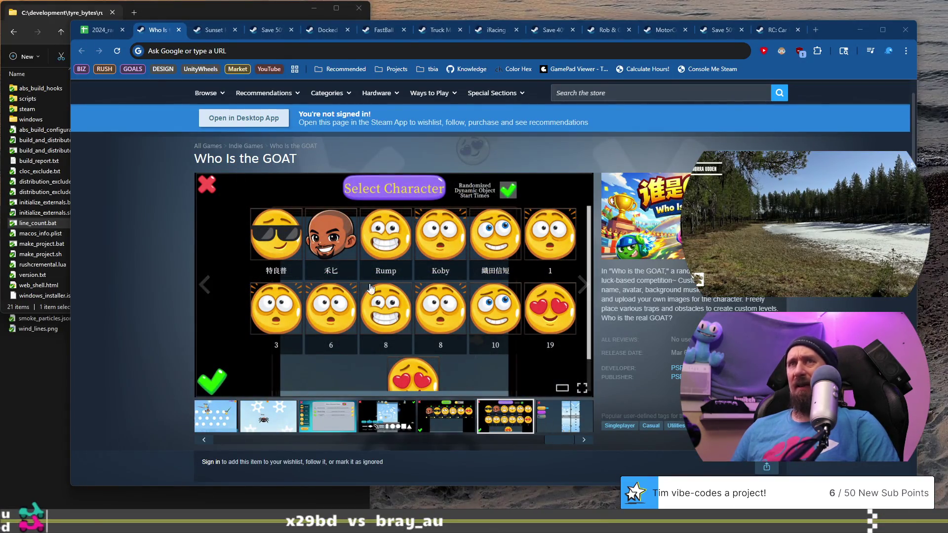
left_click(179, 30)
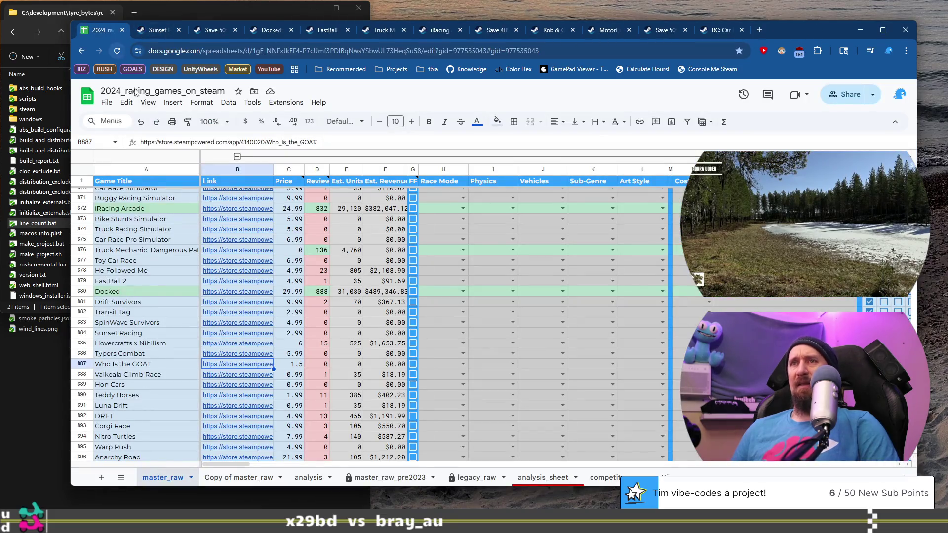
Step: Open Valkeala Climb Race's store page from the sheet and close the Hovercrafts x Nihilism page
left_click(229, 378)
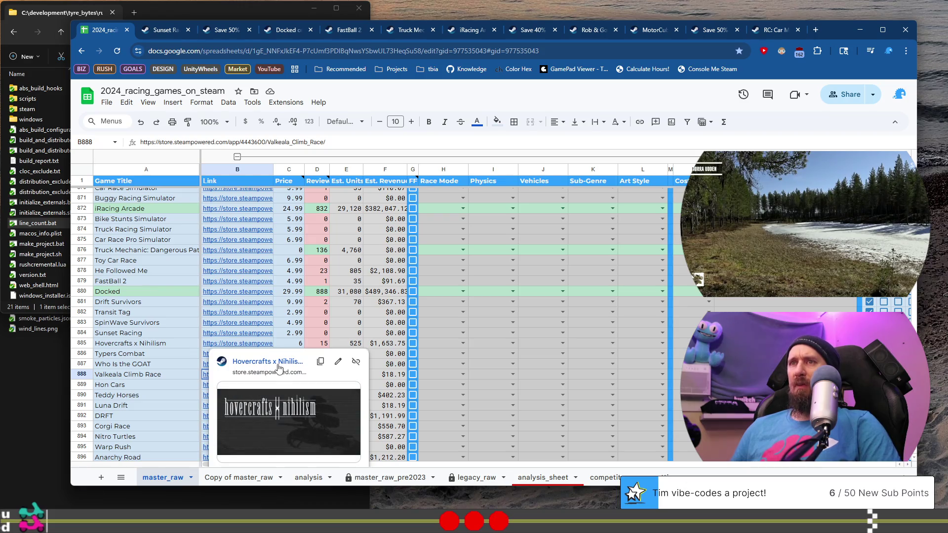
left_click(278, 366)
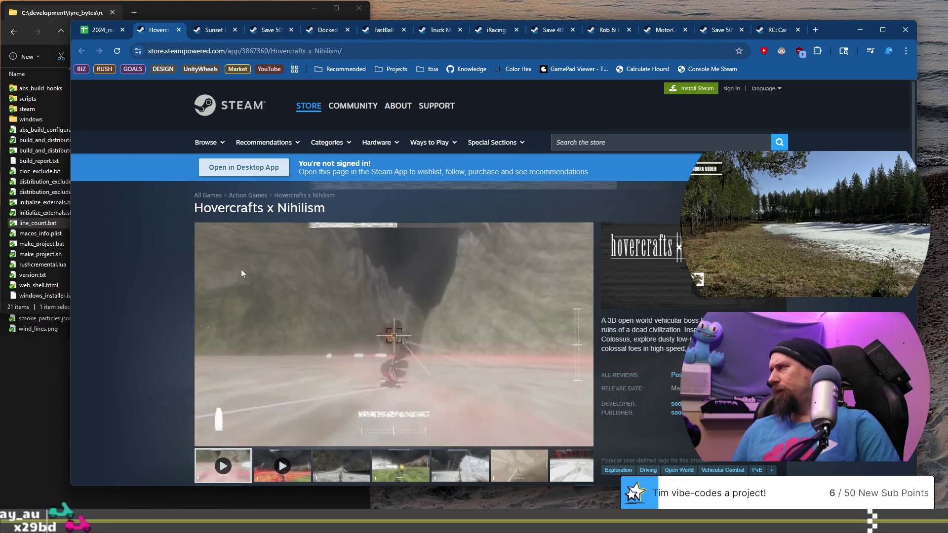
key("ctrl+shift+Tab")
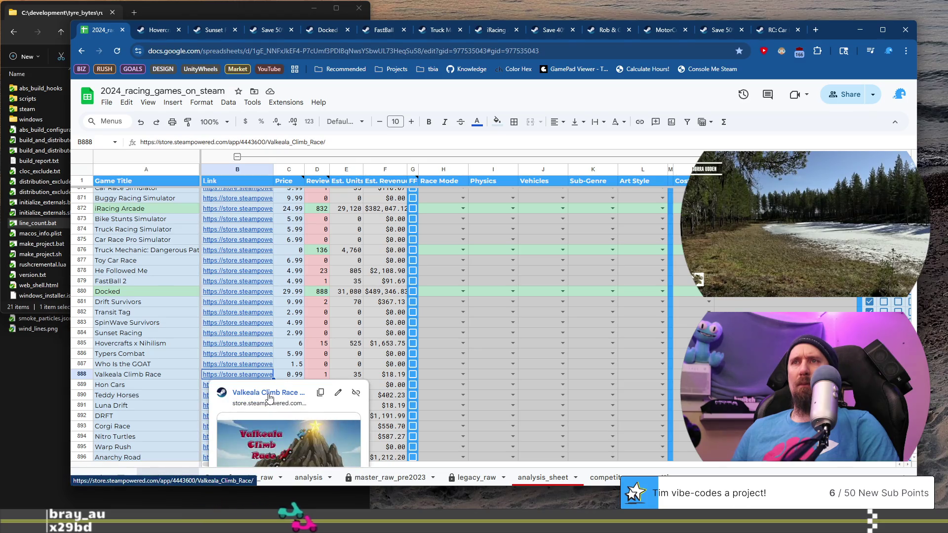
left_click(269, 393)
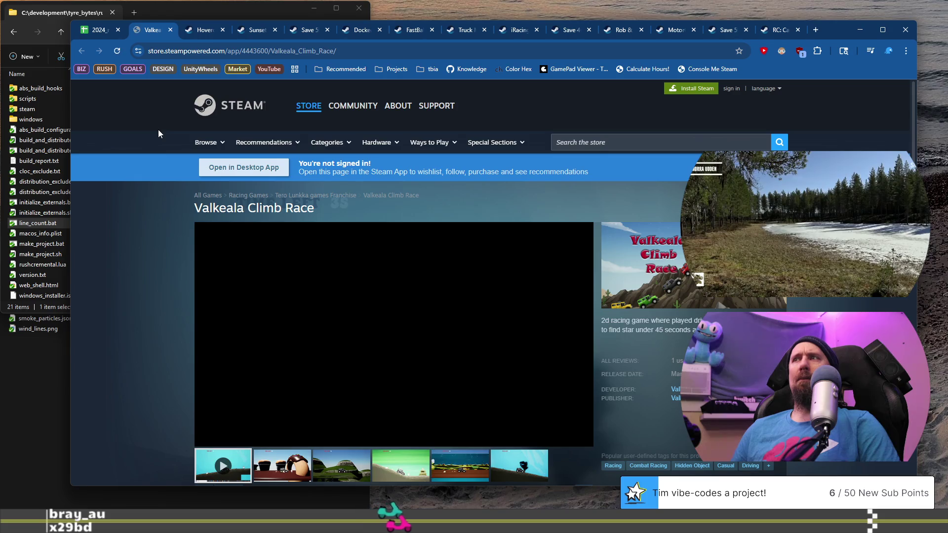
left_click(220, 33)
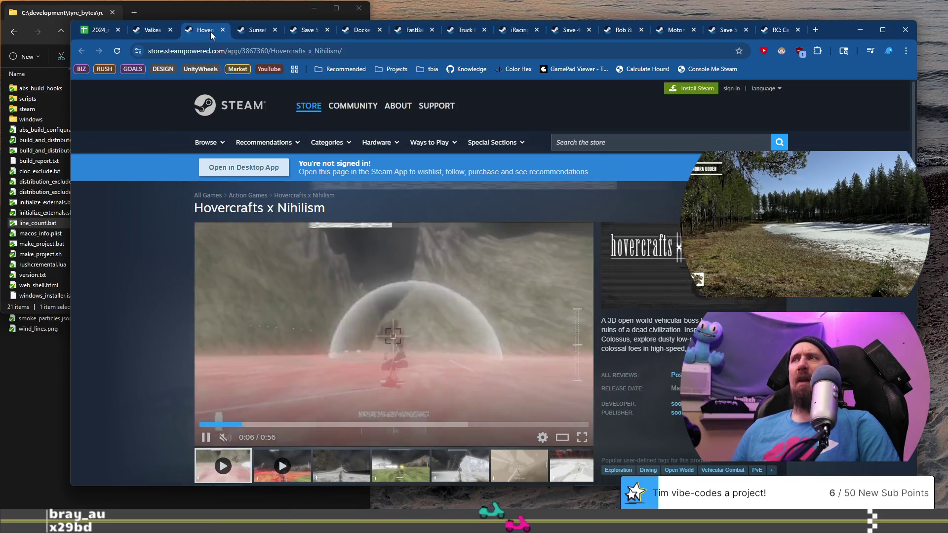
left_click(222, 30)
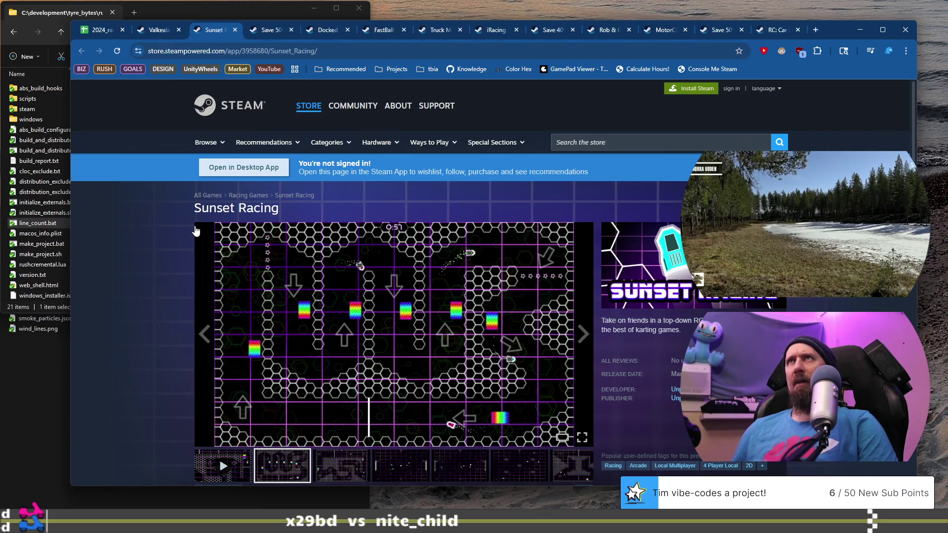
Step: Skim the Sunset Racing page, skip ahead through the Valkeala Climb Race trailer, then return to the sheet
scroll(195, 232, "down", 4)
scroll(174, 253, "down", 4)
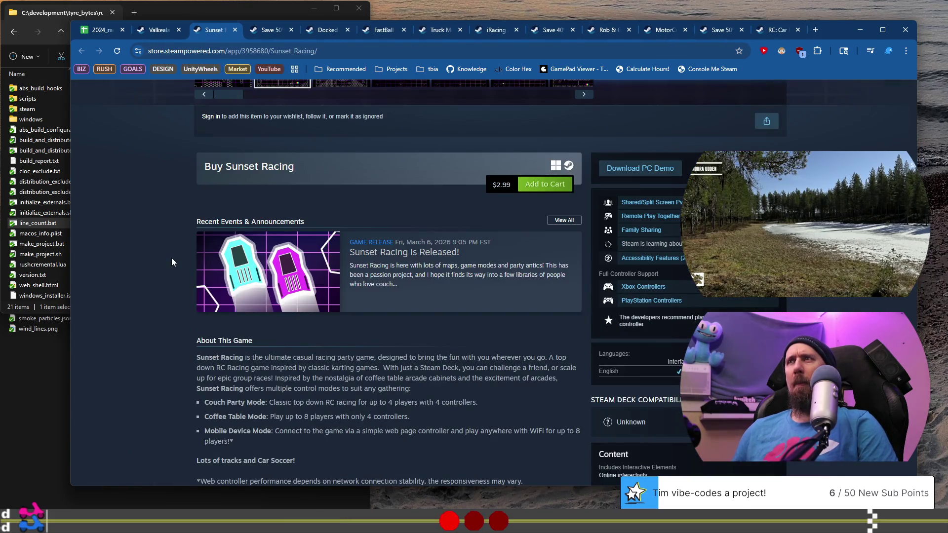
scroll(173, 260, "down", 6)
scroll(172, 260, "up", 12)
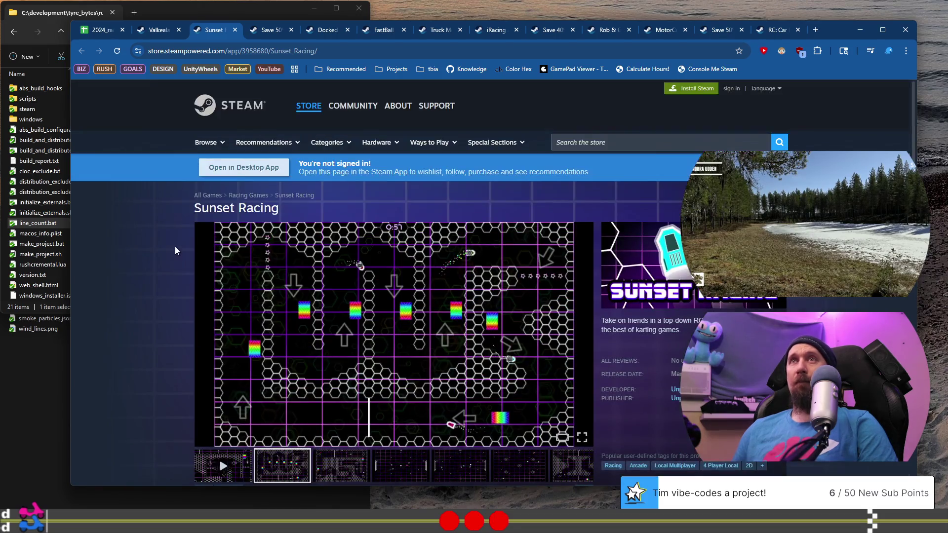
left_click(156, 28)
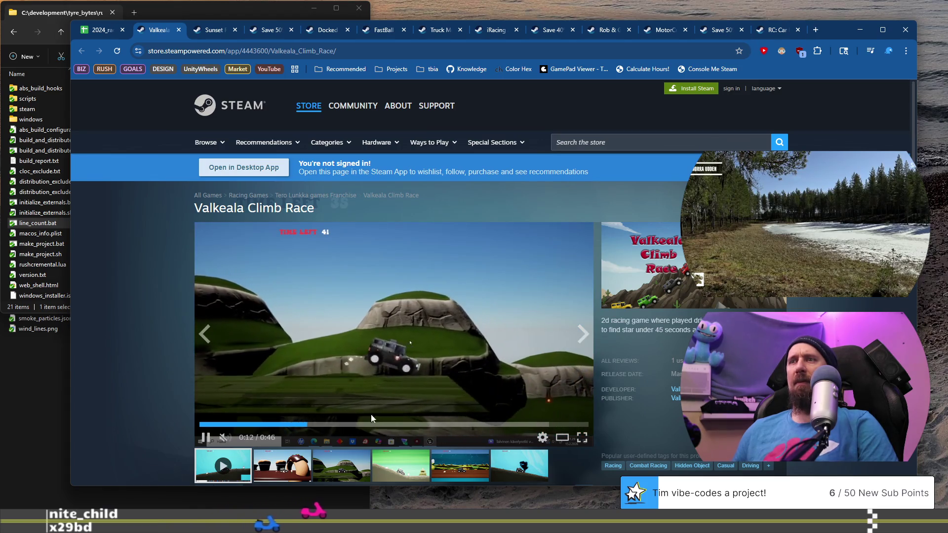
left_click_drag(383, 423, 439, 423)
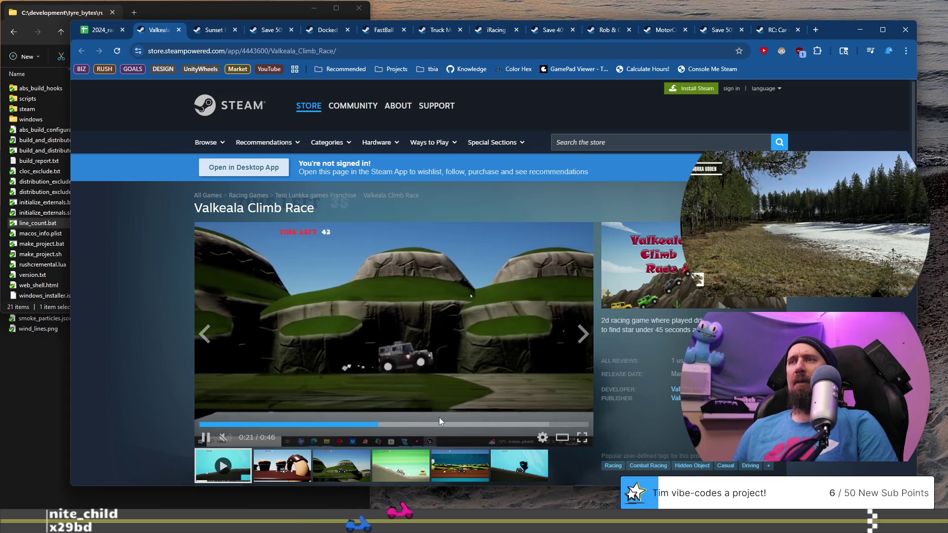
left_click(494, 423)
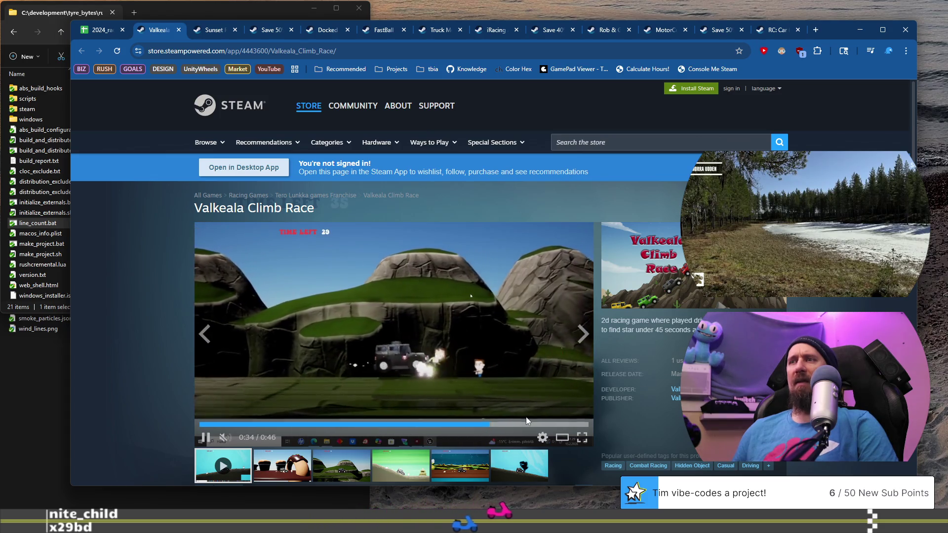
left_click(105, 32)
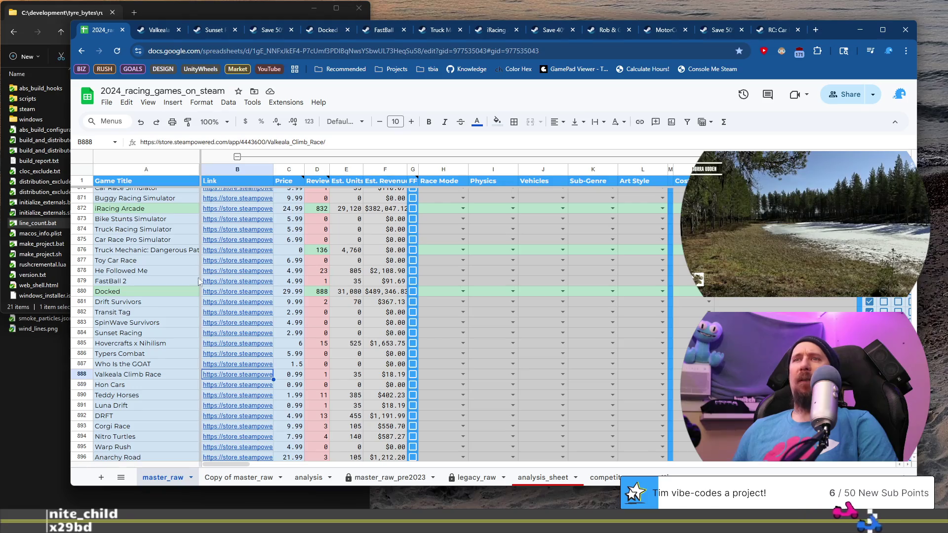
left_click(158, 383)
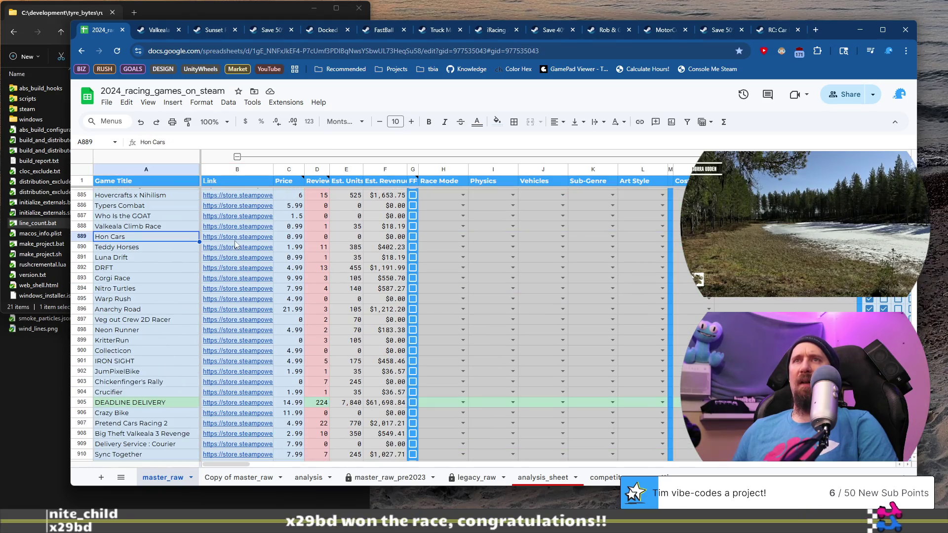
left_click(235, 240)
left_click(250, 256)
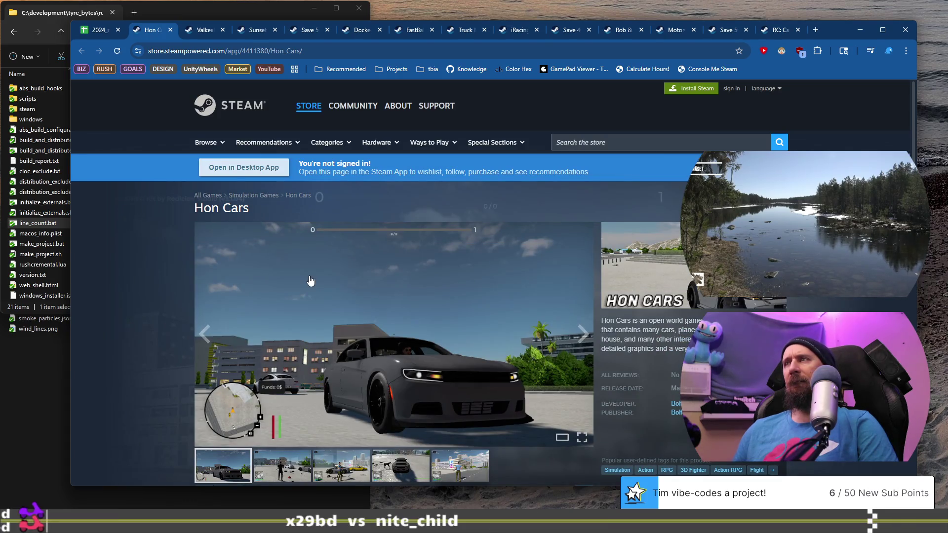
left_click(296, 470)
left_click(340, 469)
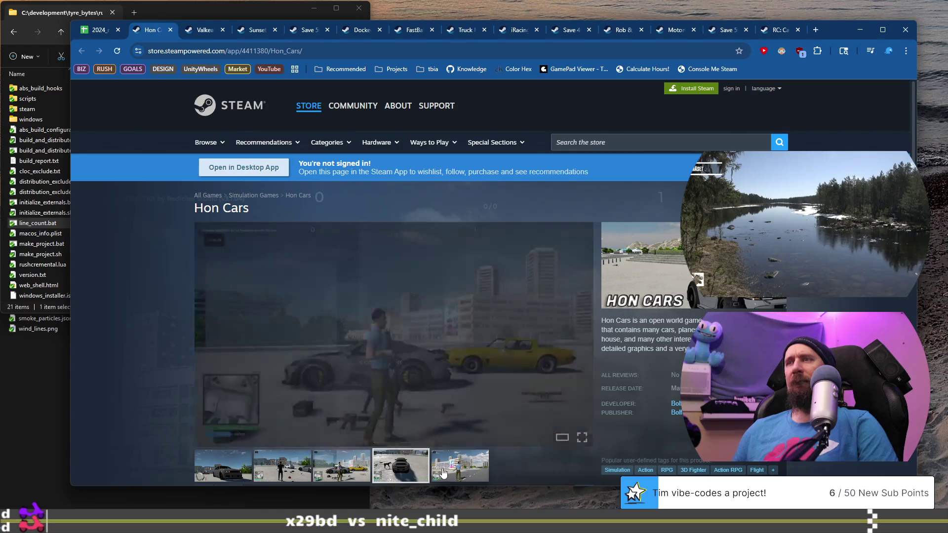
left_click(444, 473)
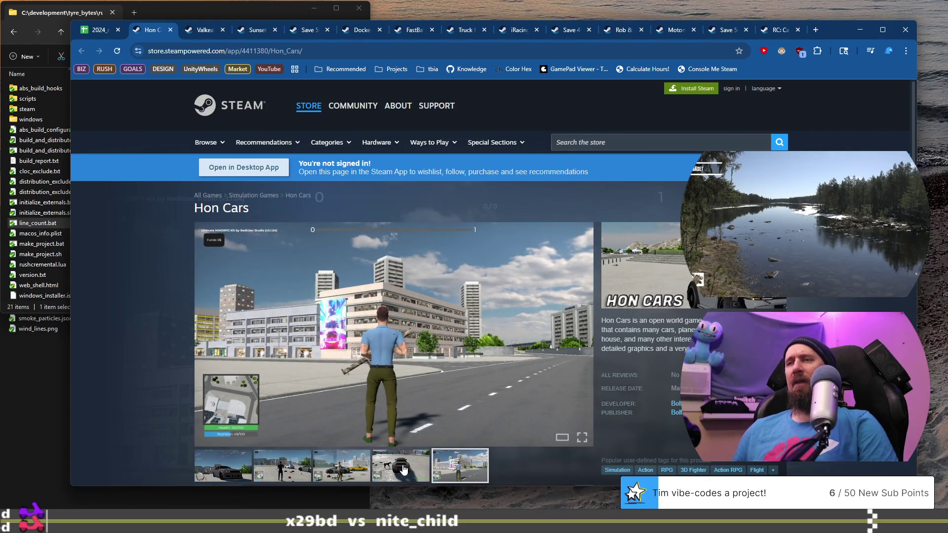
scroll(293, 443, "down", 2)
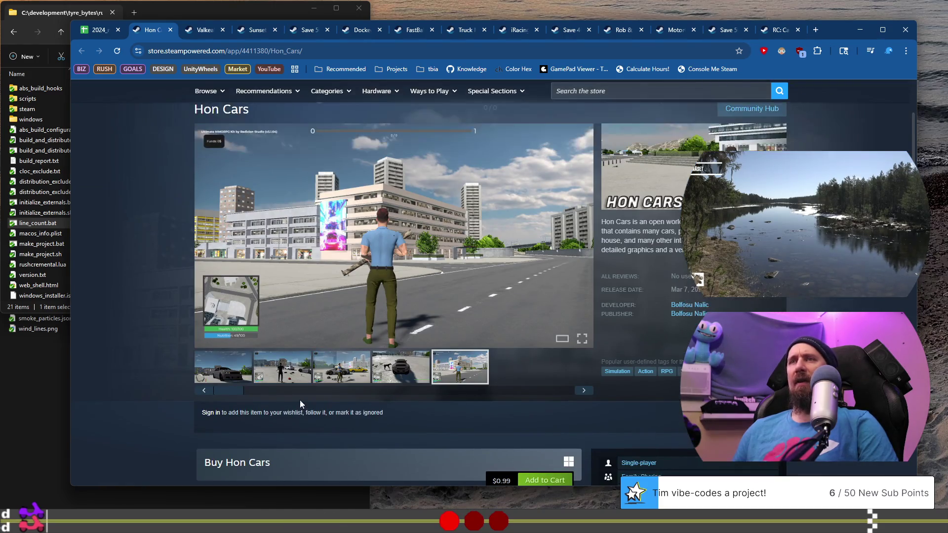
left_click(411, 377)
left_click(343, 368)
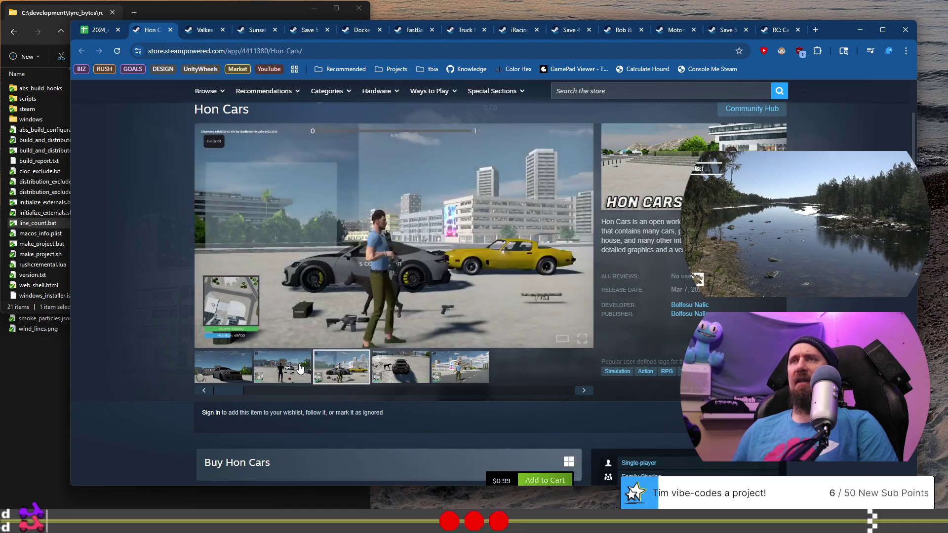
left_click(289, 373)
left_click(234, 378)
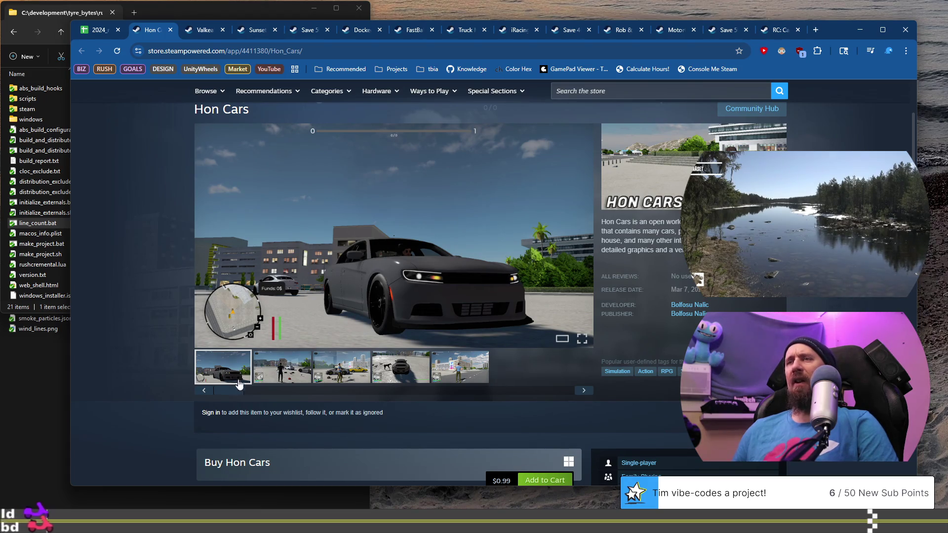
left_click(300, 373)
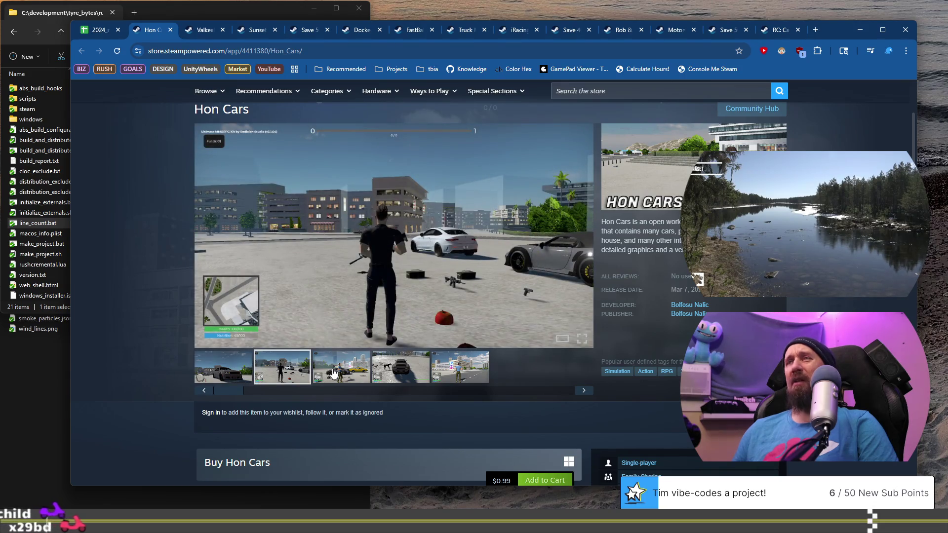
left_click(333, 373)
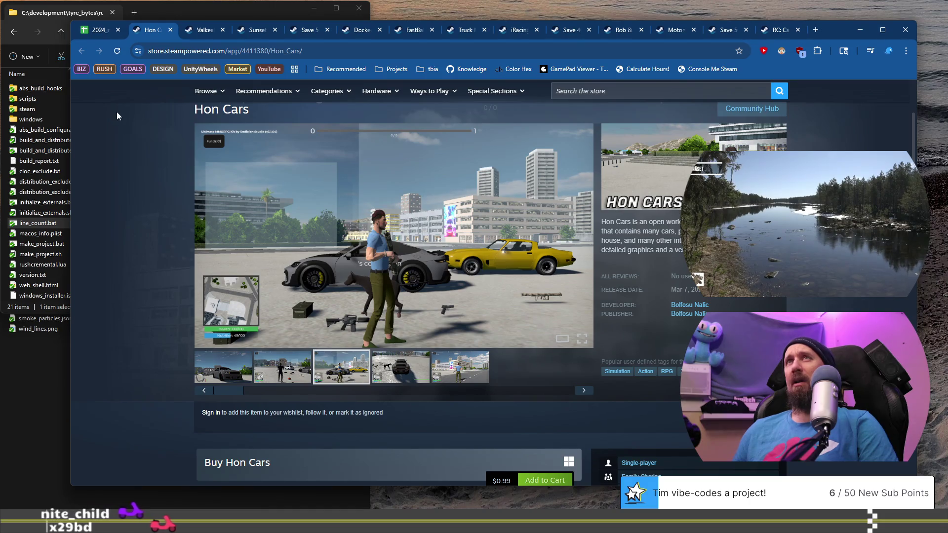
left_click(170, 30)
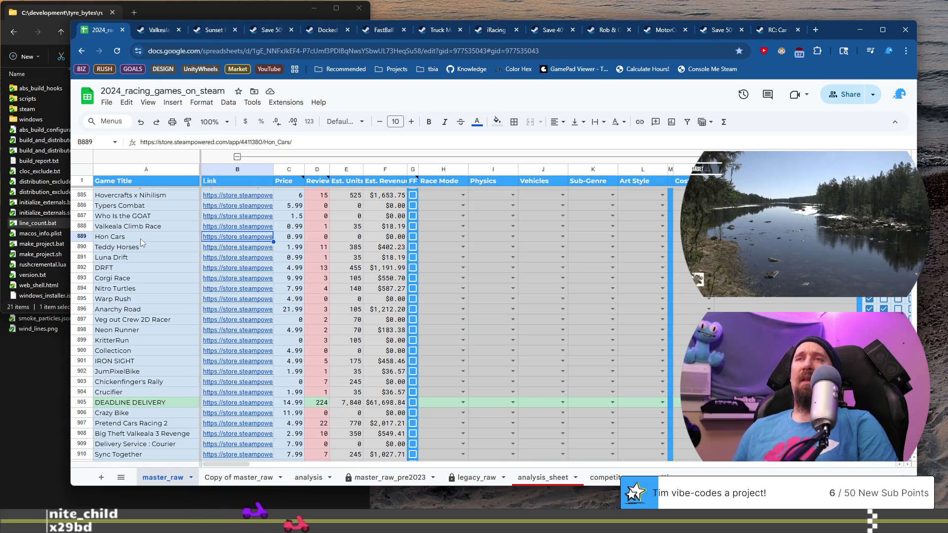
Step: Run the ./collector --ignore command on the Hon Cars store page link
mouse_move(246, 241)
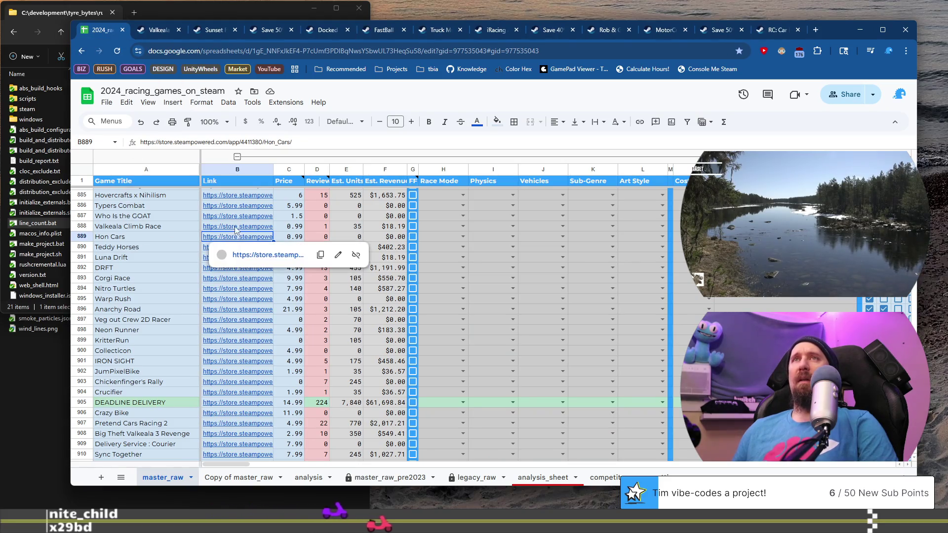
left_click(258, 257)
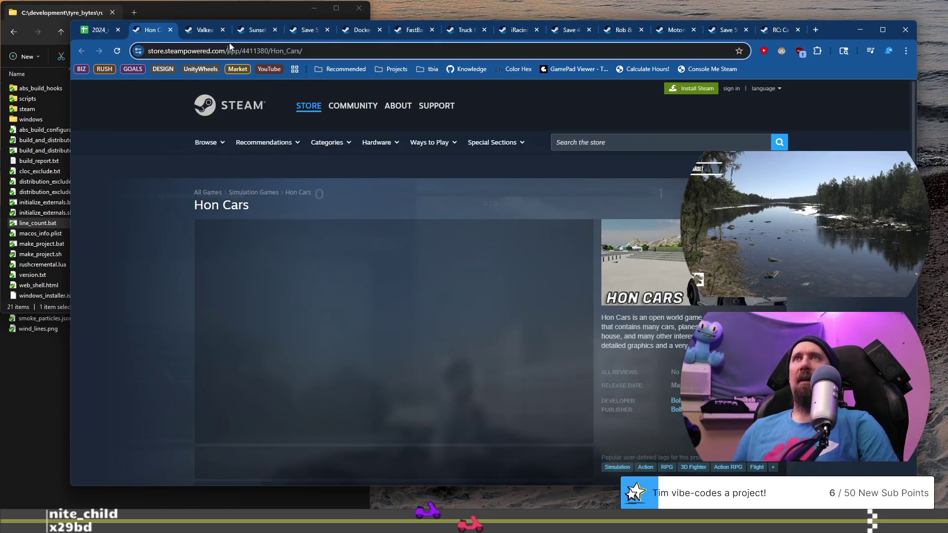
left_click(240, 45)
key("alt+Tab")
key("Up")
key("ctrl+w")
type("https://store.steampowered.com/app/4411380/Hon_Cars/")
key("Return")
Step: Open the Teddy Horses store page from its link in the racing games spreadsheet
key("alt+Tab")
left_click(102, 31)
left_click(237, 247)
left_click(267, 264)
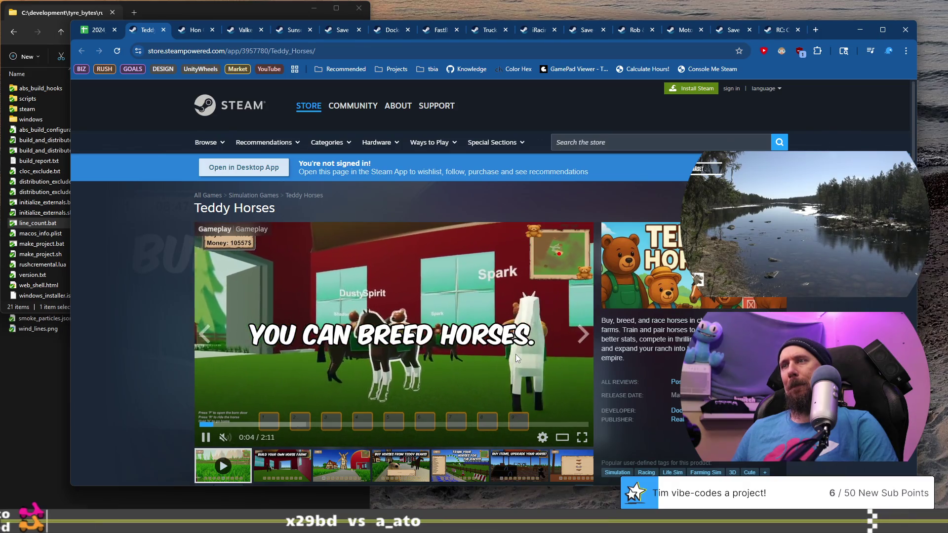
Step: Look through the Teddy Horses screenshots, including the race-track and horseshoe shop shots
scroll(515, 354, "down", 4)
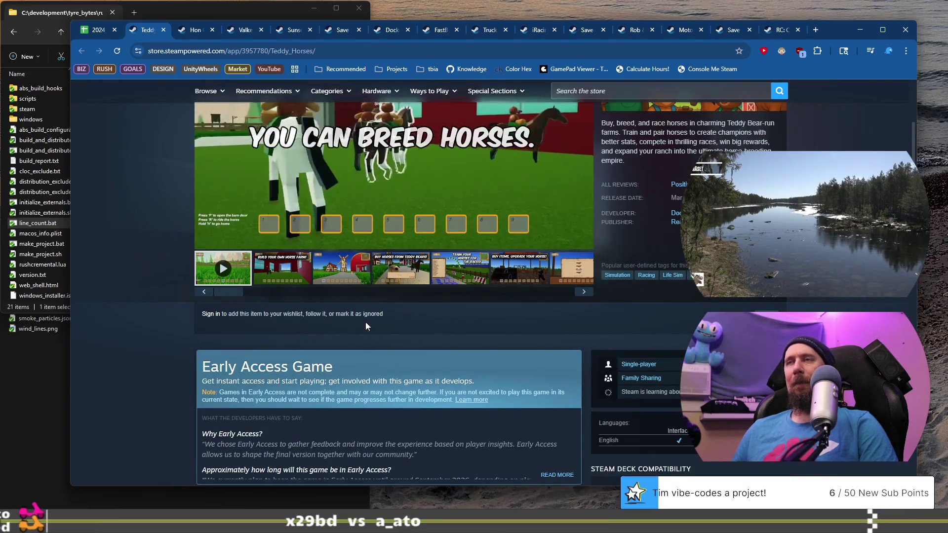
left_click(393, 270)
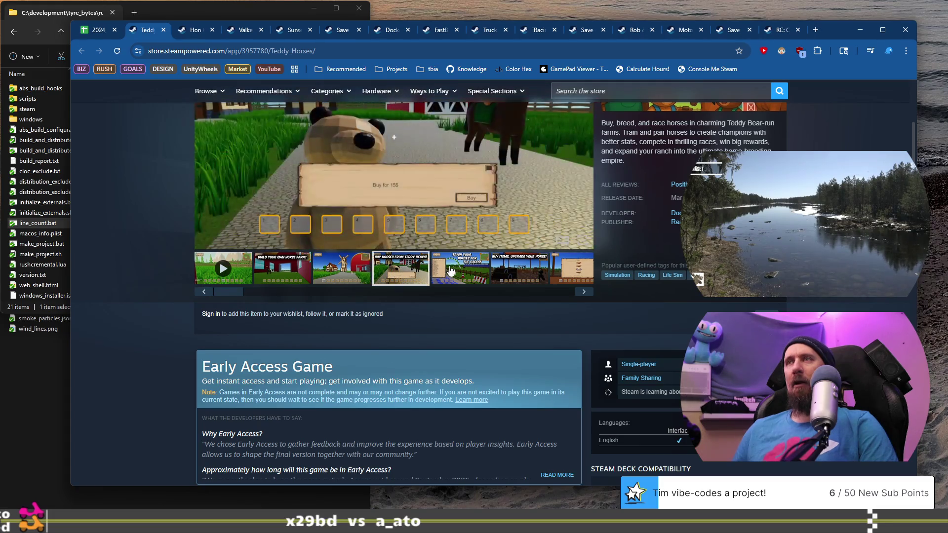
left_click(451, 270)
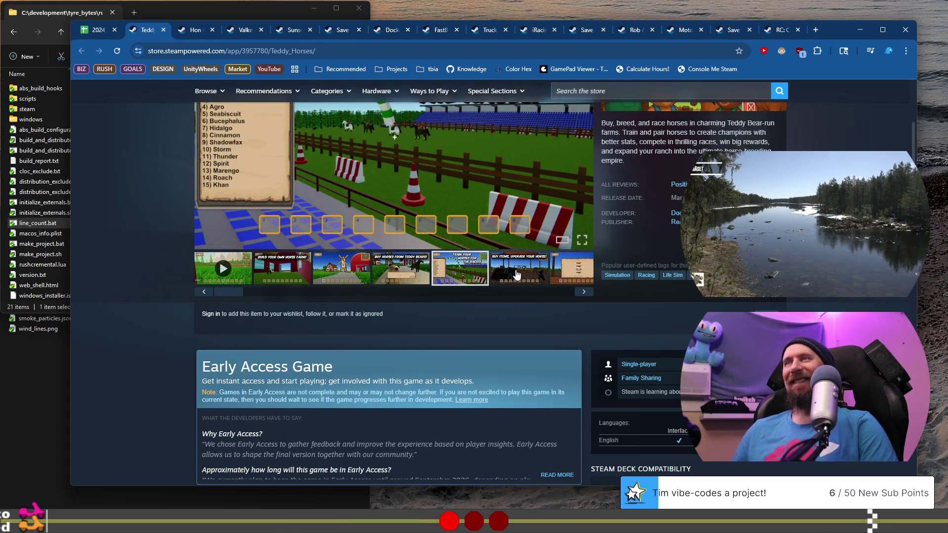
left_click(517, 274)
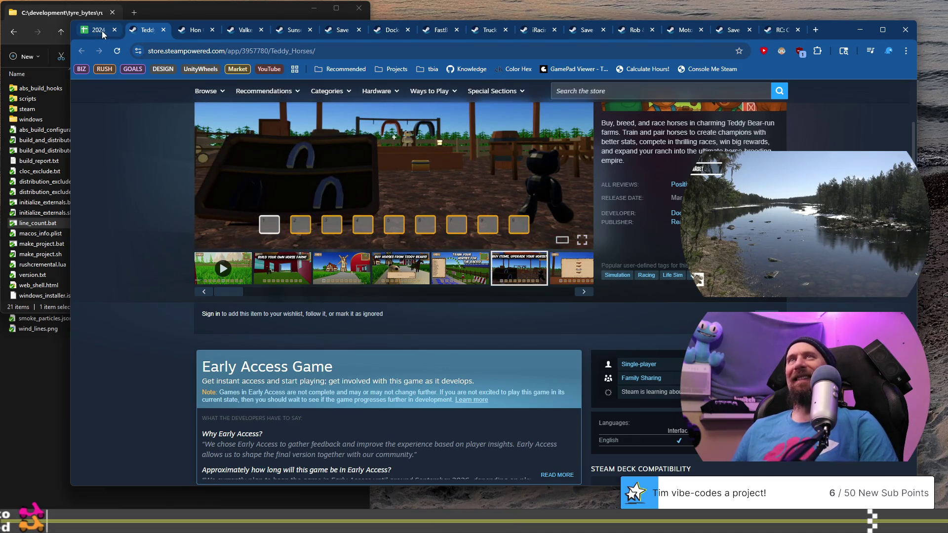
Step: Pass the Teddy Horses store link to ./collector --ignore and return to the racing games sheet
left_click(222, 52)
key("alt+Tab")
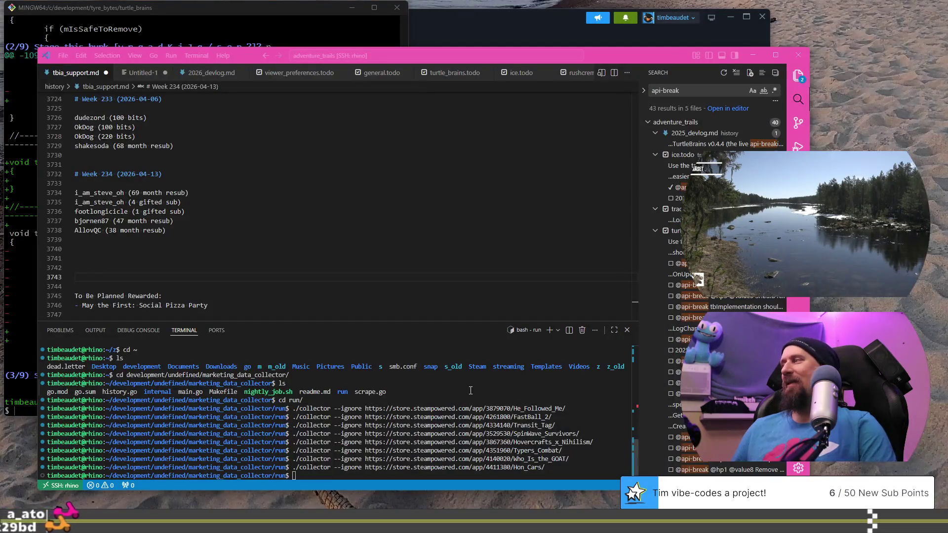
key("Up")
key("Return")
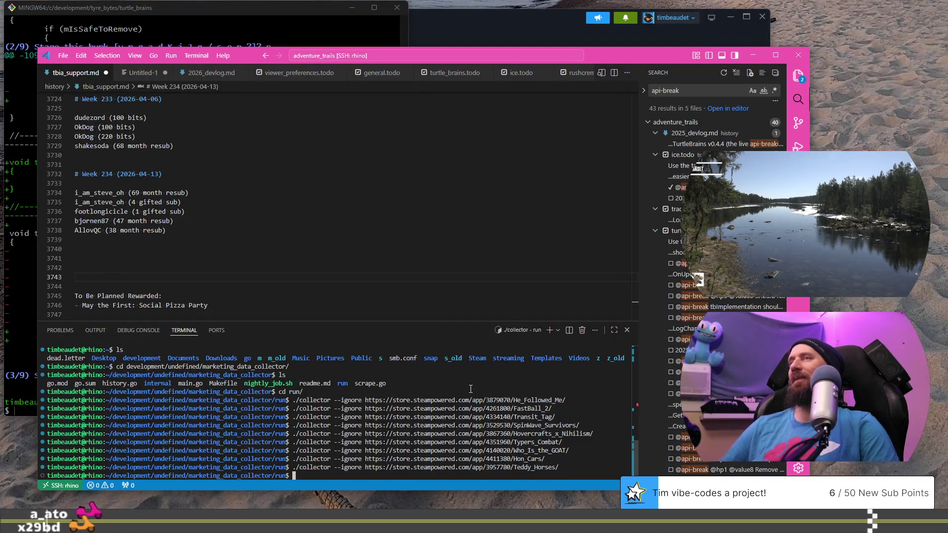
key("alt+Tab")
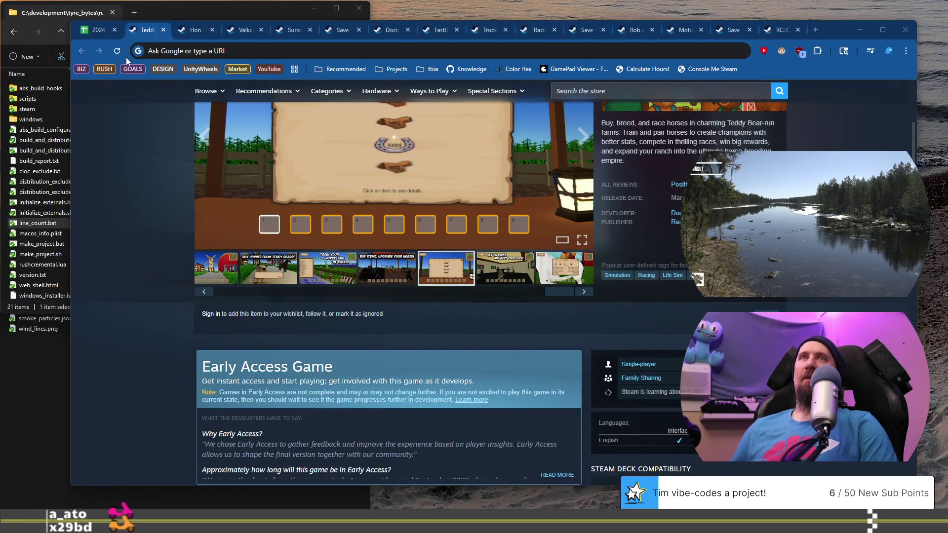
left_click(99, 30)
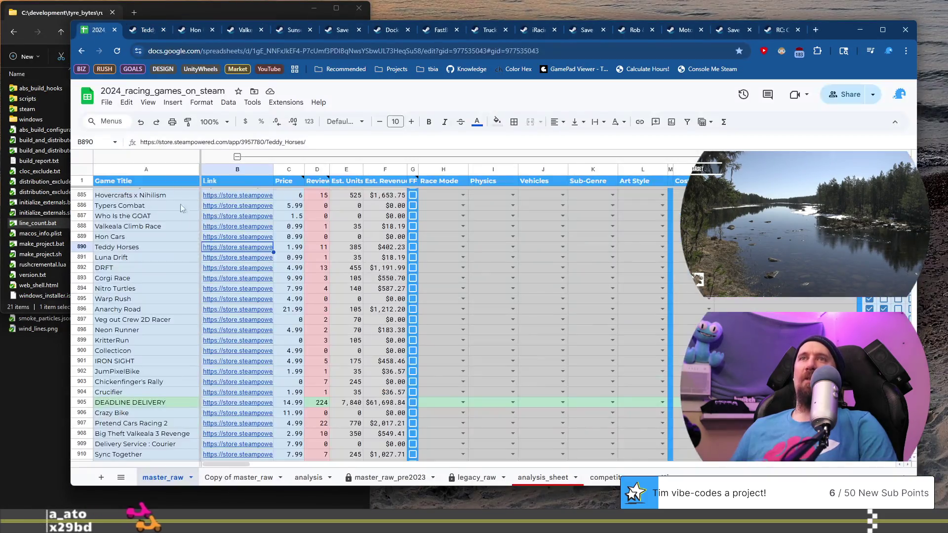
Step: Select the Luna Drift cell A891 and show the store-link preview in B891
left_click(159, 258)
mouse_move(244, 258)
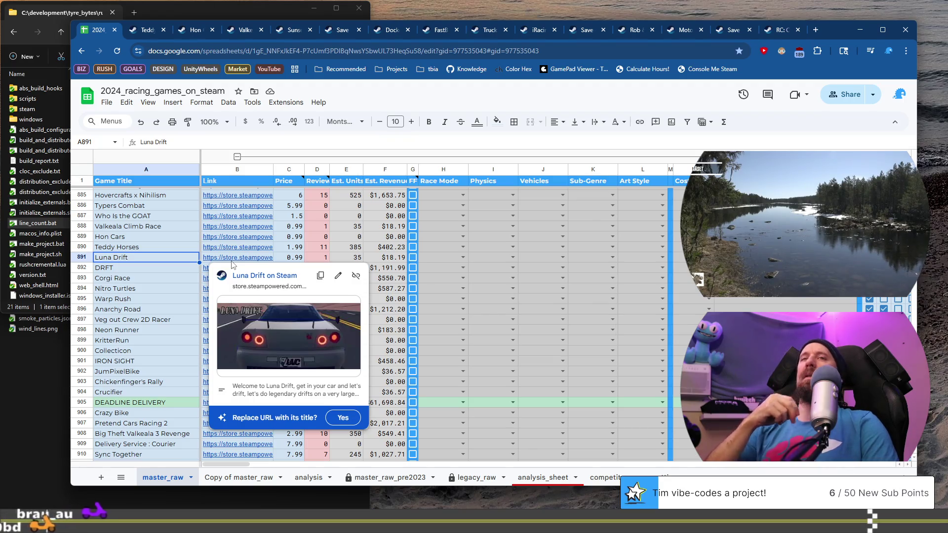
Step: Open the Luna Drift store page and view its interior, silver car and red pickup screenshots
left_click(250, 278)
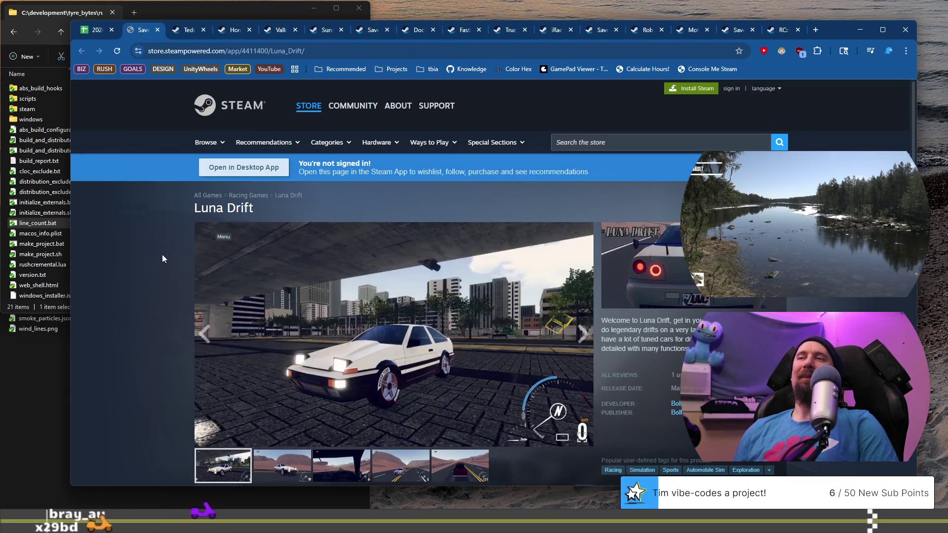
scroll(179, 282, "down", 1)
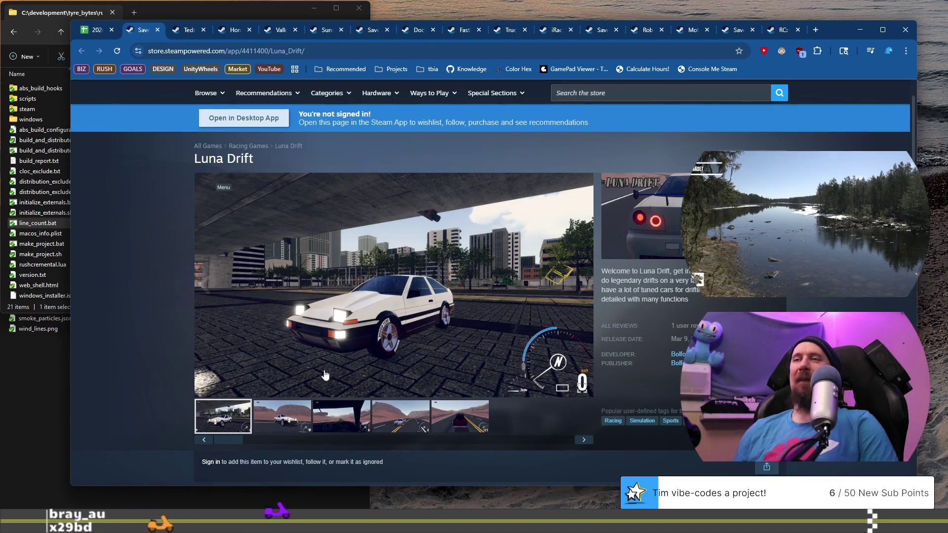
left_click(292, 408)
left_click(341, 417)
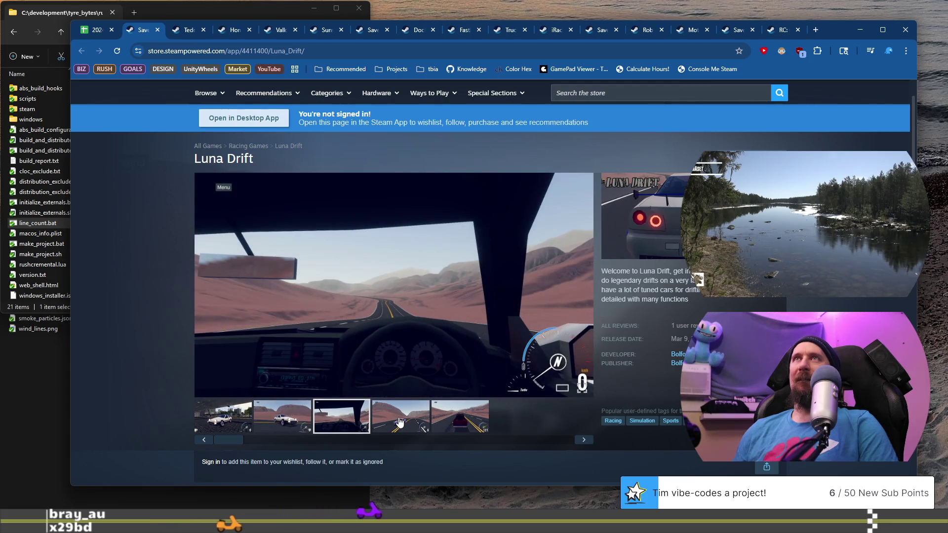
left_click(400, 421)
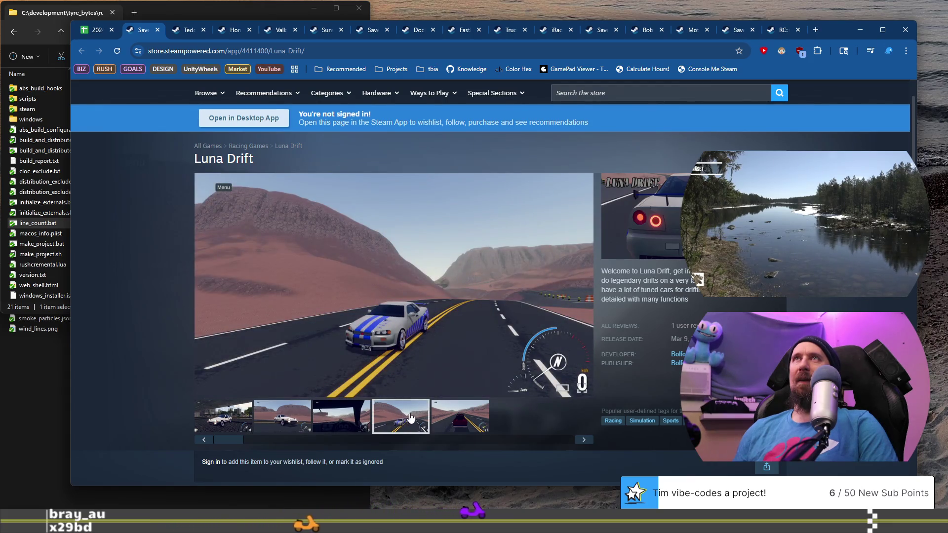
left_click(468, 428)
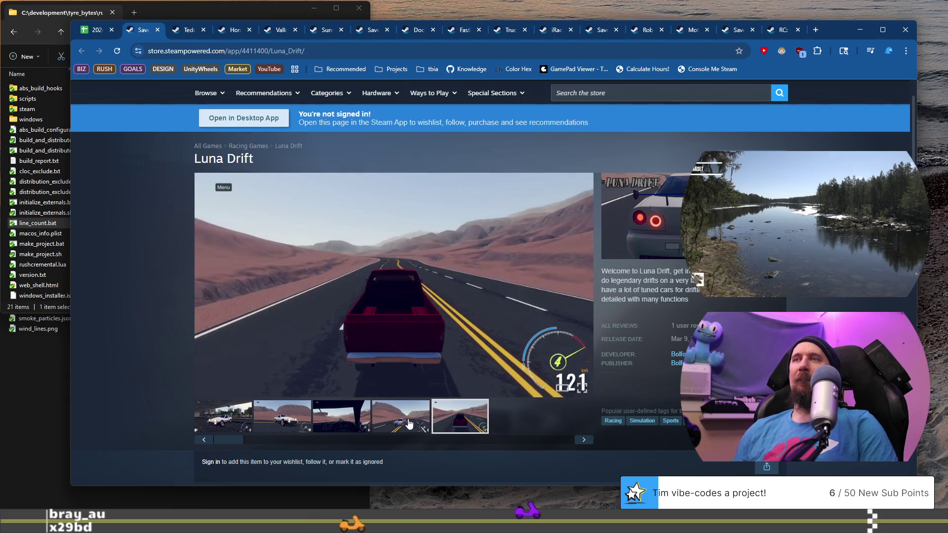
Step: Revisit the white car, blue Skyline and pickup screenshots, then select the DRFT row in the sheet
left_click(238, 414)
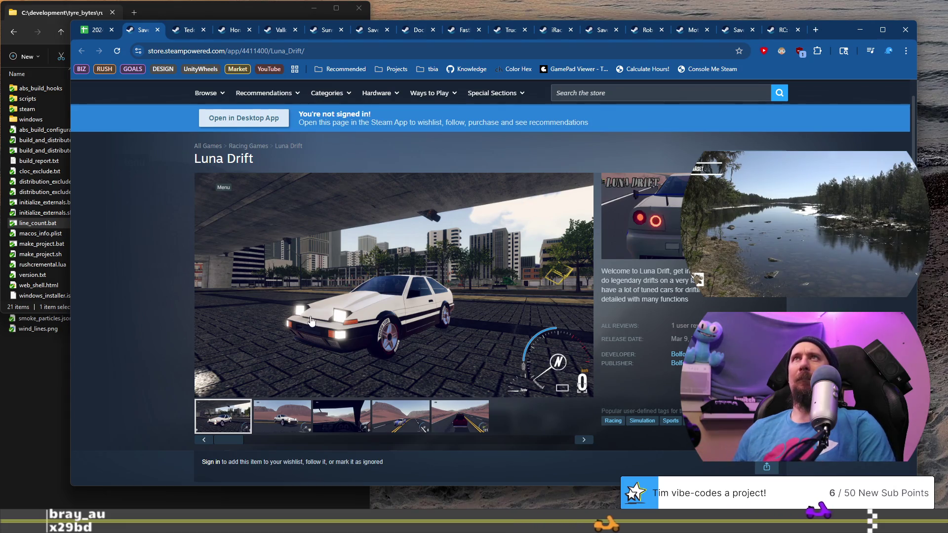
left_click(328, 415)
left_click(405, 416)
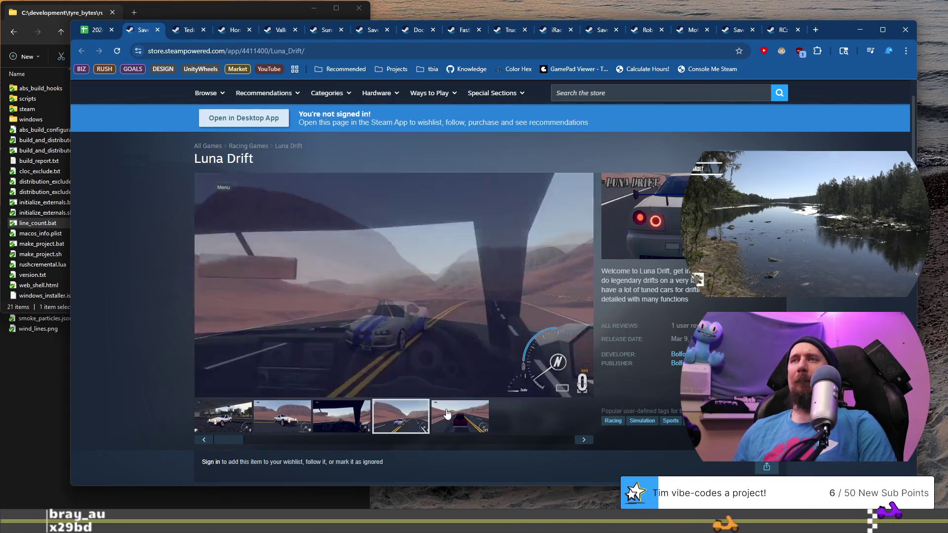
left_click(453, 415)
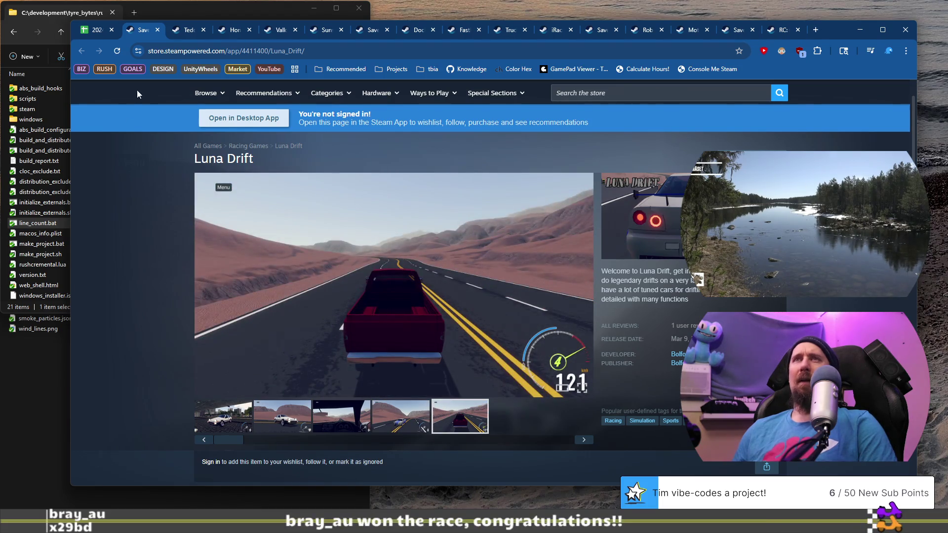
left_click(95, 31)
left_click(137, 270)
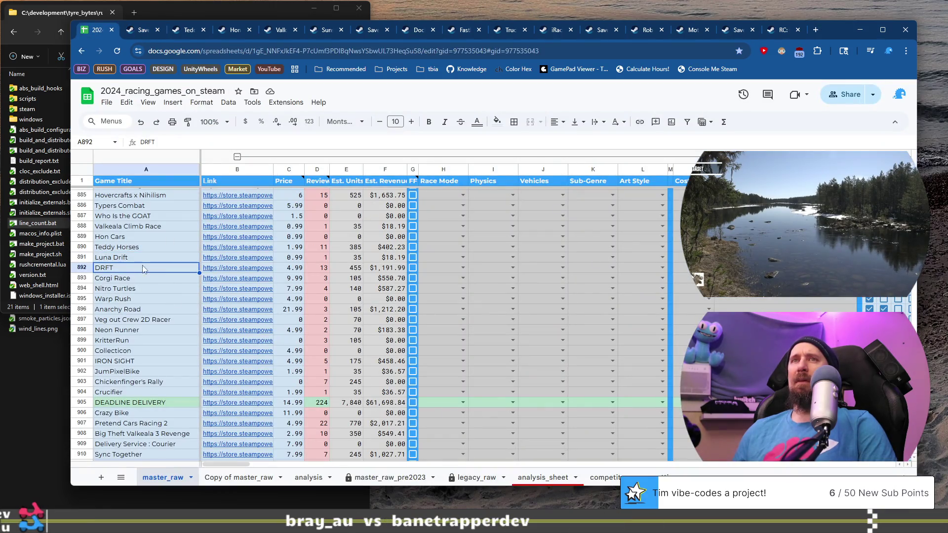
Step: Open the DRFT store page from the B892 link preview and skim down the page
left_click(217, 271)
left_click(259, 284)
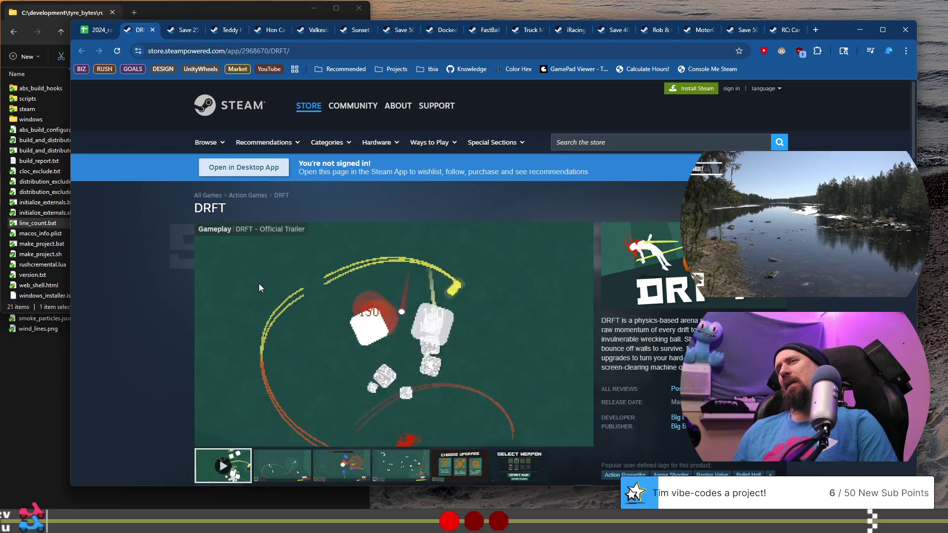
scroll(259, 287, "down", 2)
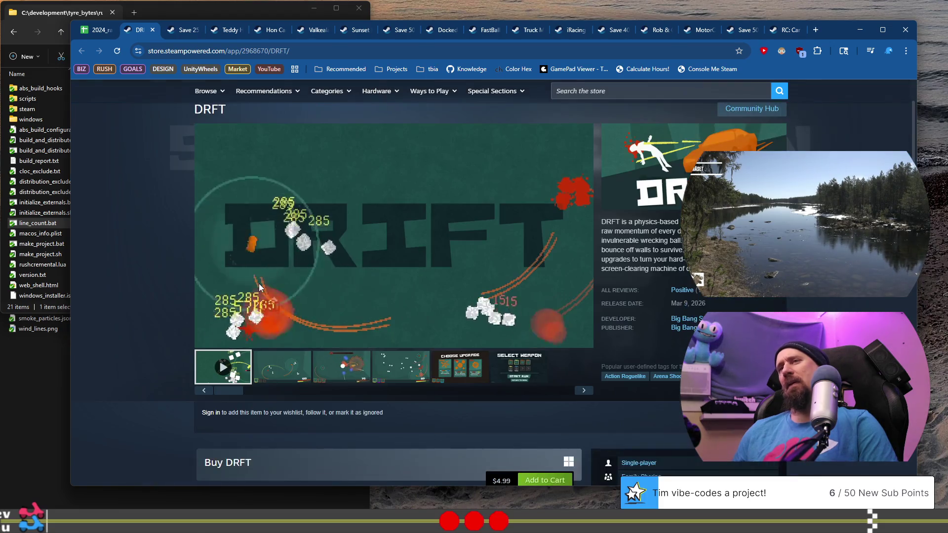
scroll(259, 287, "down", 1)
scroll(259, 286, "up", 1)
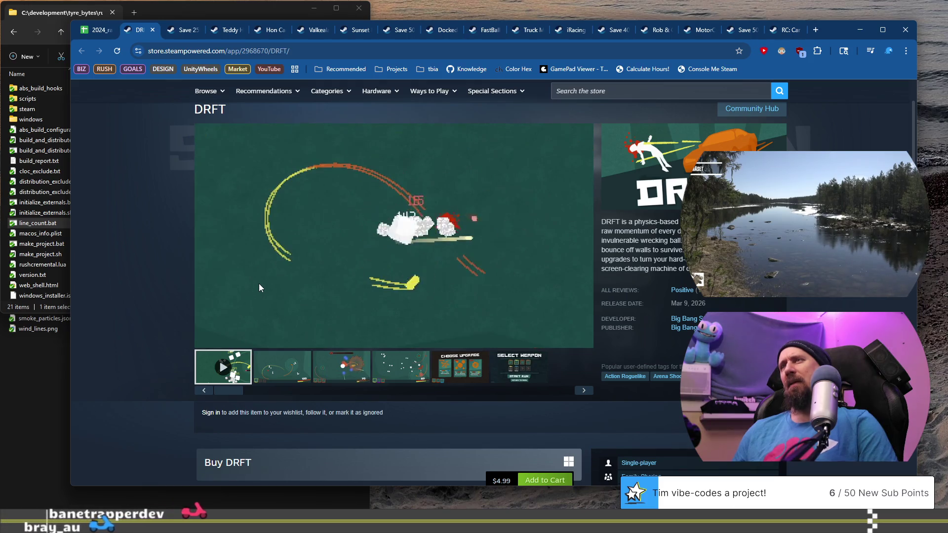
Step: Browse the DRFT screenshots, including Choose Upgrade, and details, then return to the racing games sheet
left_click(283, 366)
left_click(341, 367)
left_click(382, 365)
scroll(392, 360, "down", 4)
scroll(392, 360, "up", 3)
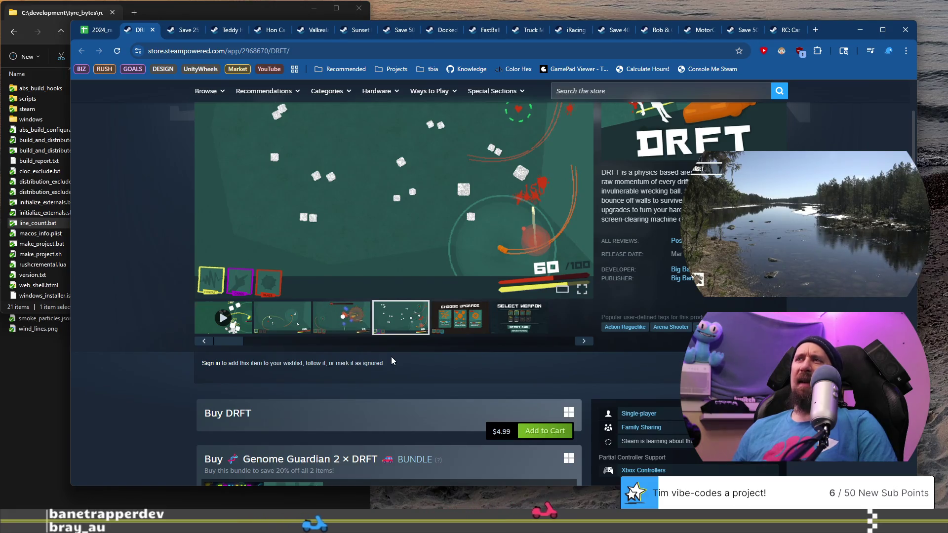
left_click(458, 318)
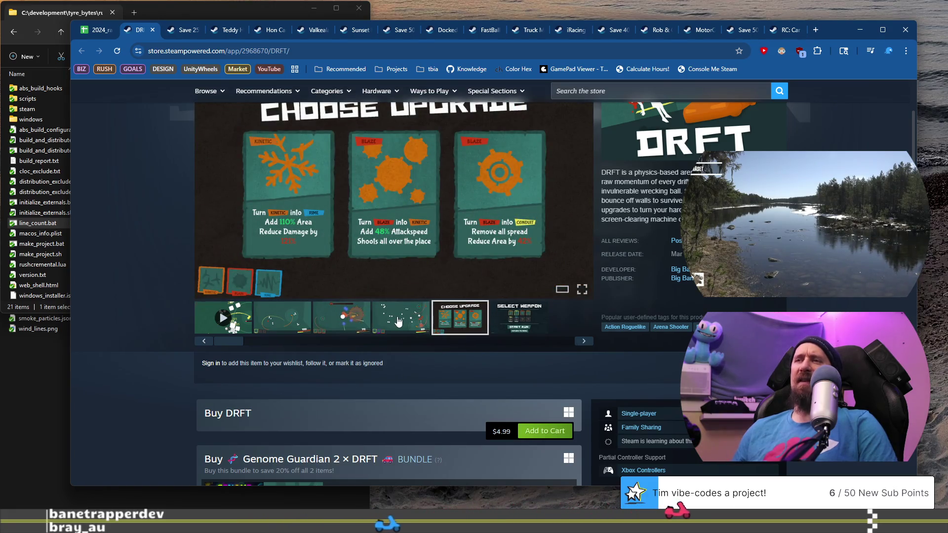
scroll(165, 311, "down", 7)
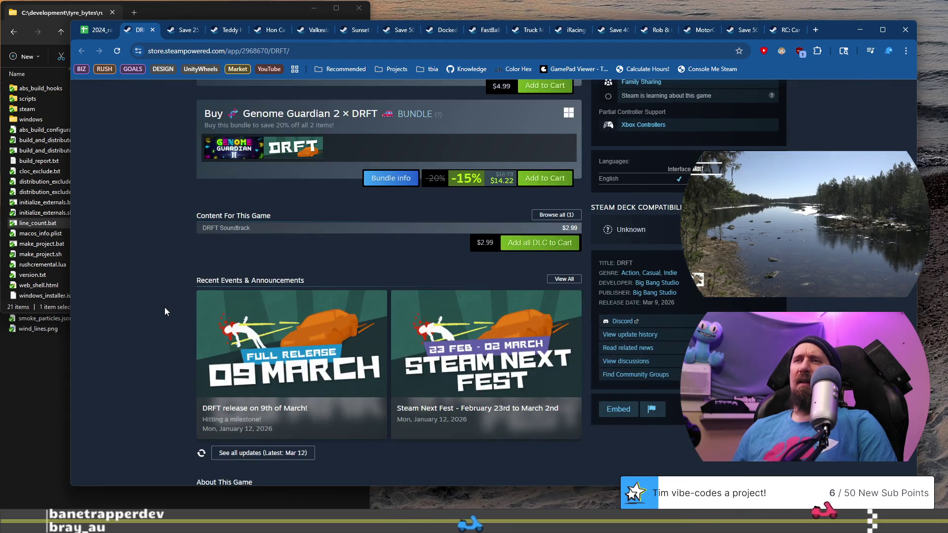
scroll(166, 311, "down", 6)
scroll(166, 308, "up", 13)
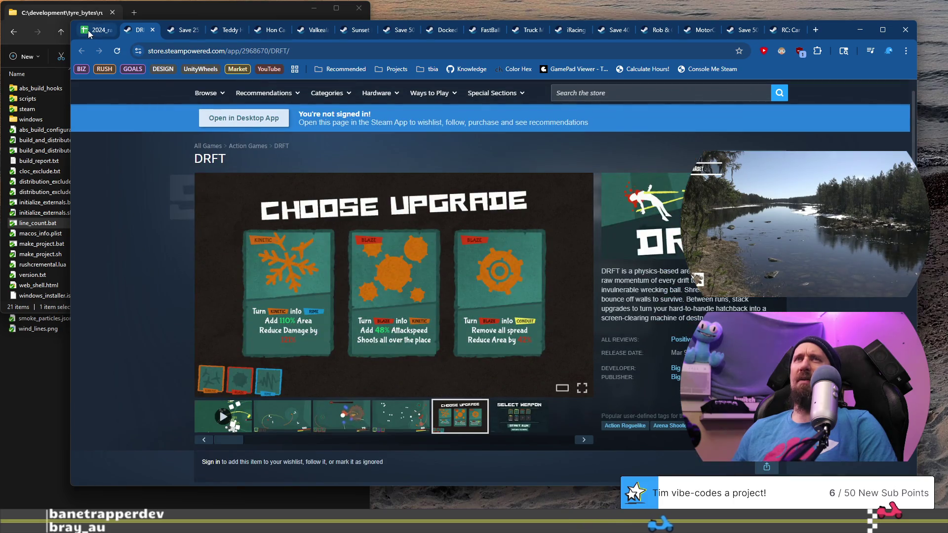
left_click(88, 31)
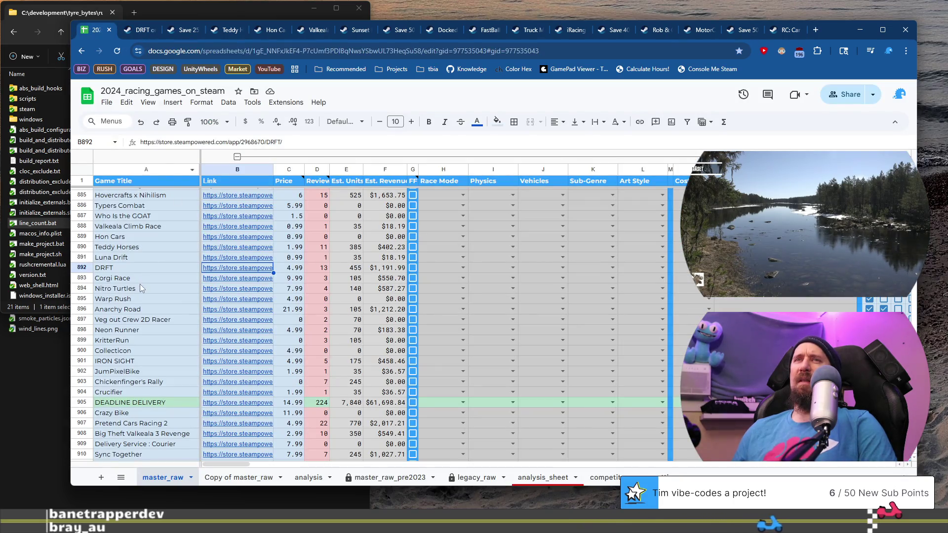
Step: Open the Corgi Race store page from B893 and view its track, kennel and other screenshots
left_click(221, 279)
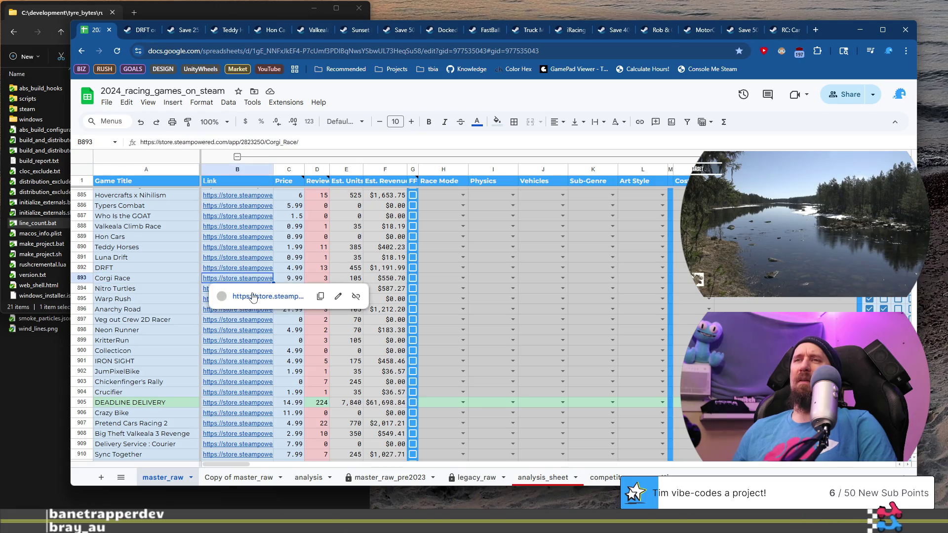
left_click(253, 296)
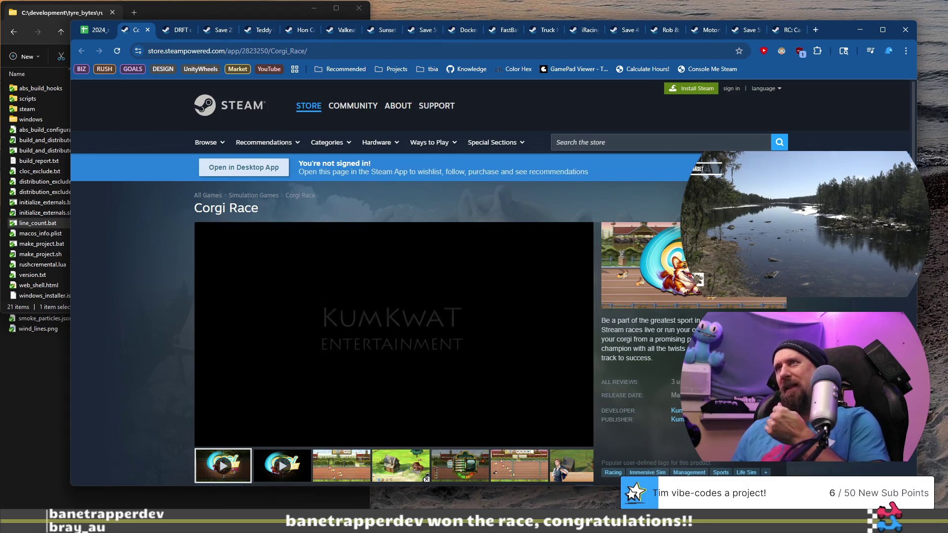
scroll(325, 384, "down", 1)
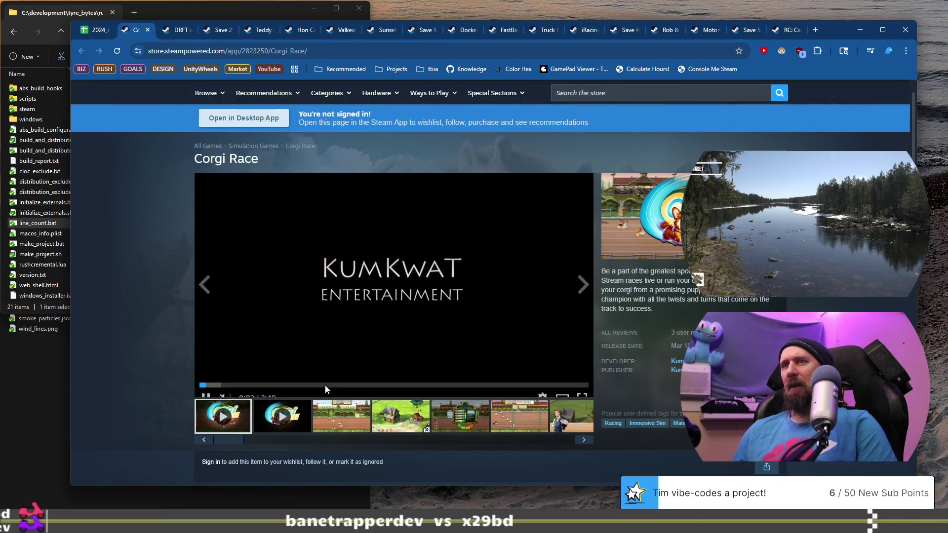
left_click(341, 416)
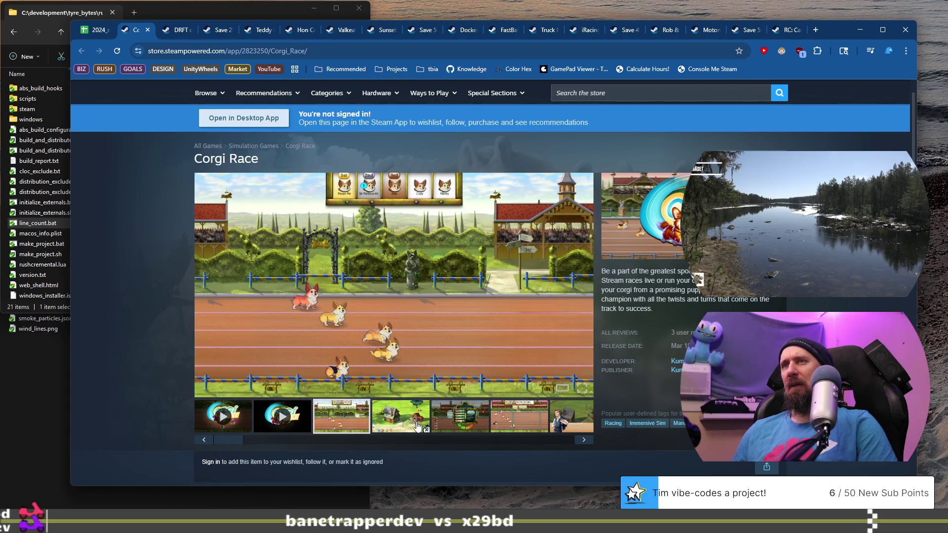
left_click(417, 426)
left_click(474, 422)
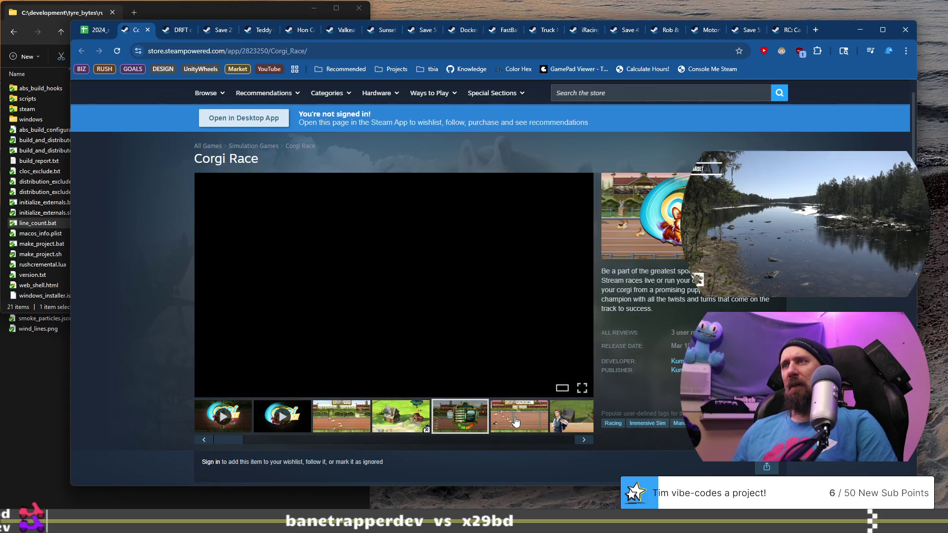
left_click(515, 421)
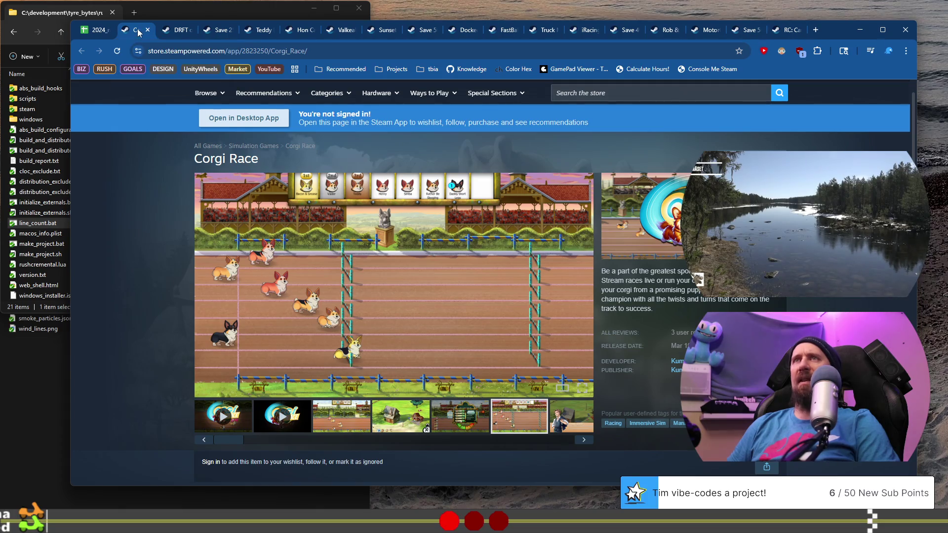
Step: Grab the Corgi Race page address for the collector terminal, then close the Corgi Race tab
left_click(222, 51)
key("alt+Tab")
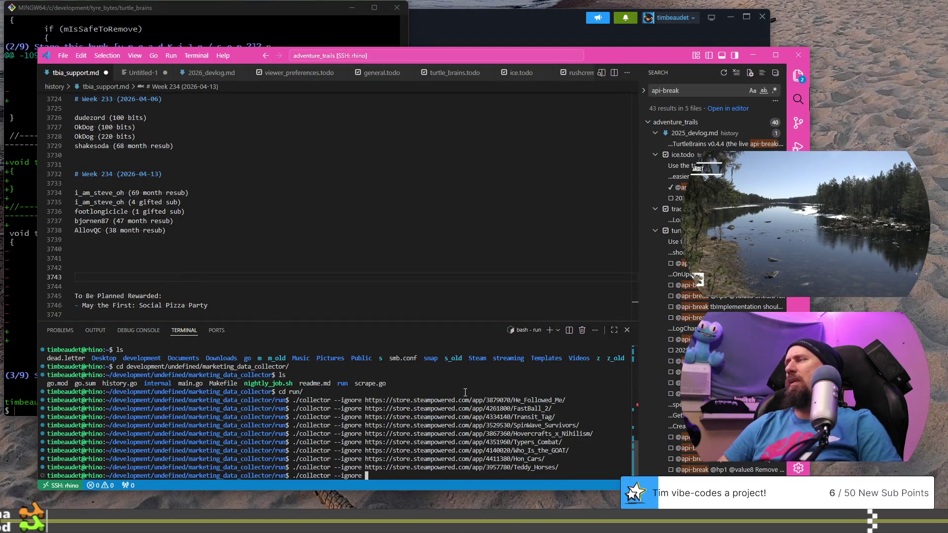
key("alt+Tab")
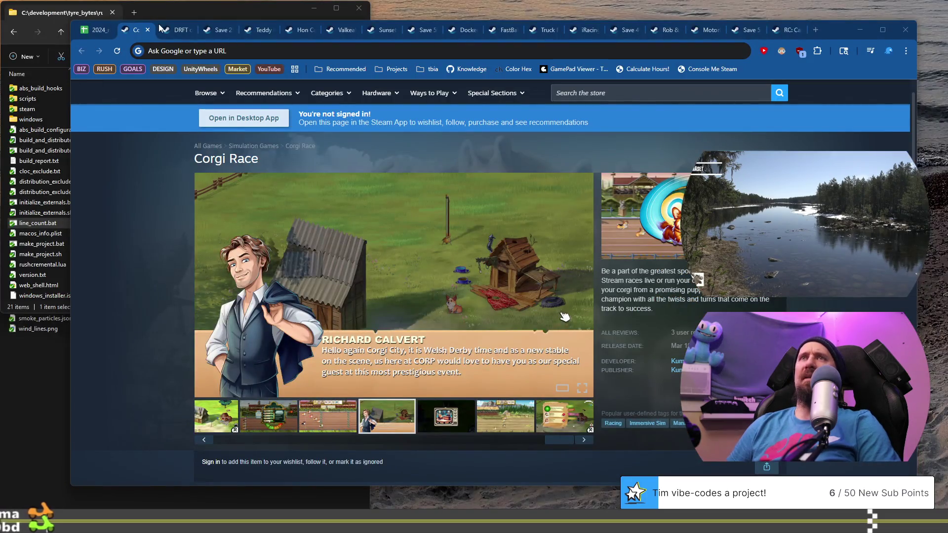
left_click(148, 30)
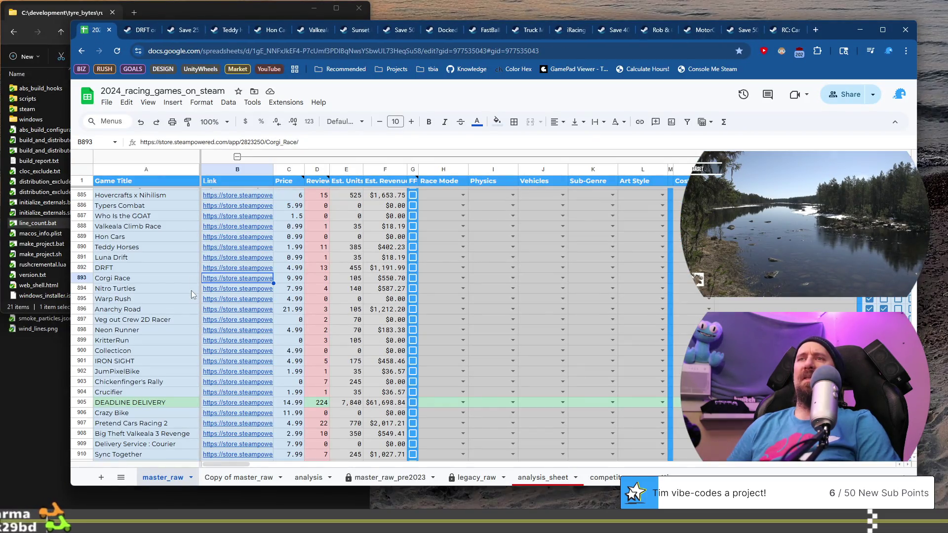
Step: Scroll the racing games sheet and open the Nitro Turtles store page
scroll(178, 300, "down", 10)
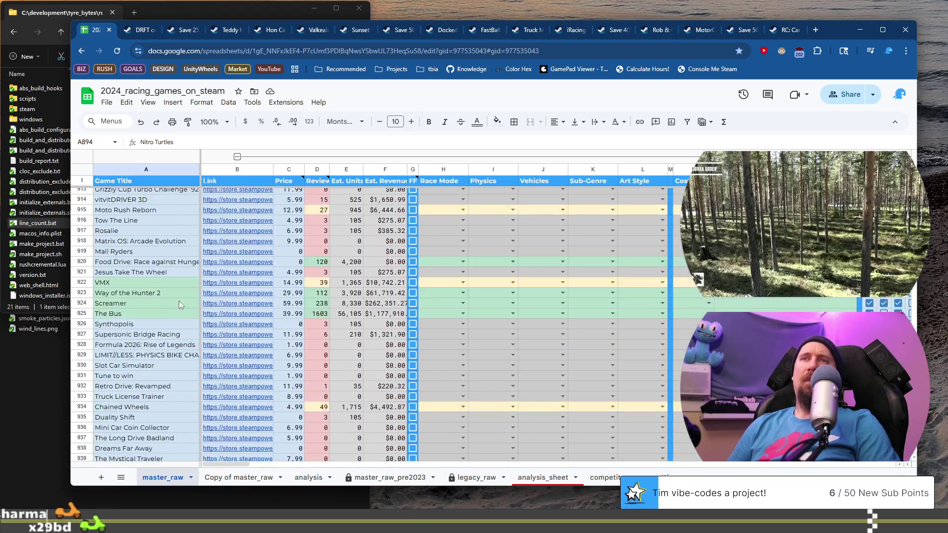
scroll(179, 305, "up", 17)
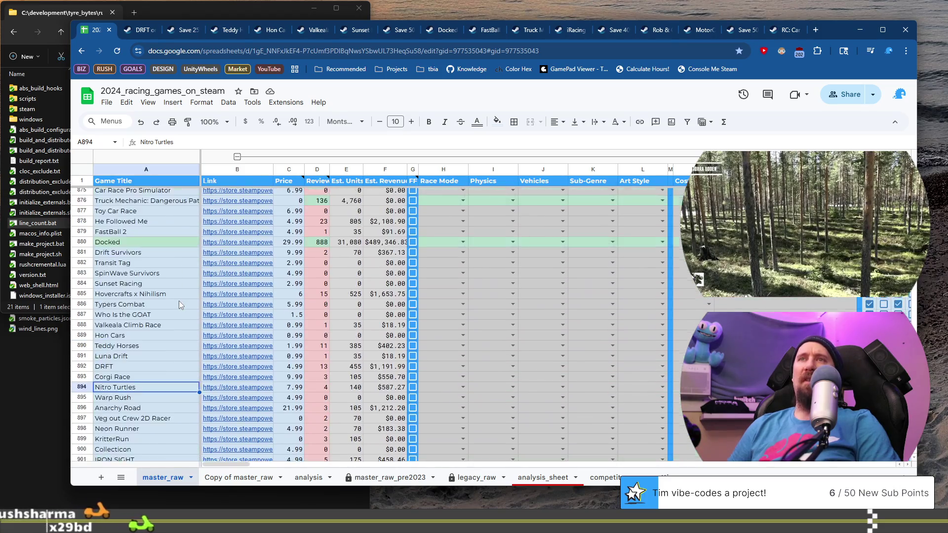
scroll(179, 301, "down", 8)
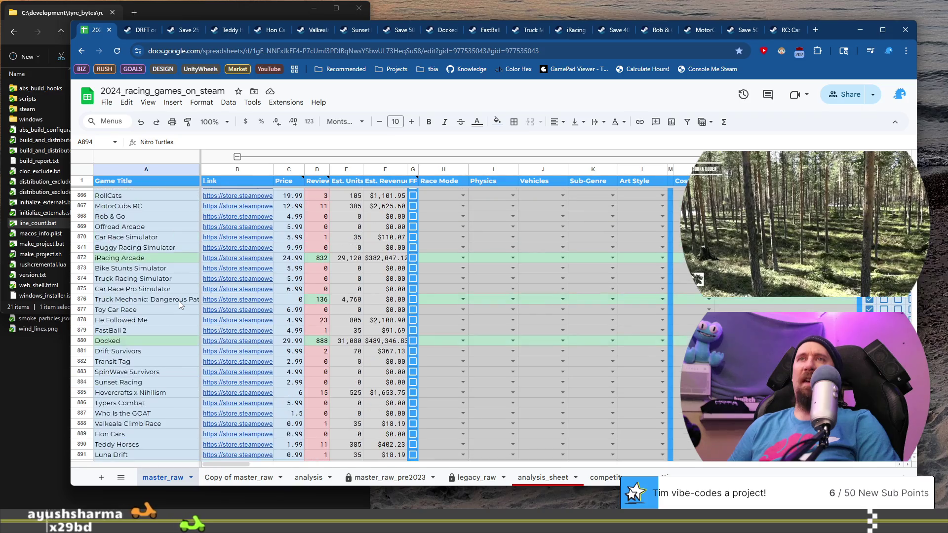
scroll(176, 334, "down", 1)
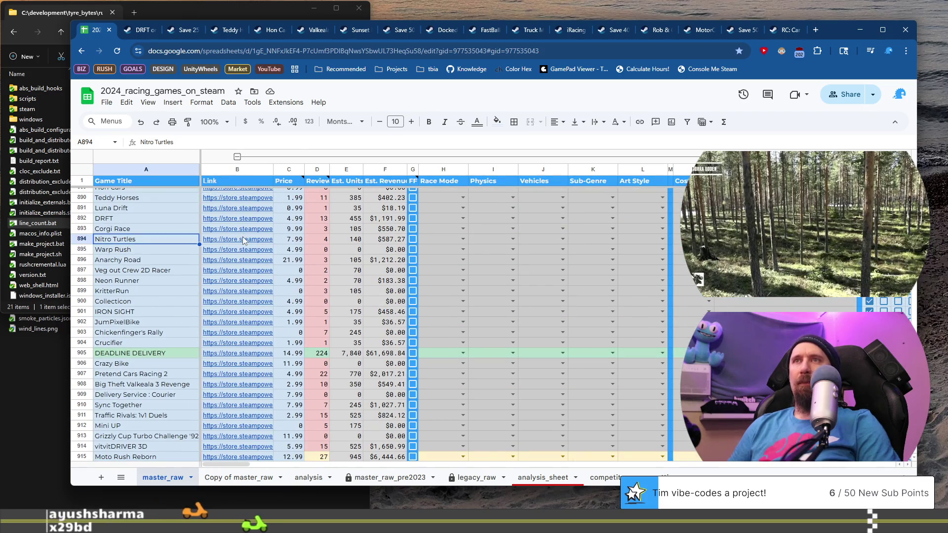
left_click(258, 258)
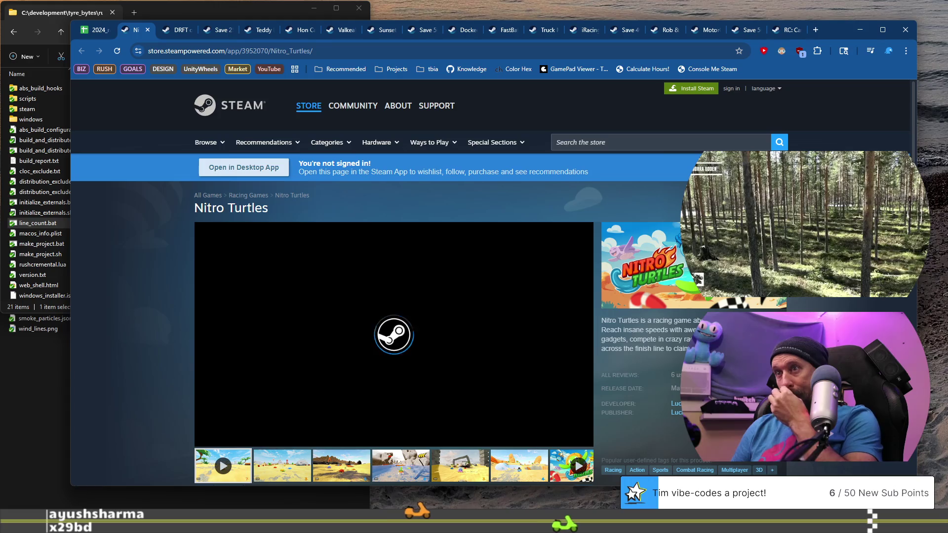
scroll(280, 260, "down", 1)
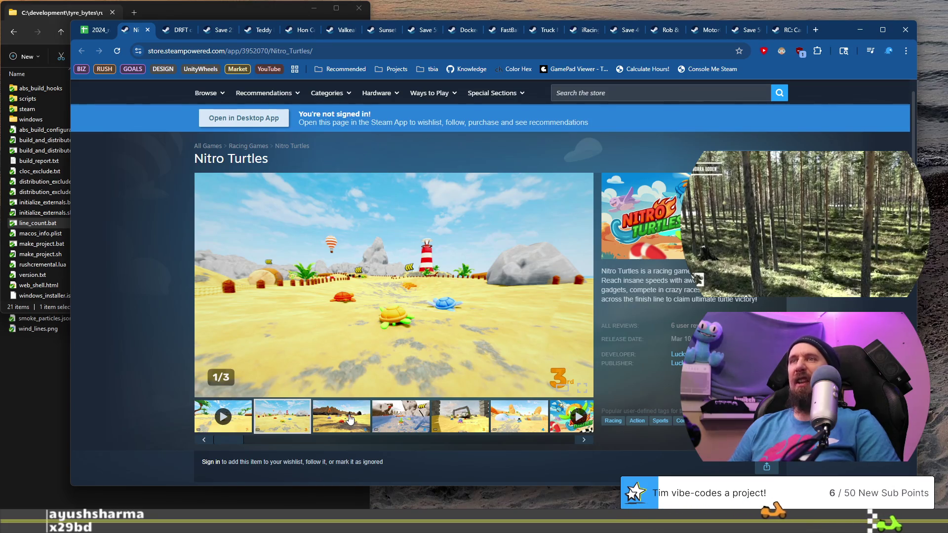
Step: View the Nitro Turtles screenshots and gameplay video, then go back to the spreadsheet
left_click(350, 417)
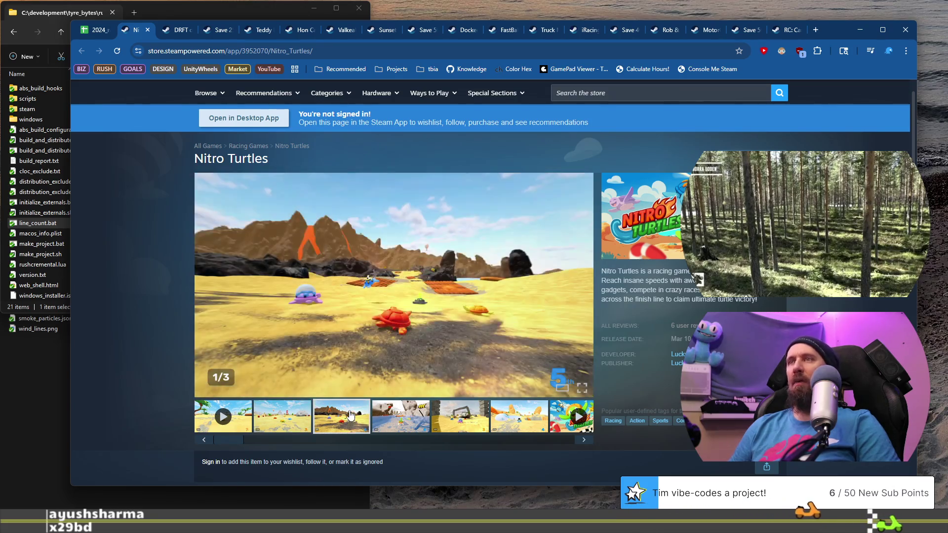
left_click(419, 412)
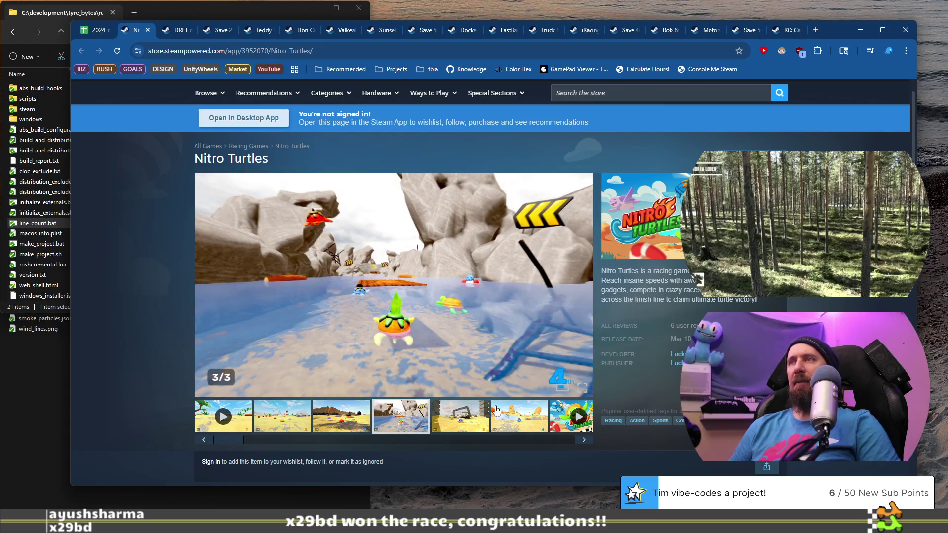
left_click(477, 417)
left_click(516, 417)
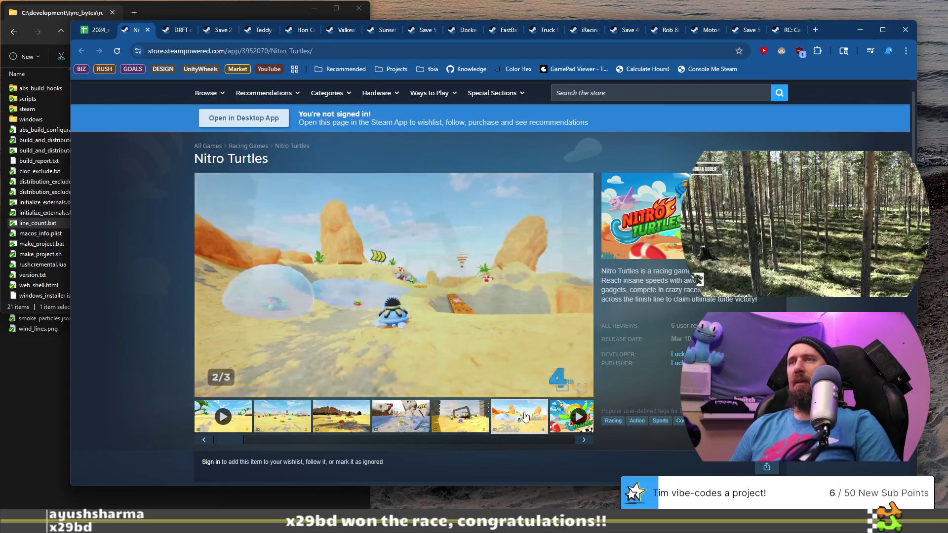
left_click(584, 440)
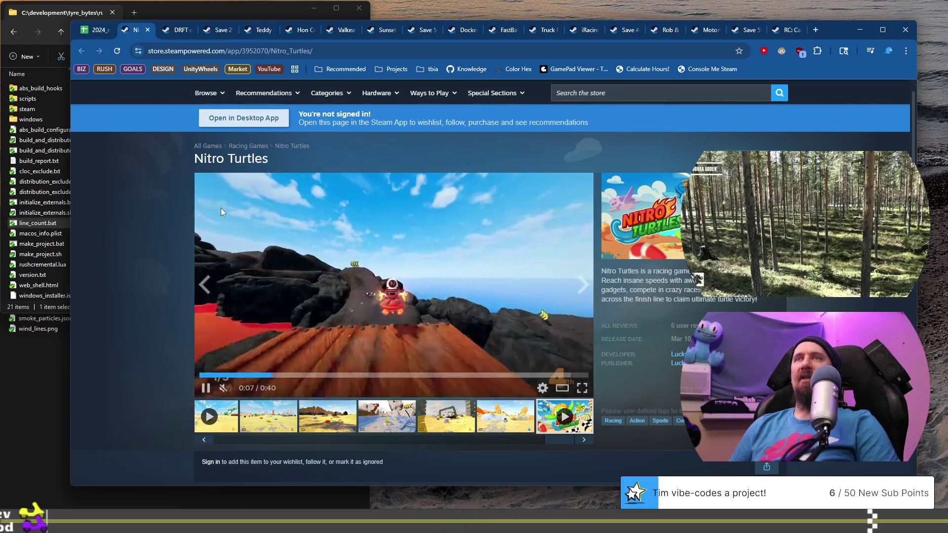
key("ctrl+shift+Tab")
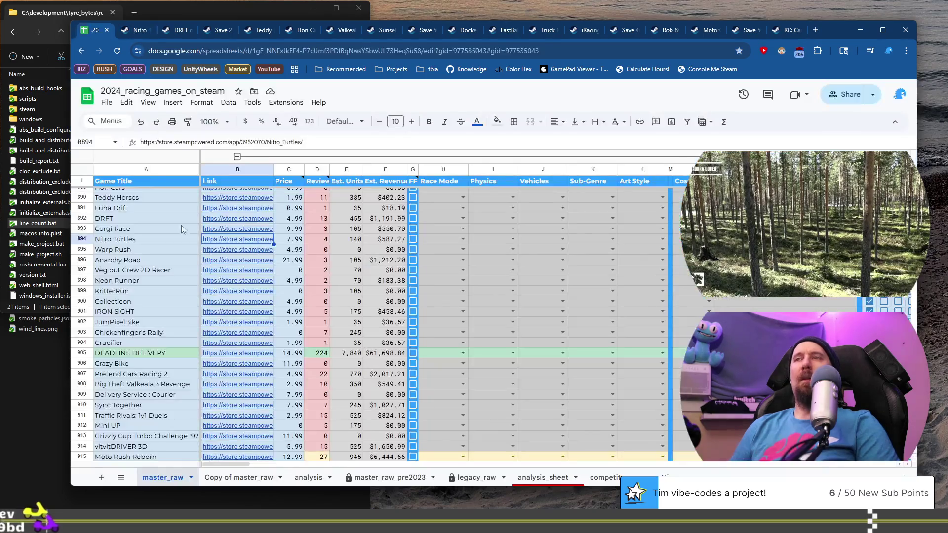
left_click(249, 250)
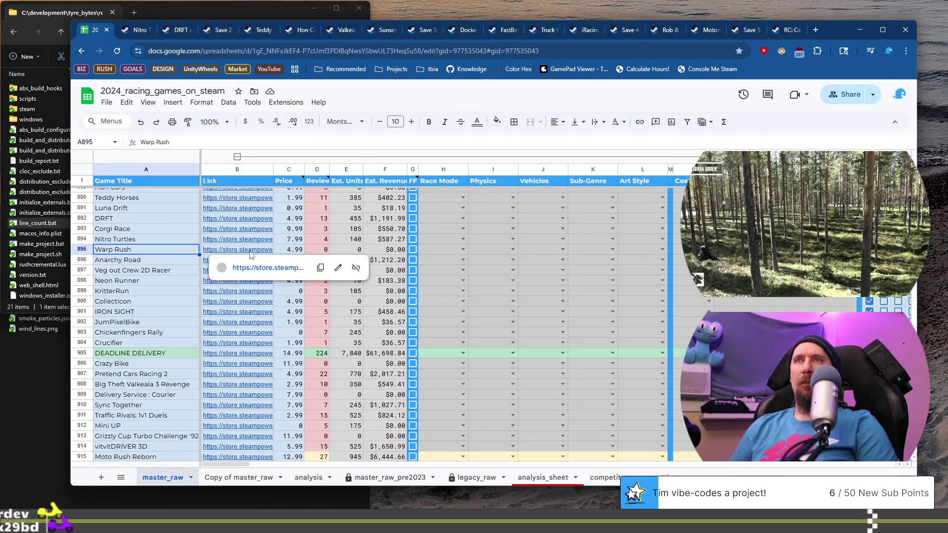
left_click(276, 268)
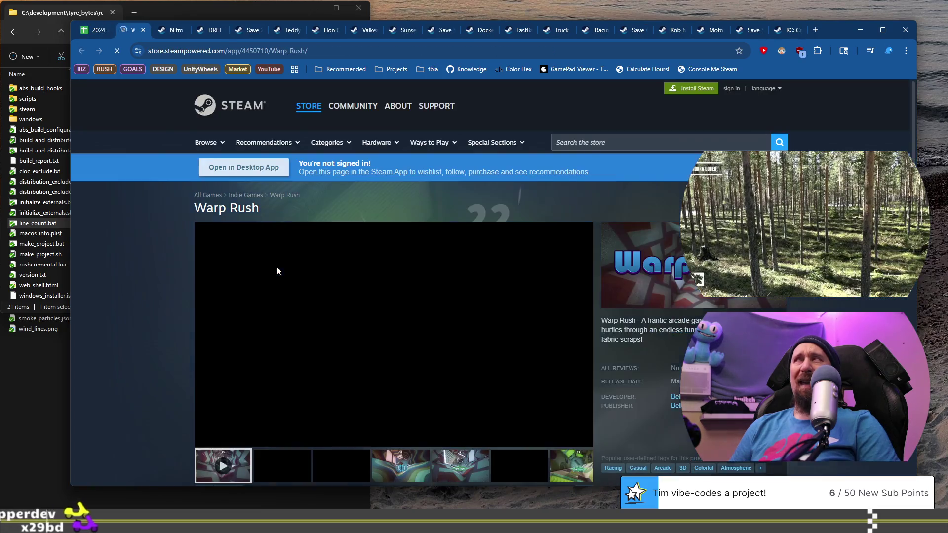
scroll(222, 333, "down", 2)
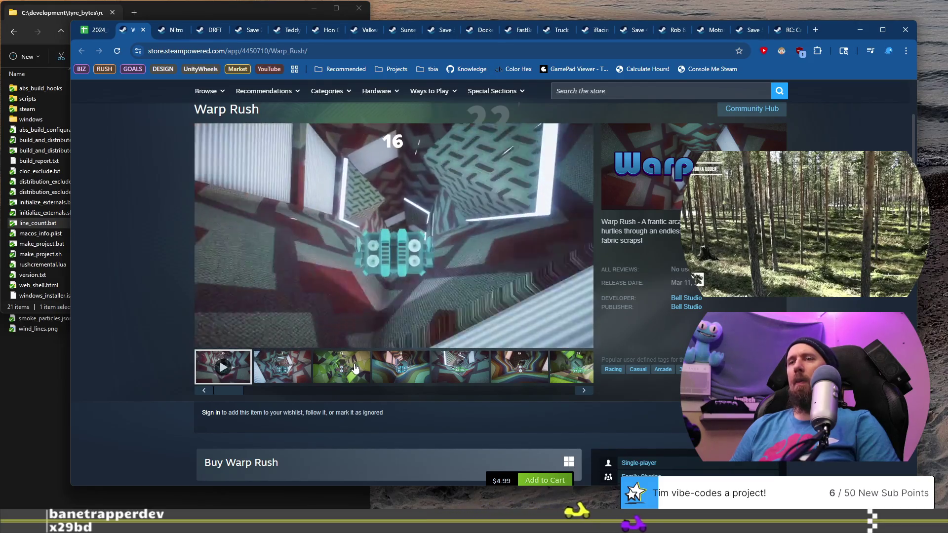
left_click(360, 367)
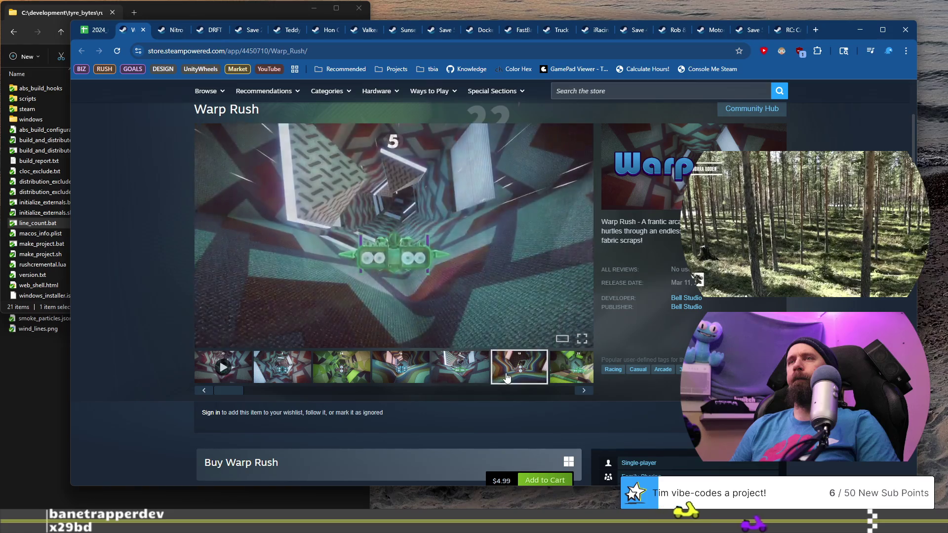
scroll(179, 327, "down", 4)
scroll(179, 327, "up", 6)
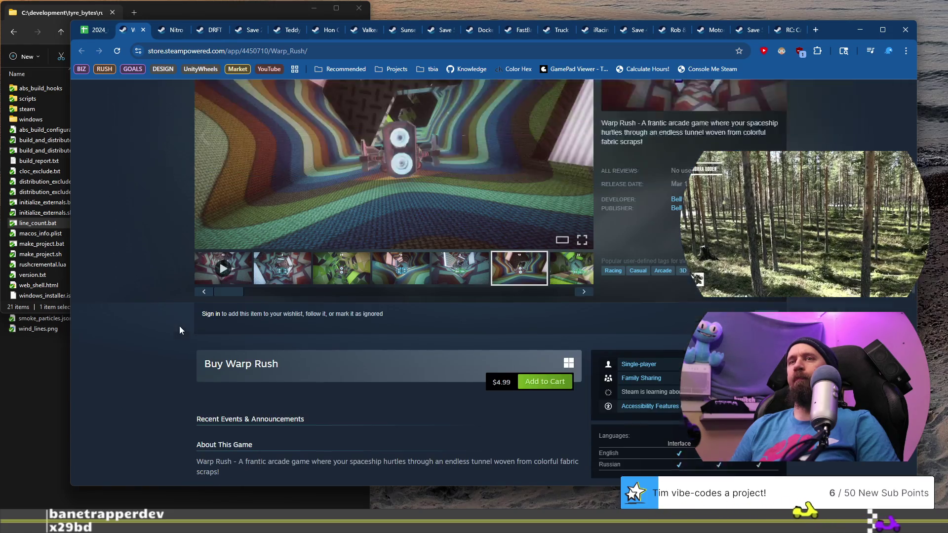
left_click(143, 31)
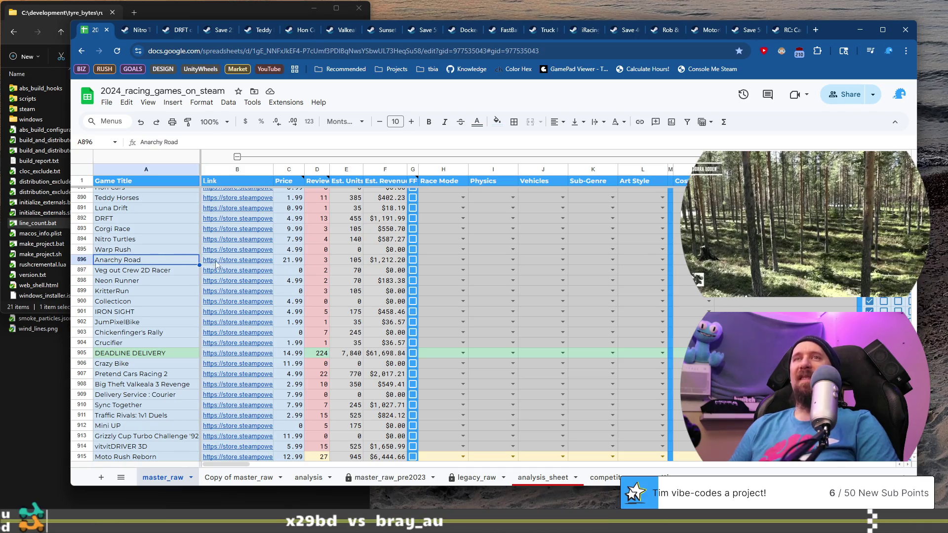
Step: Open the Anarchy Road store page from row 896 and expand its full game description
left_click(238, 263)
left_click(265, 279)
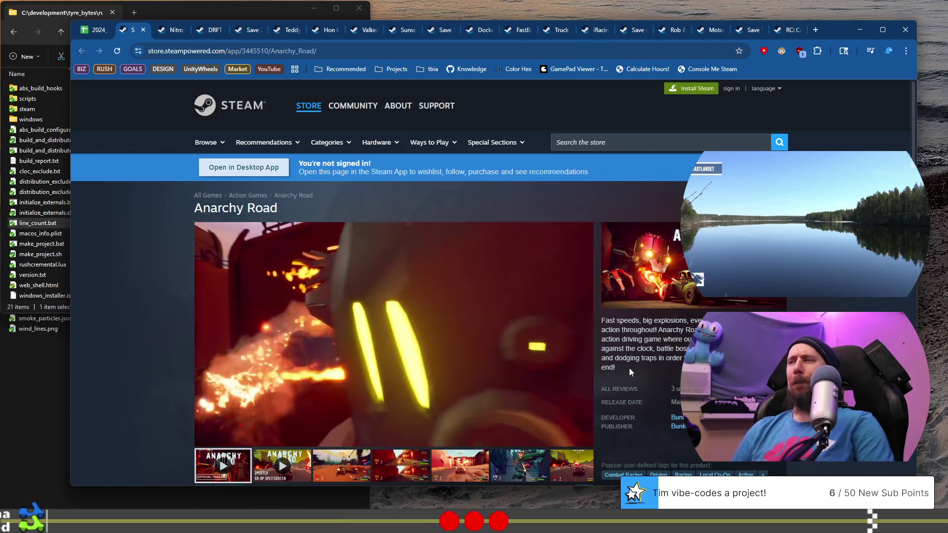
scroll(628, 368, "down", 15)
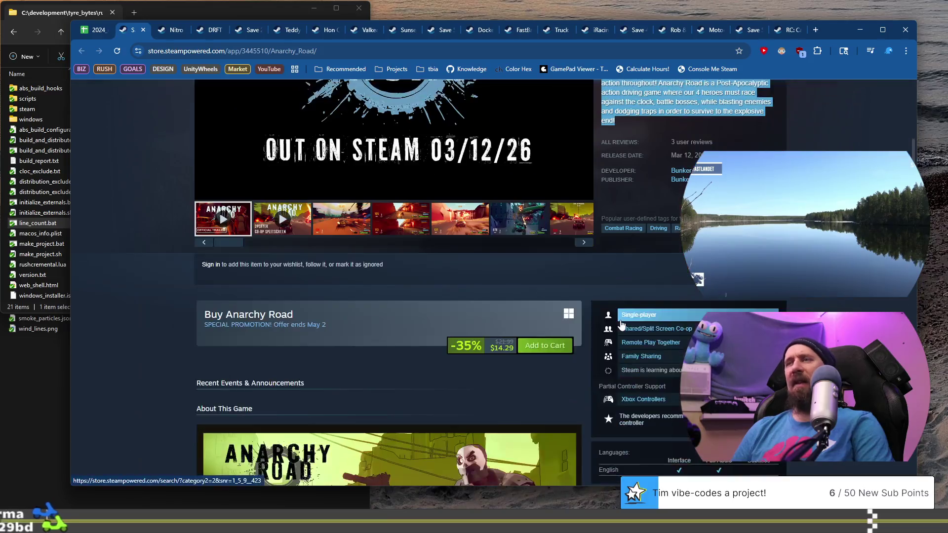
scroll(191, 324, "down", 3)
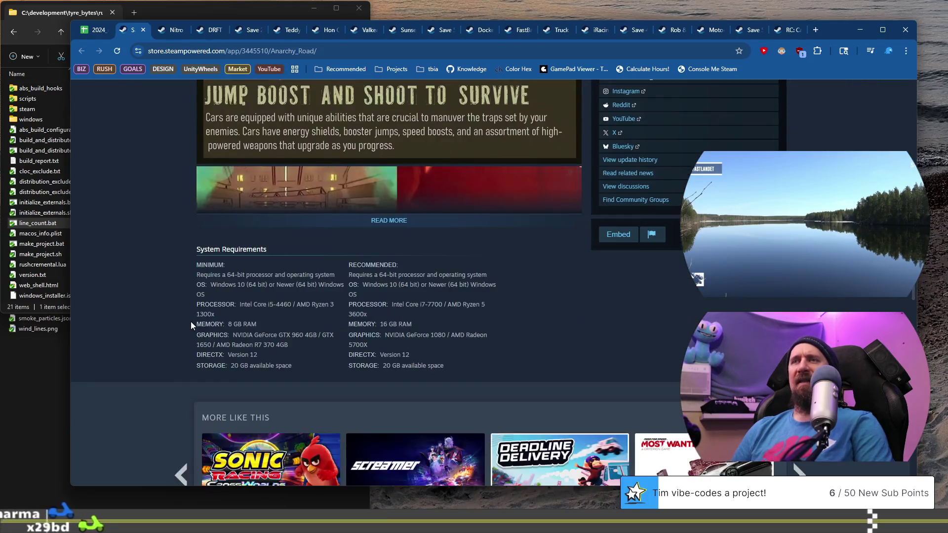
scroll(191, 320, "up", 5)
left_click(390, 420)
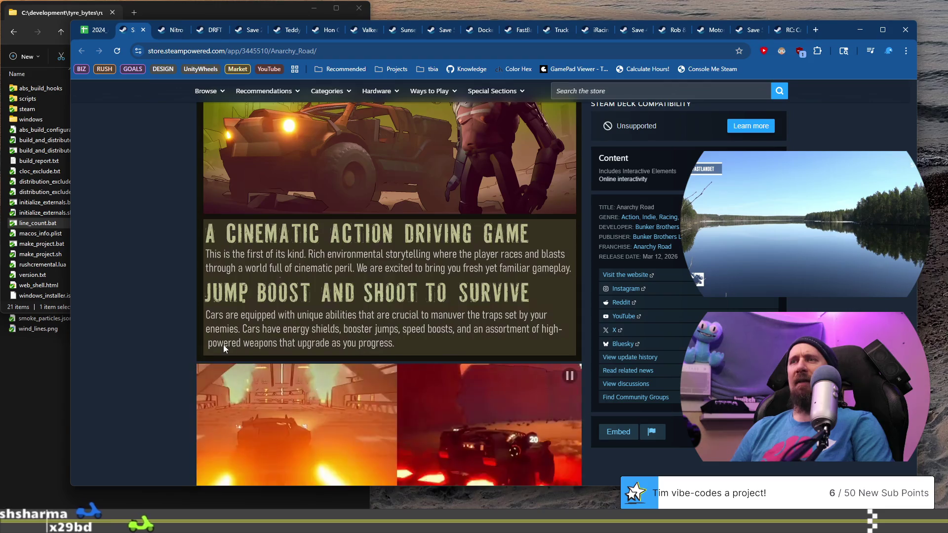
Step: Read through the Anarchy Road About section, ending back at the title and trailer
scroll(202, 340, "up", 5)
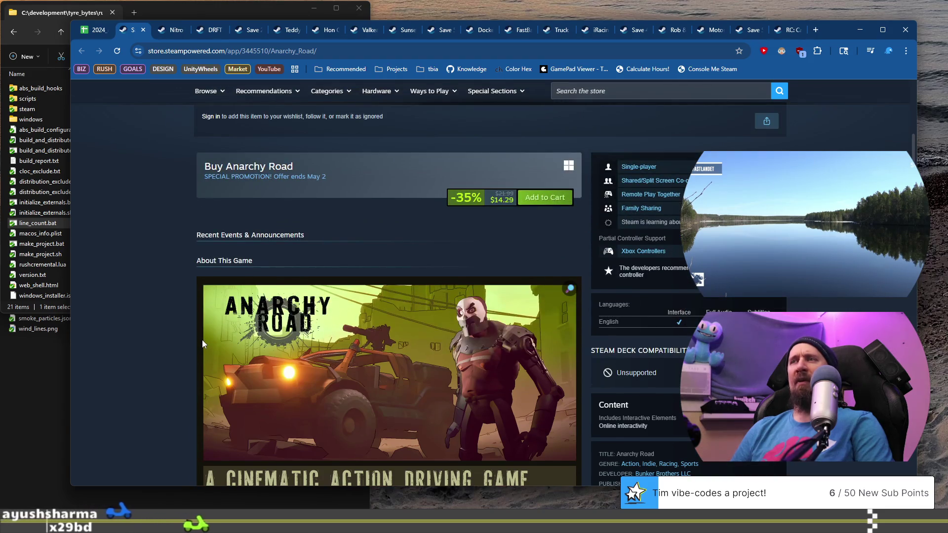
scroll(202, 340, "up", 5)
scroll(203, 339, "down", 10)
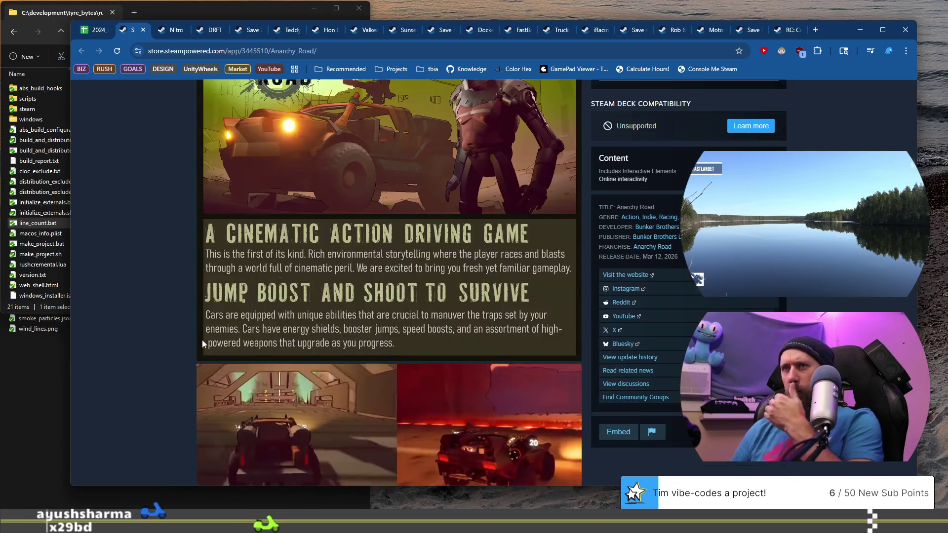
scroll(203, 340, "down", 5)
scroll(202, 340, "down", 5)
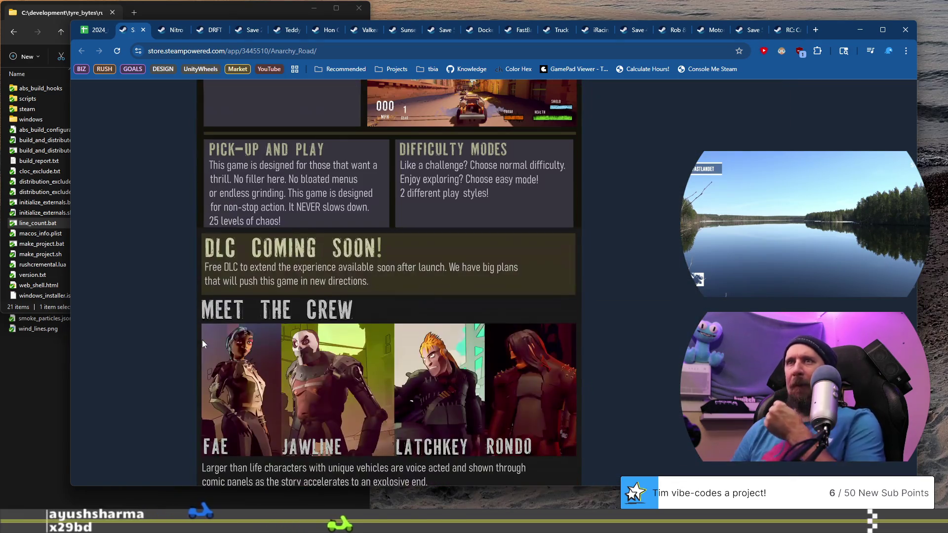
scroll(202, 339, "down", 5)
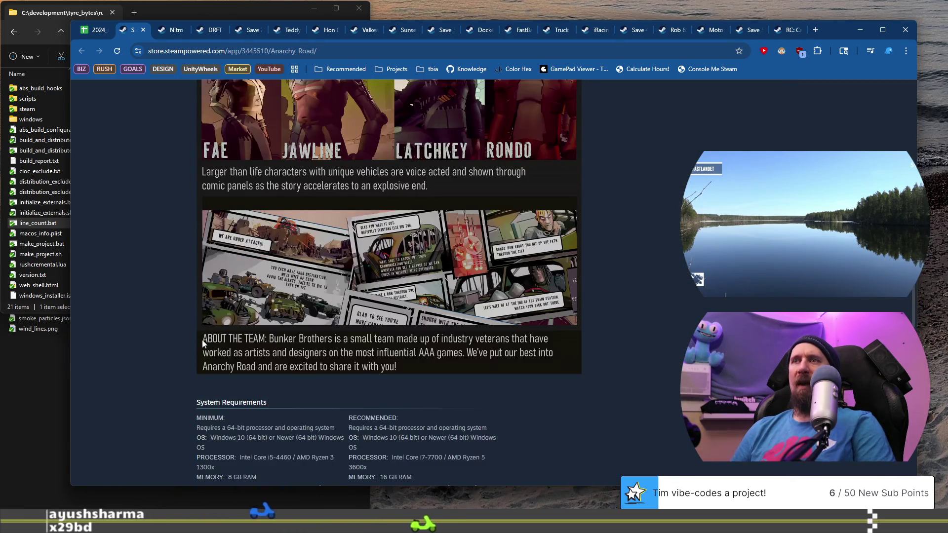
scroll(417, 322, "up", 4)
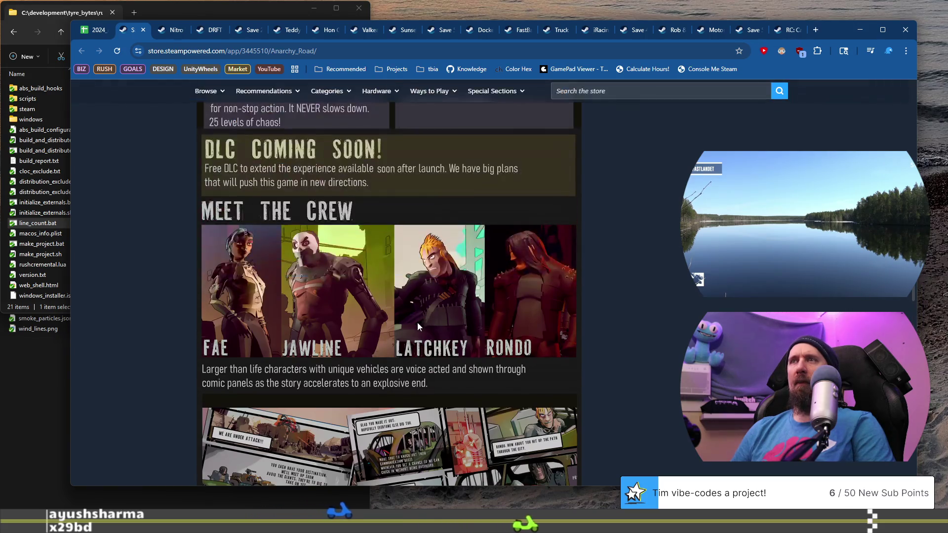
scroll(416, 322, "up", 5)
scroll(417, 321, "up", 4)
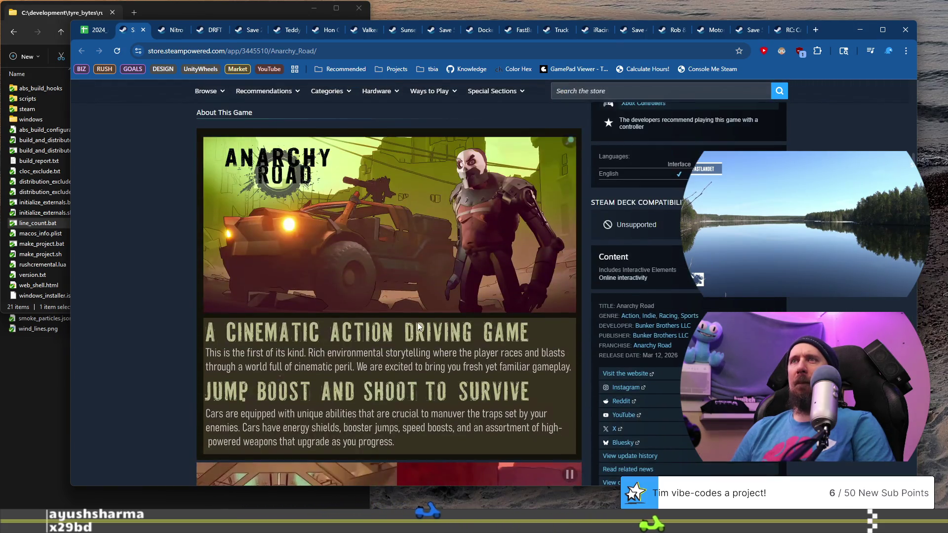
scroll(418, 327, "up", 4)
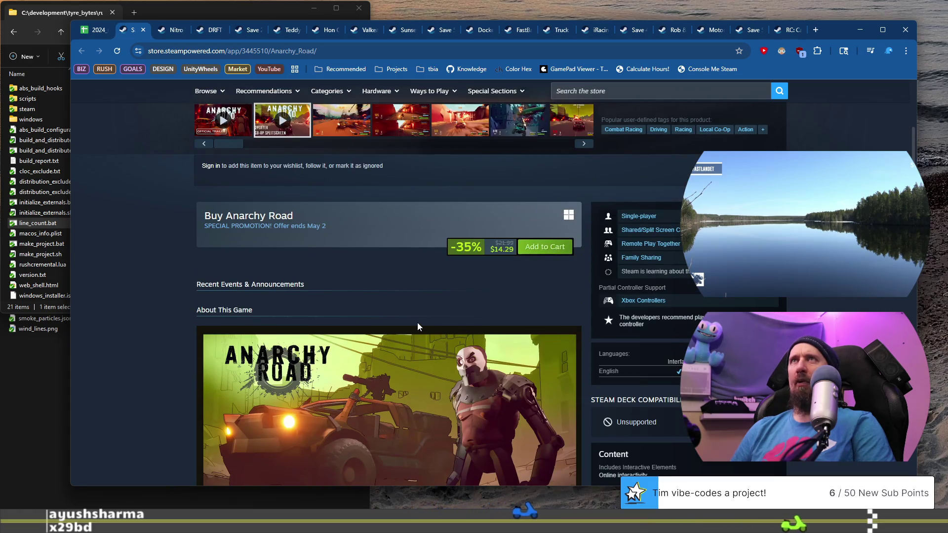
scroll(416, 322, "down", 9)
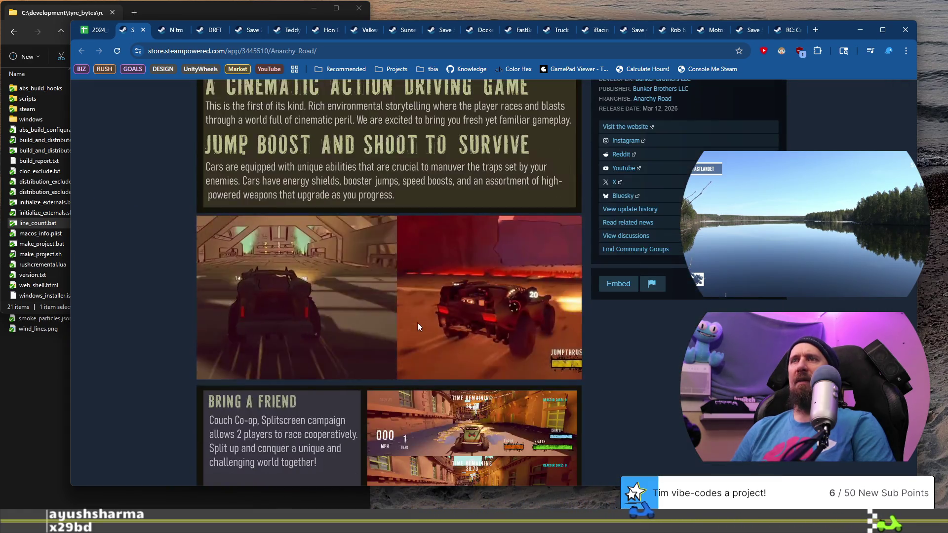
scroll(416, 322, "down", 2)
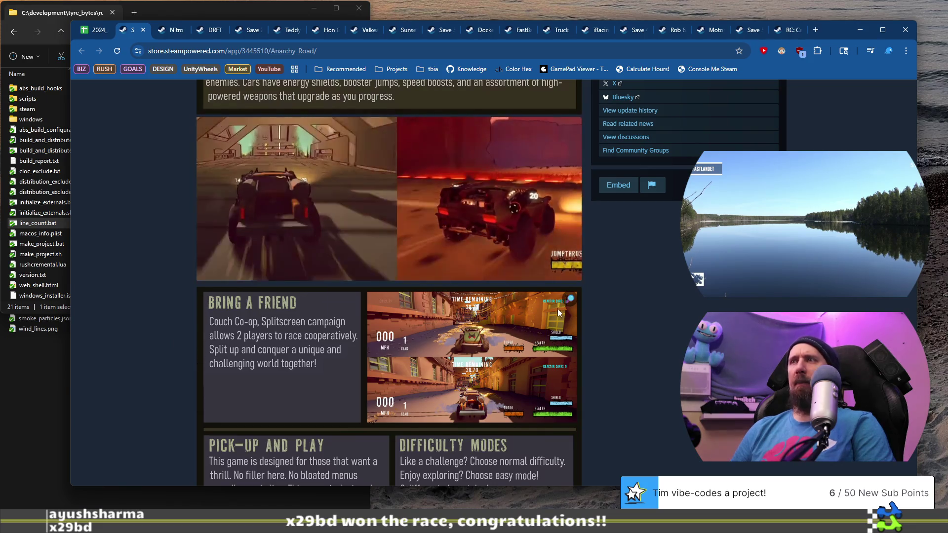
scroll(577, 420, "down", 4)
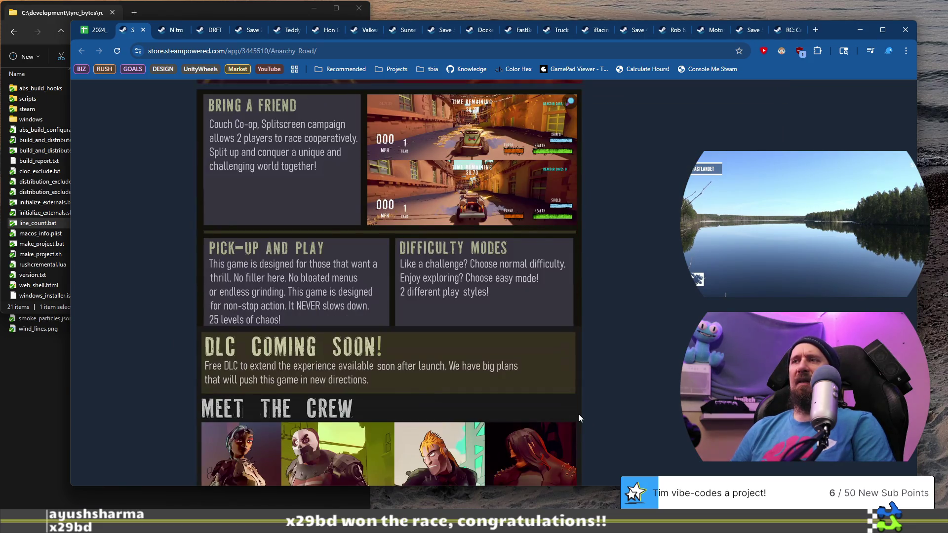
scroll(579, 414, "up", 6)
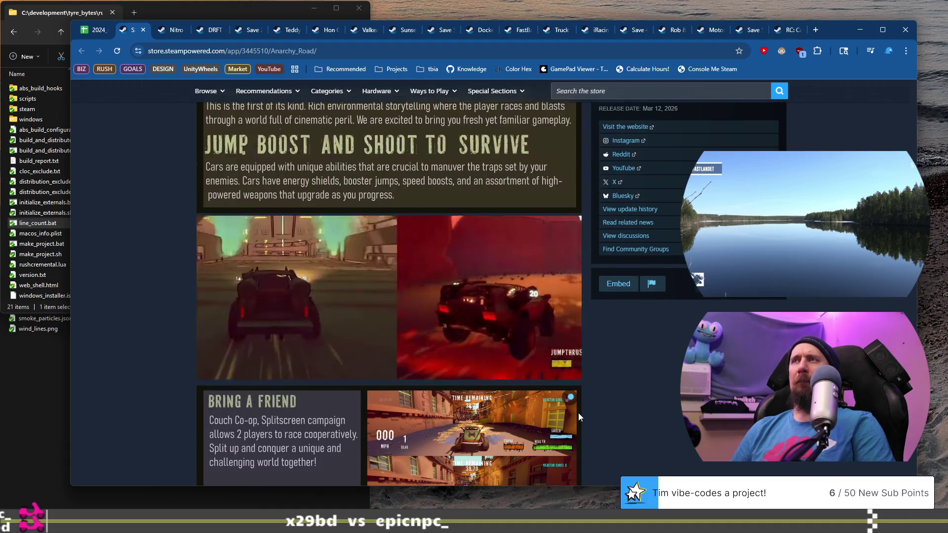
scroll(578, 415, "up", 5)
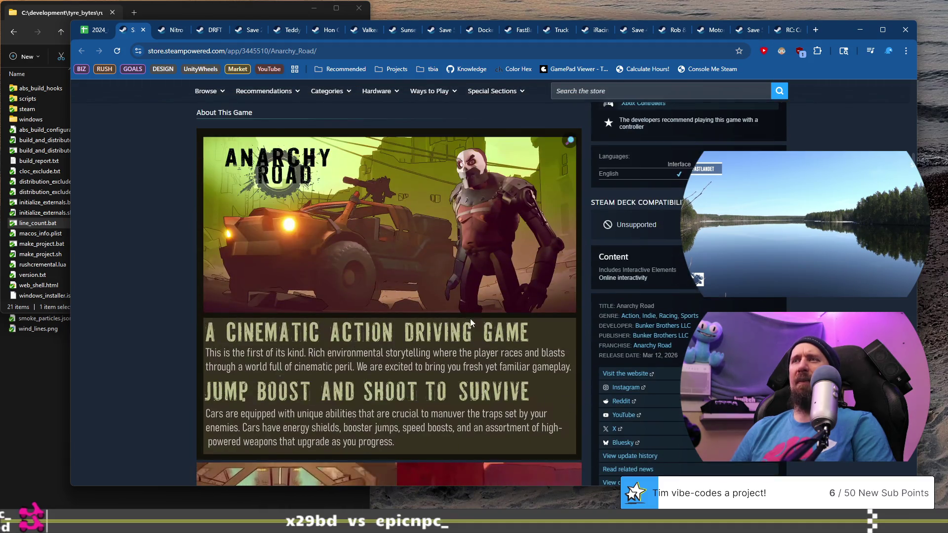
scroll(262, 301, "down", 4)
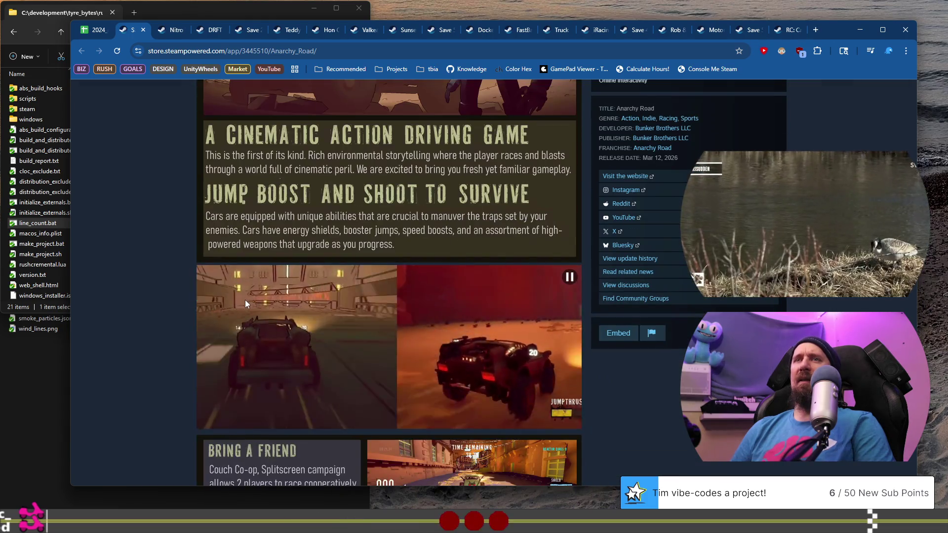
scroll(245, 300, "down", 7)
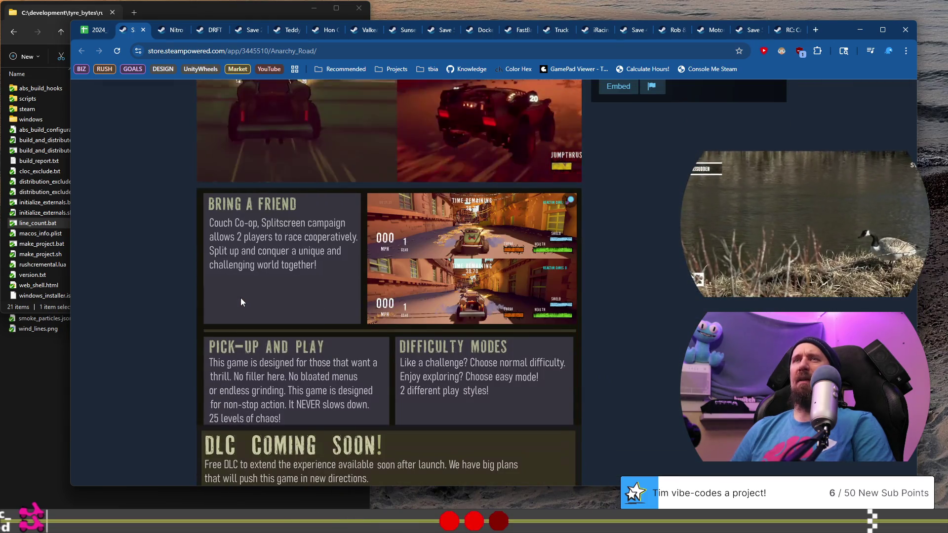
scroll(241, 301, "down", 9)
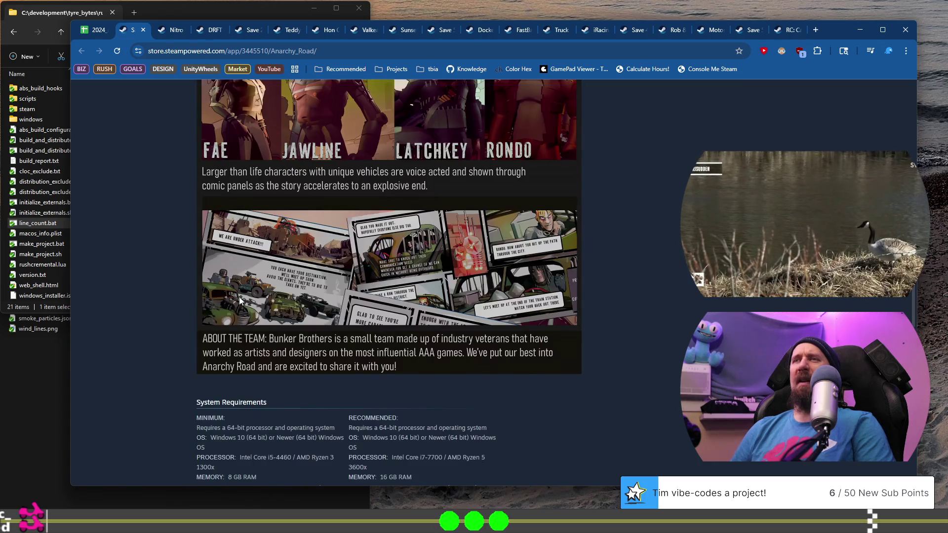
scroll(239, 300, "up", 11)
scroll(238, 300, "up", 12)
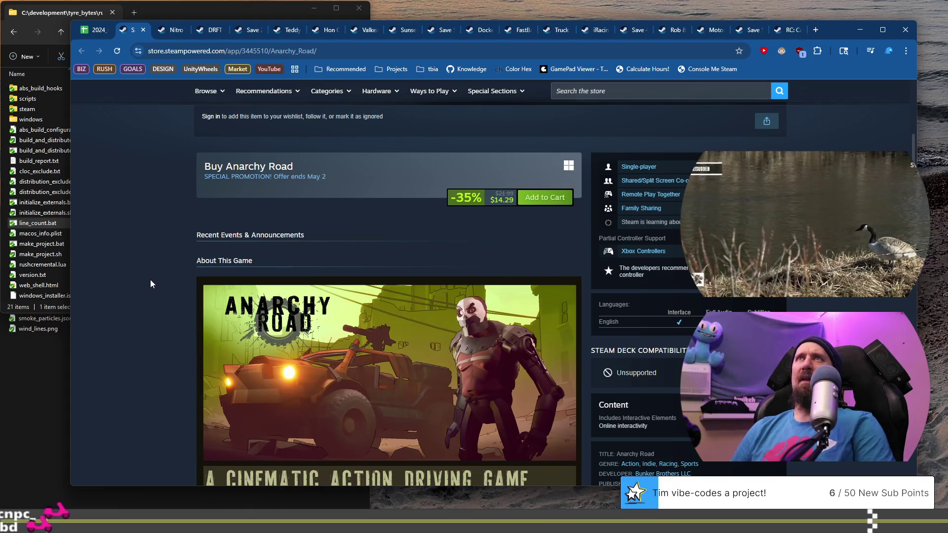
scroll(150, 283, "up", 8)
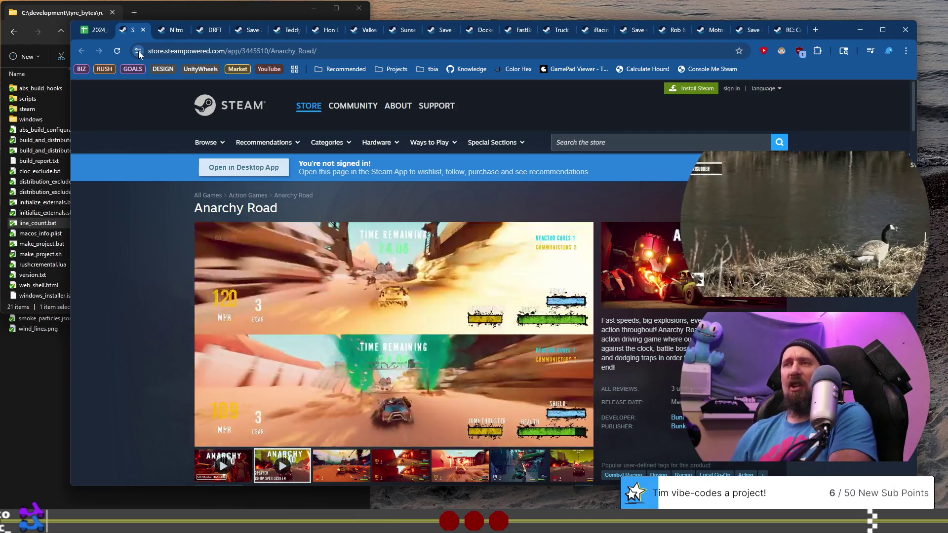
Step: Sample the Anarchy Road trailer between about 0:07 and 0:38, then close its store tab
mouse_move(352, 321)
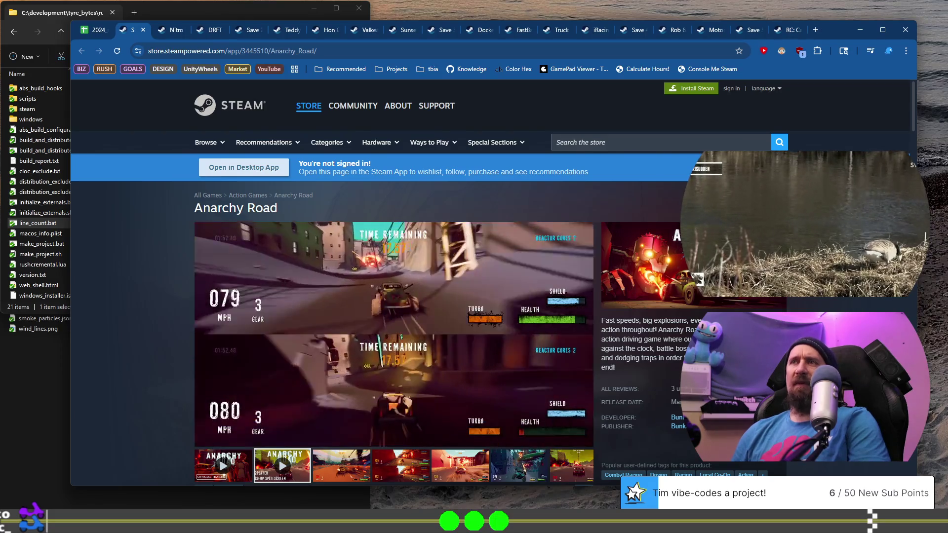
left_click(296, 425)
left_click(252, 425)
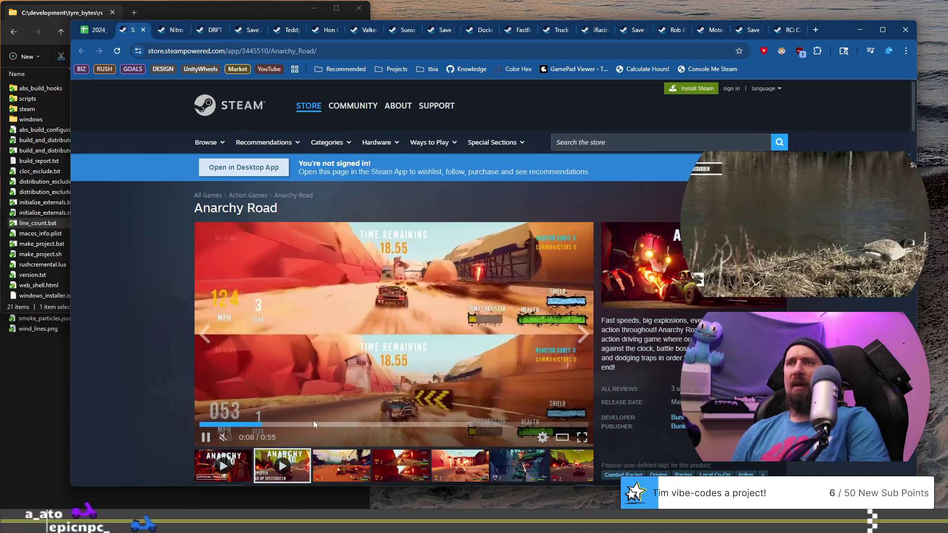
left_click(314, 424)
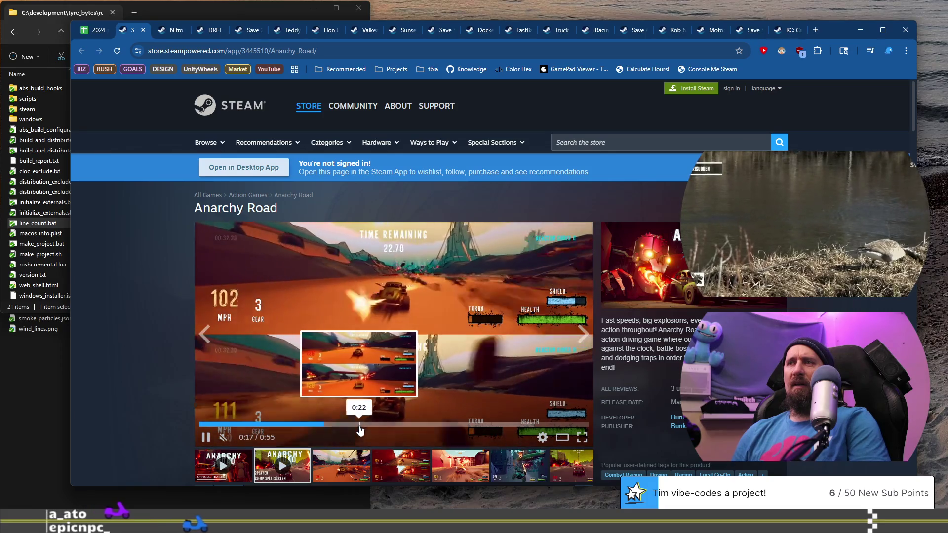
left_click(461, 425)
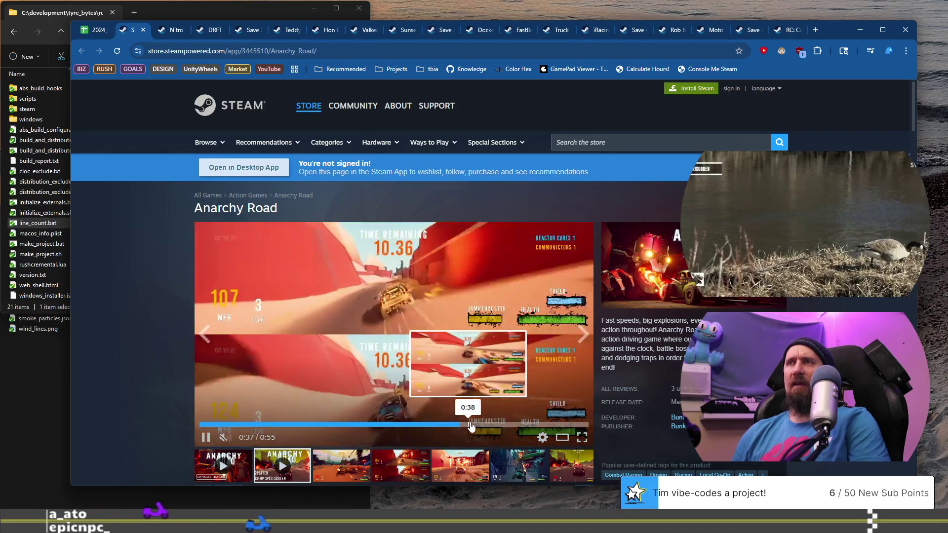
left_click(400, 425)
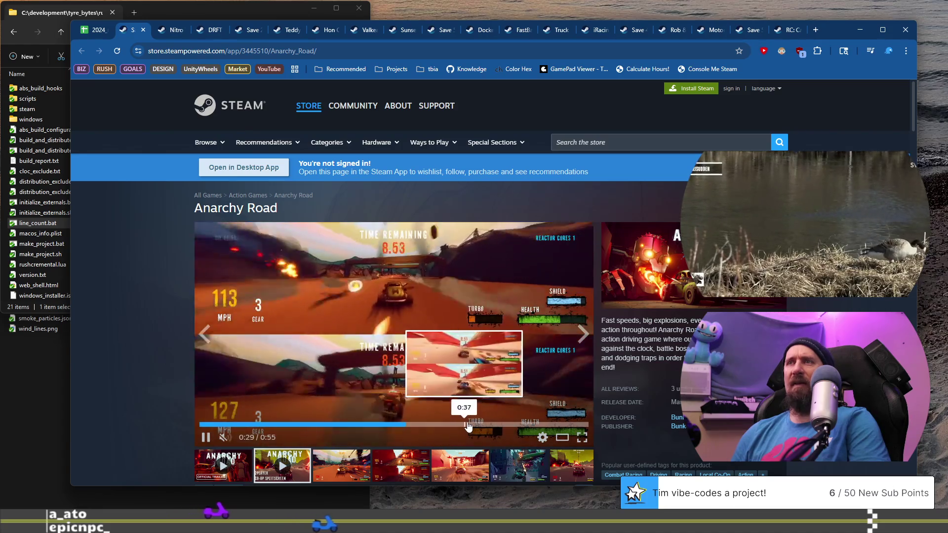
left_click(468, 426)
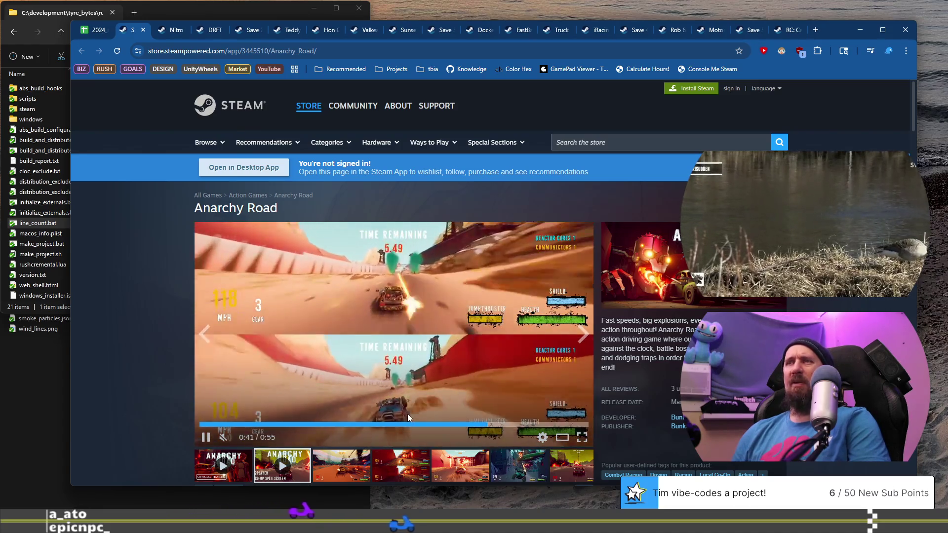
left_click(395, 426)
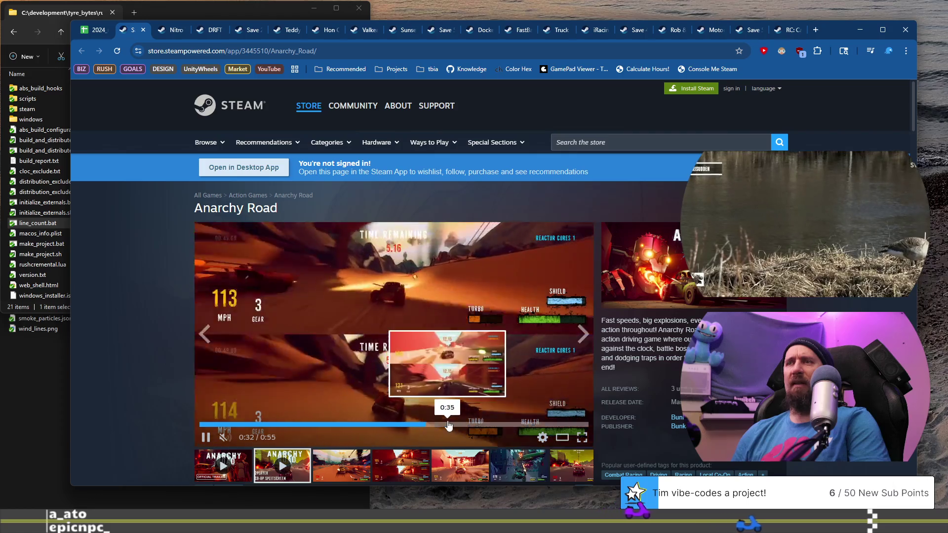
left_click(449, 427)
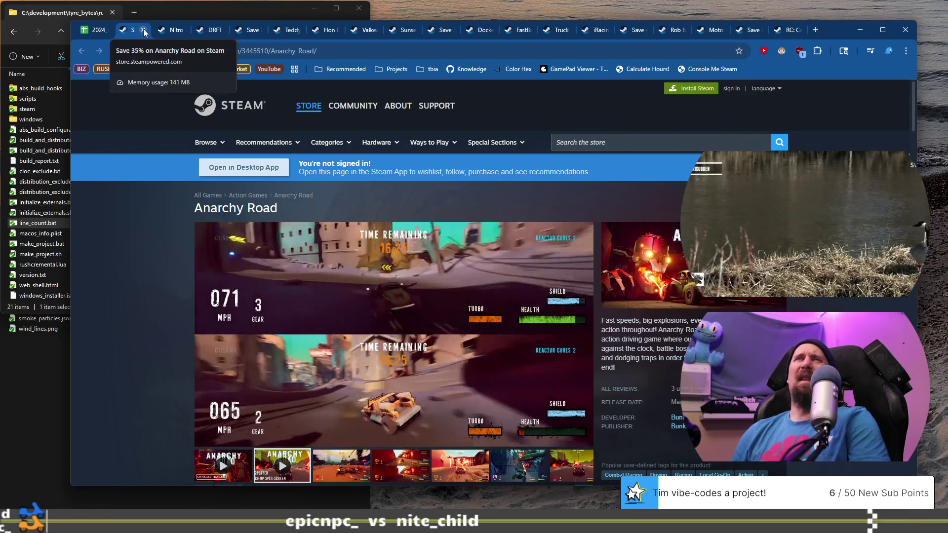
left_click(143, 31)
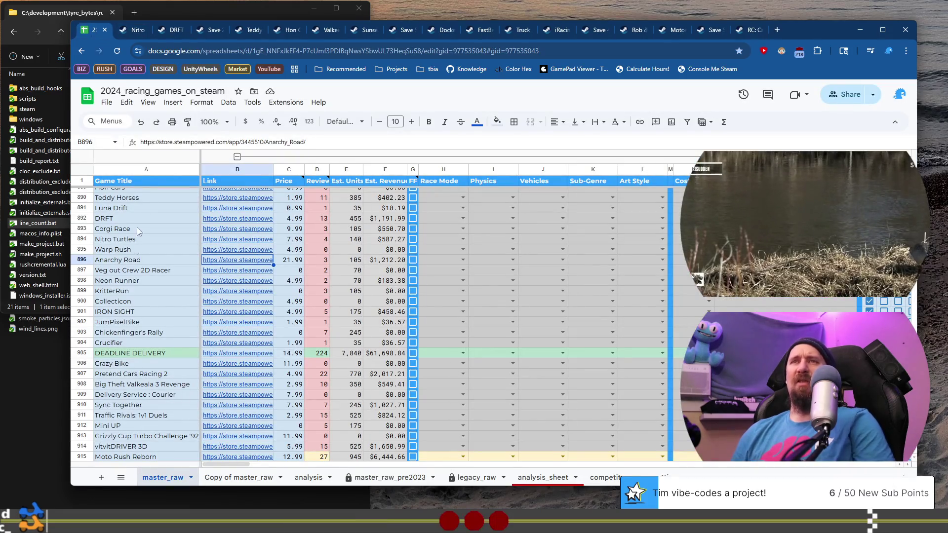
Step: Open Veg out Crew 2D Racer's Steam store page from row 897's link preview
left_click(161, 274)
mouse_move(231, 275)
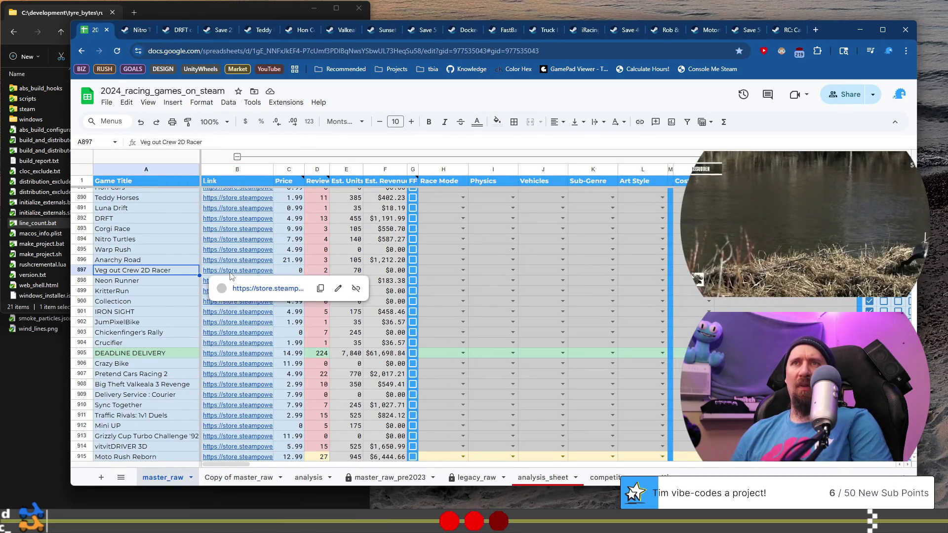
left_click(250, 287)
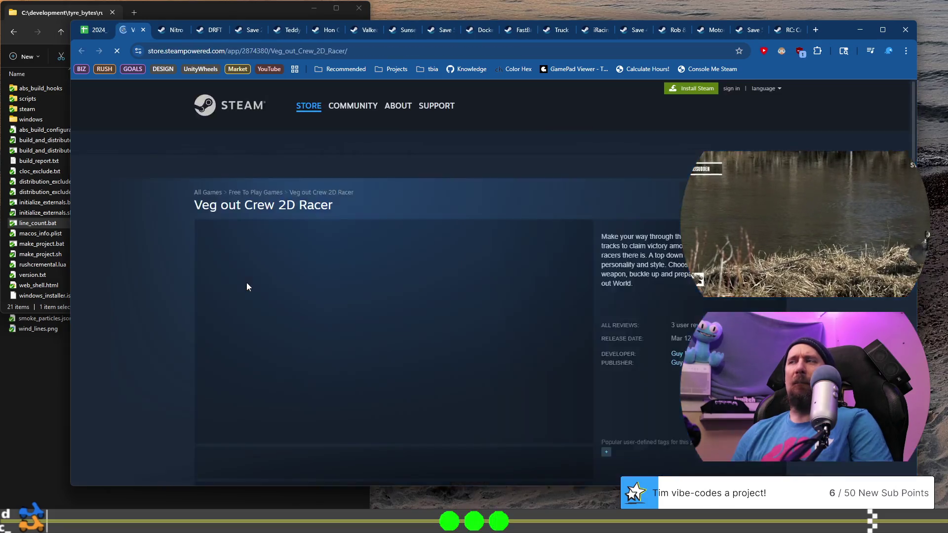
scroll(350, 287, "down", 3)
Step: View its fourth to sixth screenshots, pause the trailer, and return to the spreadsheet
left_click(420, 371)
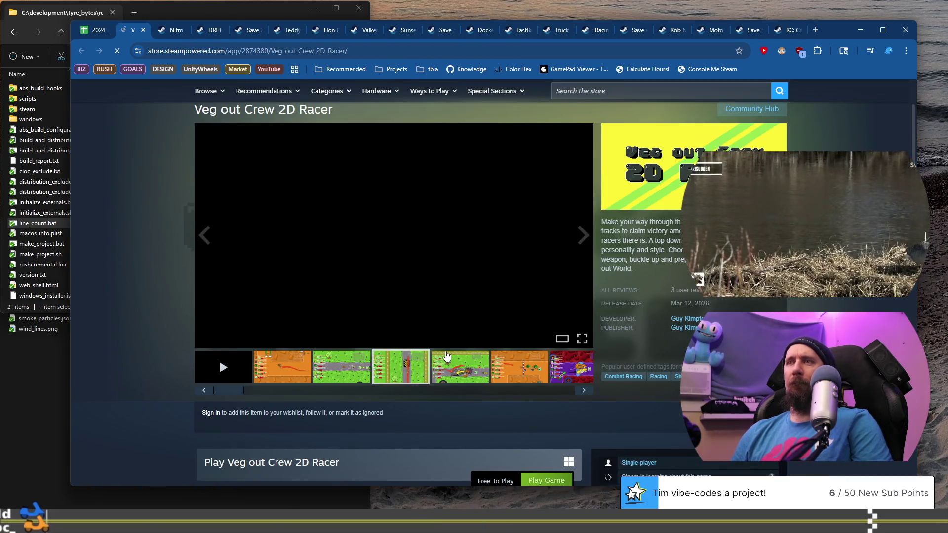
left_click(460, 365)
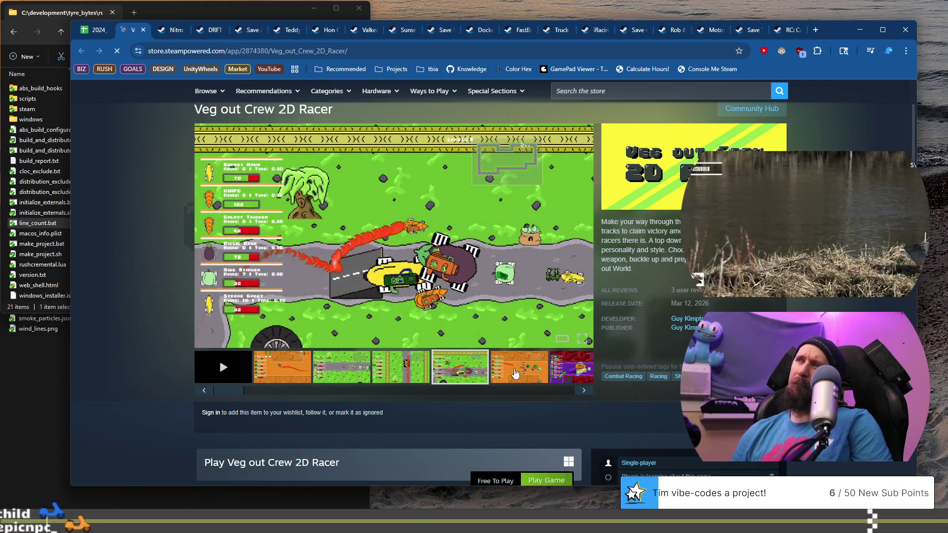
left_click(515, 372)
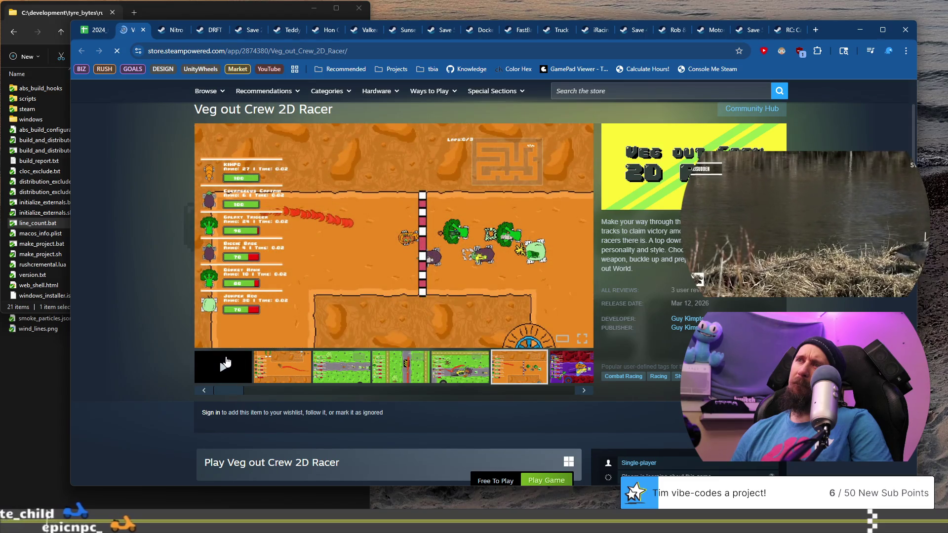
left_click(226, 363)
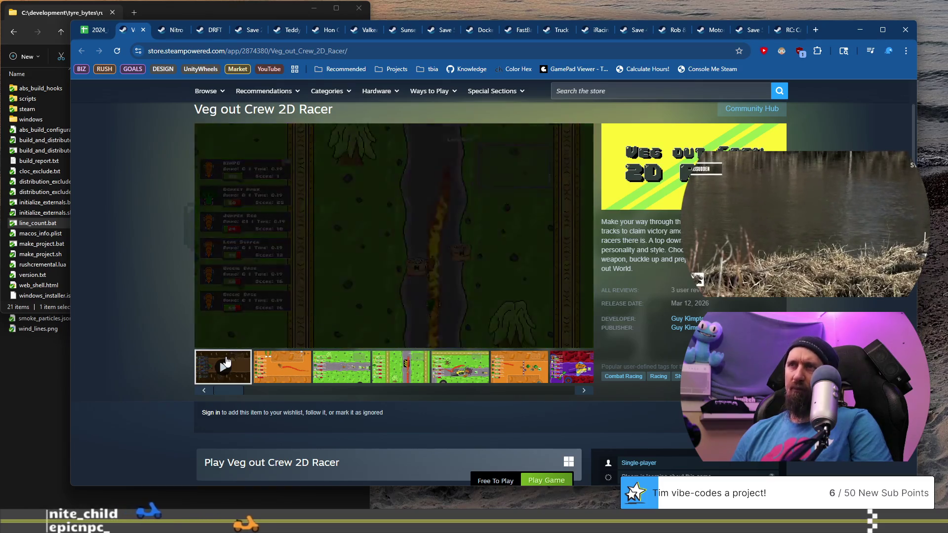
mouse_move(345, 253)
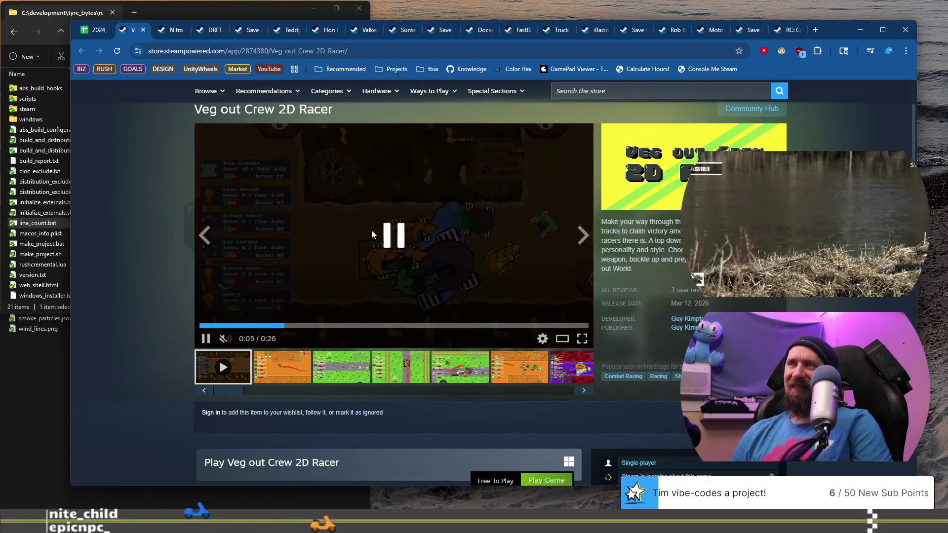
left_click(372, 230)
left_click(90, 28)
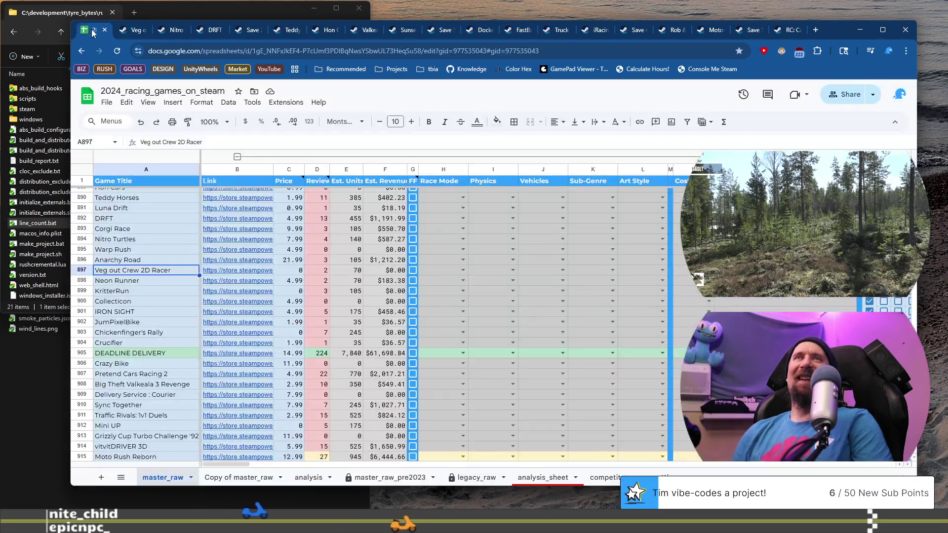
Step: Open Neon Runner's Steam page from B898 and browse its screenshots, including the city one
left_click(162, 283)
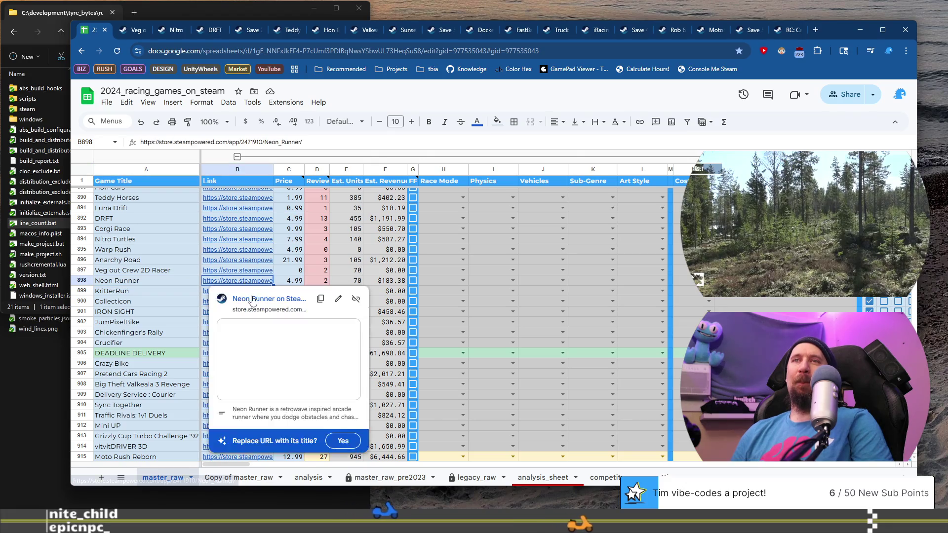
left_click(250, 296)
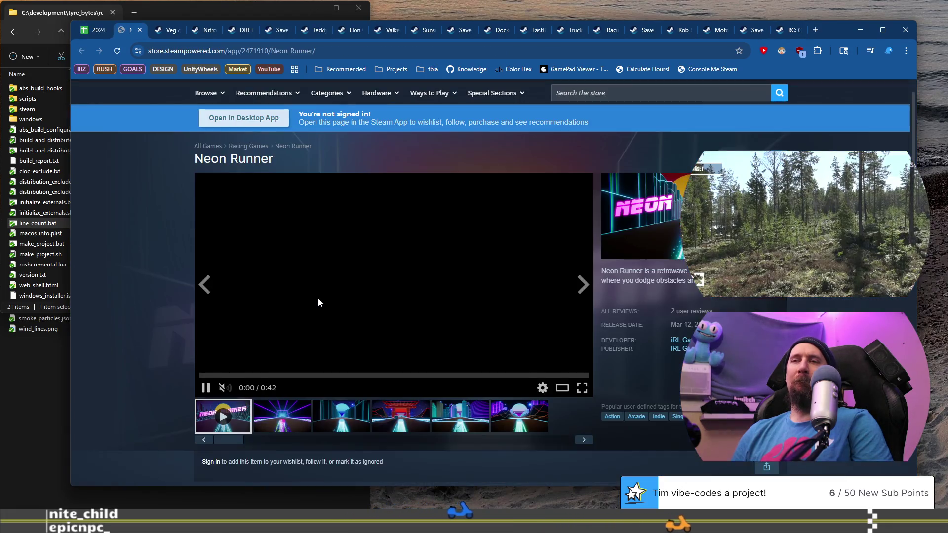
left_click(402, 420)
left_click(461, 419)
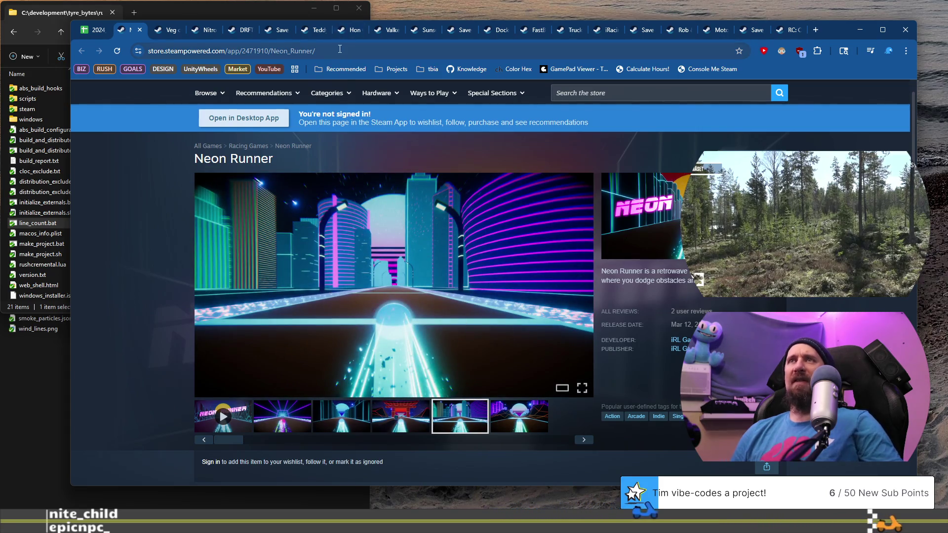
Step: Rerun ./collector --ignore in the terminal with Neon Runner's store URL
left_click(363, 51)
key("alt+Tab")
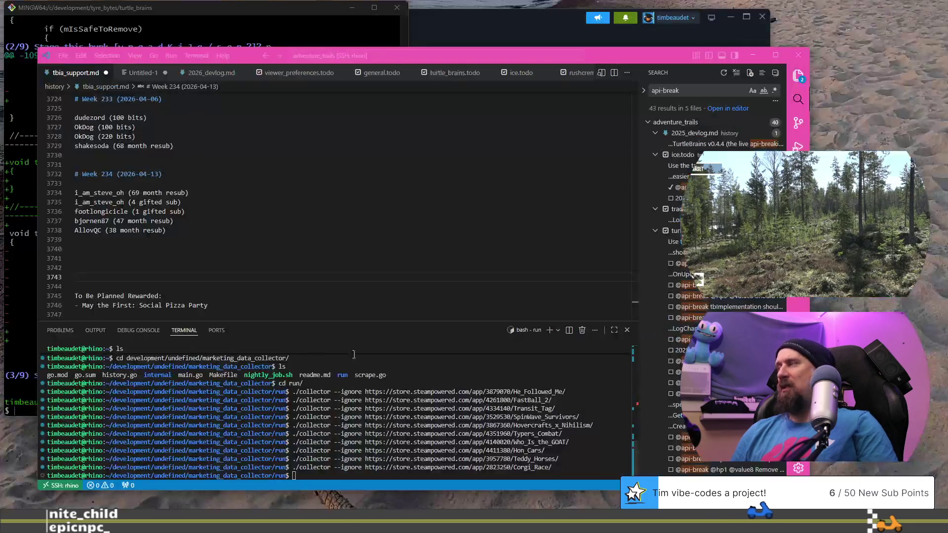
key("ctrl+w")
type("https://store.steampowered.com/app/2471910/Neon_Runner/")
key("Return")
key("alt+Tab")
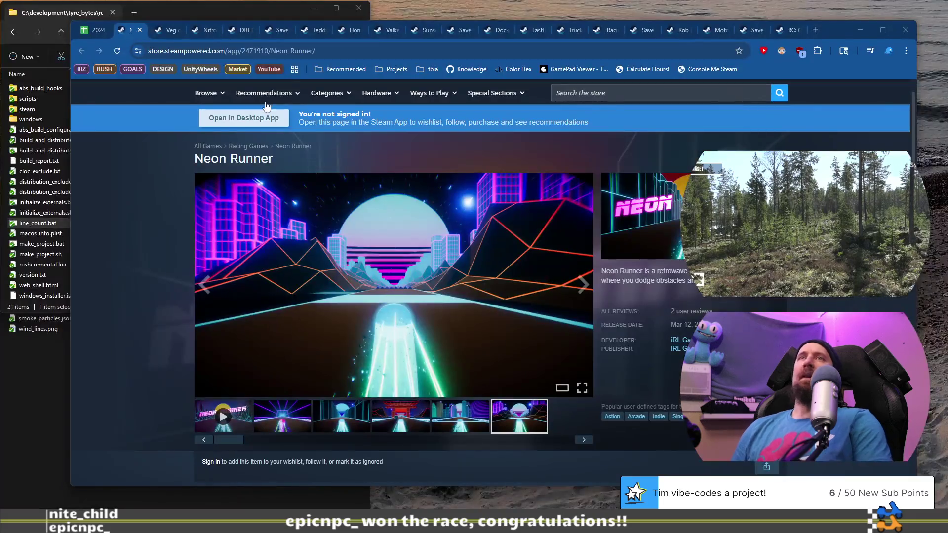
Step: Open KritterRun's Steam page from row 899 and view its third to sixth screenshots
left_click(94, 30)
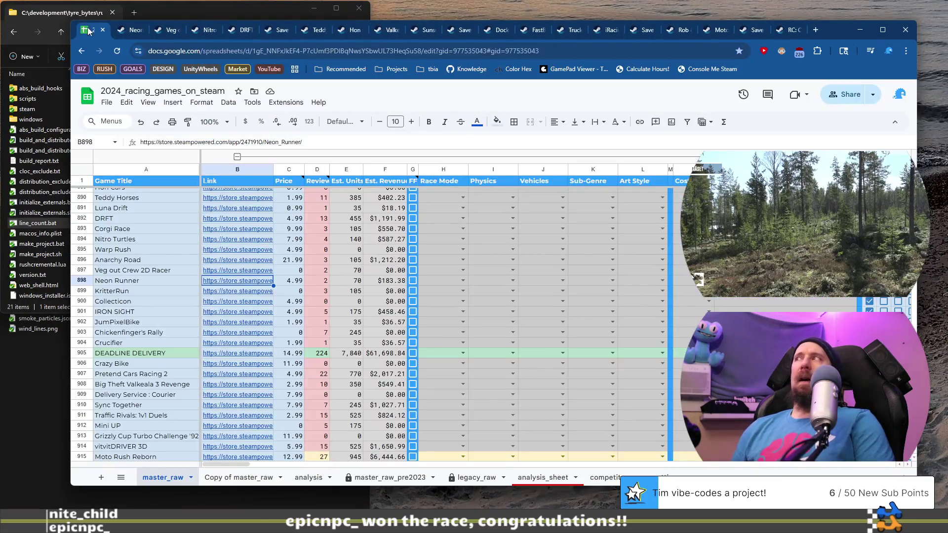
left_click(141, 291)
key("Right")
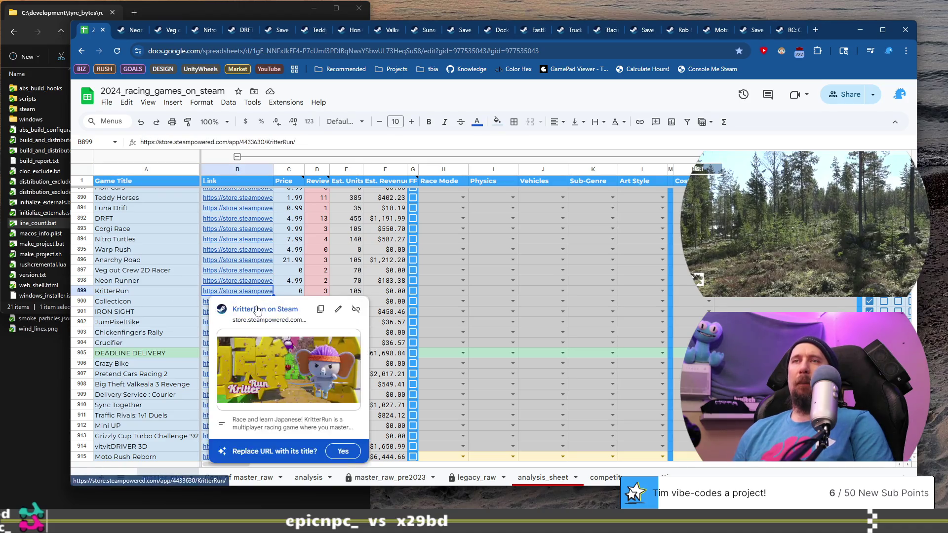
left_click(257, 310)
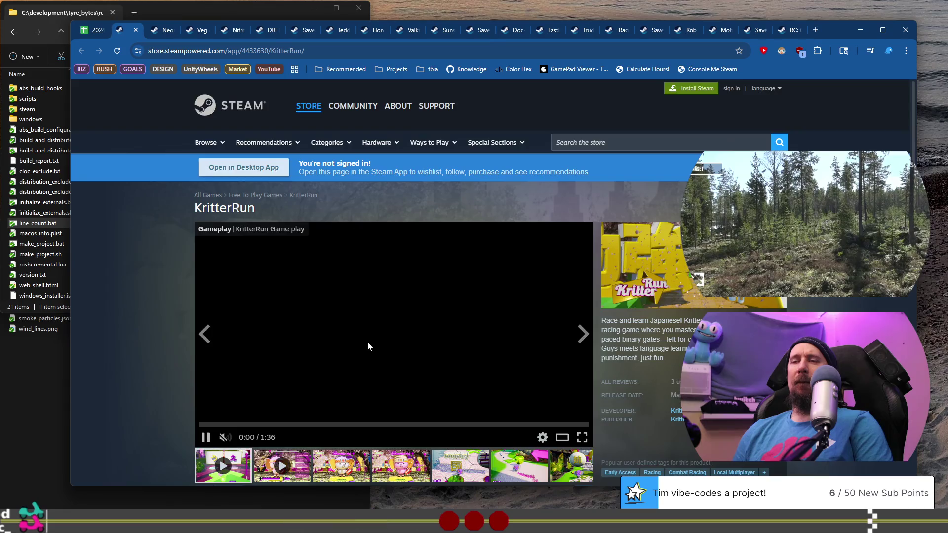
scroll(368, 346, "down", 1)
left_click(358, 424)
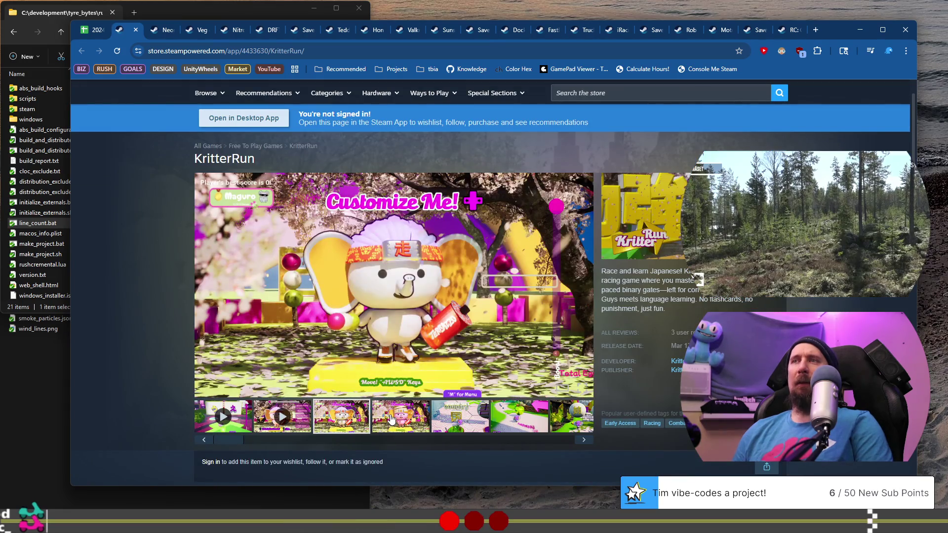
left_click(391, 420)
left_click(459, 417)
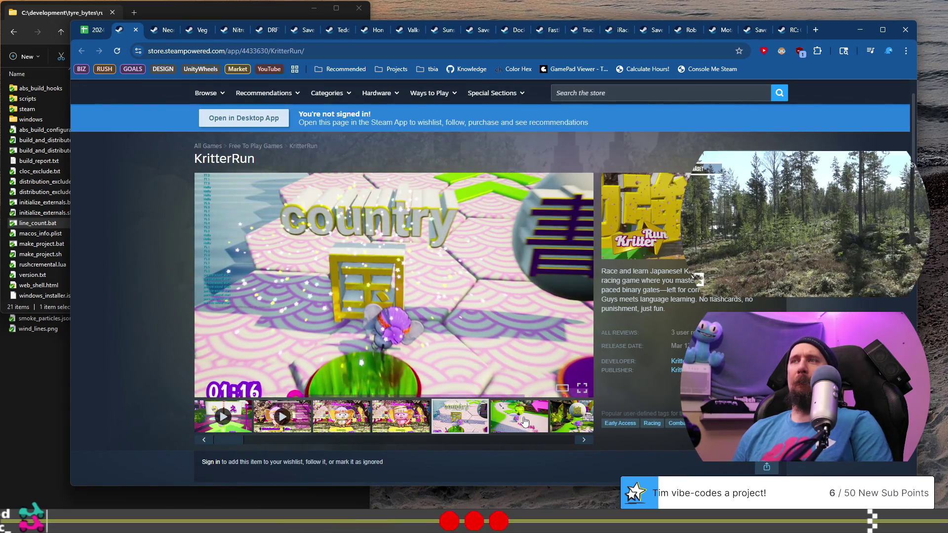
left_click(525, 421)
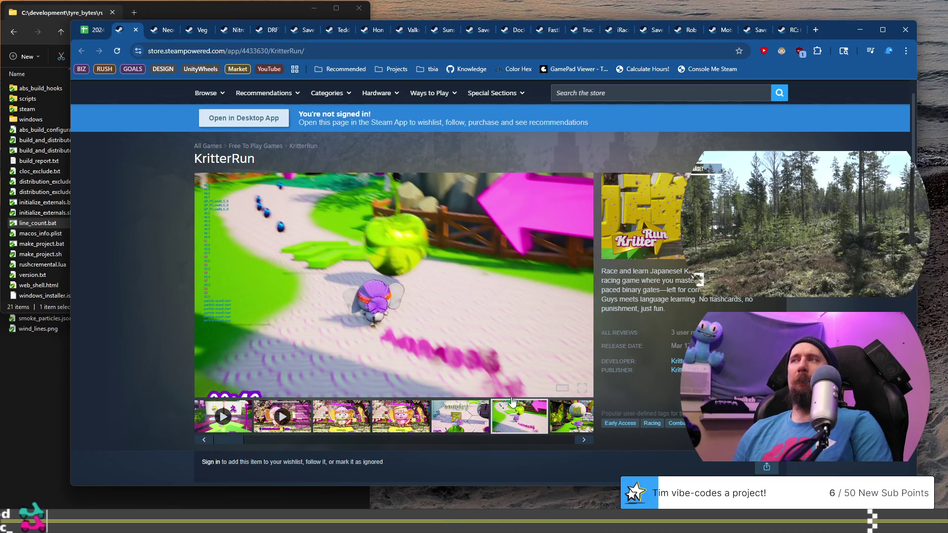
scroll(465, 306, "down", 3)
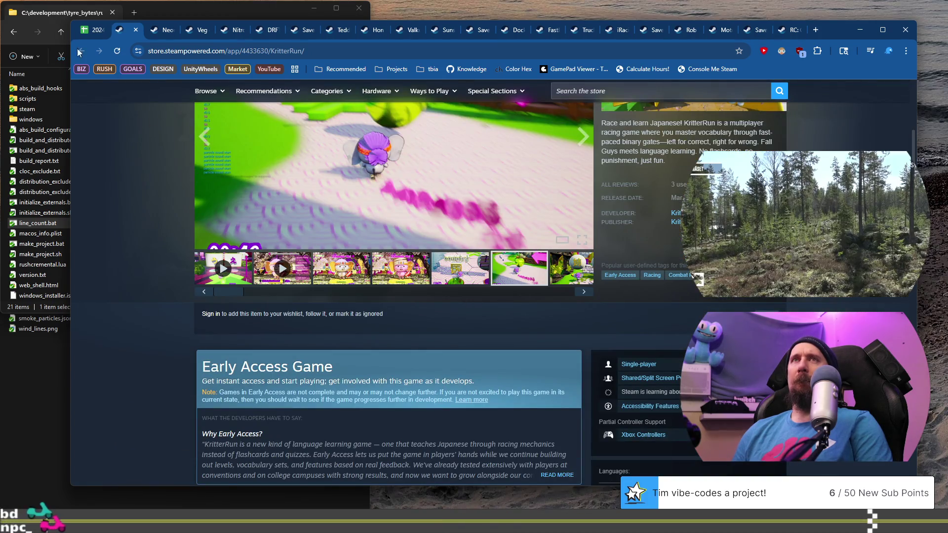
Step: Back in the sheet, scroll around the Neon Runner and KritterRun rows
left_click(98, 33)
mouse_move(270, 242)
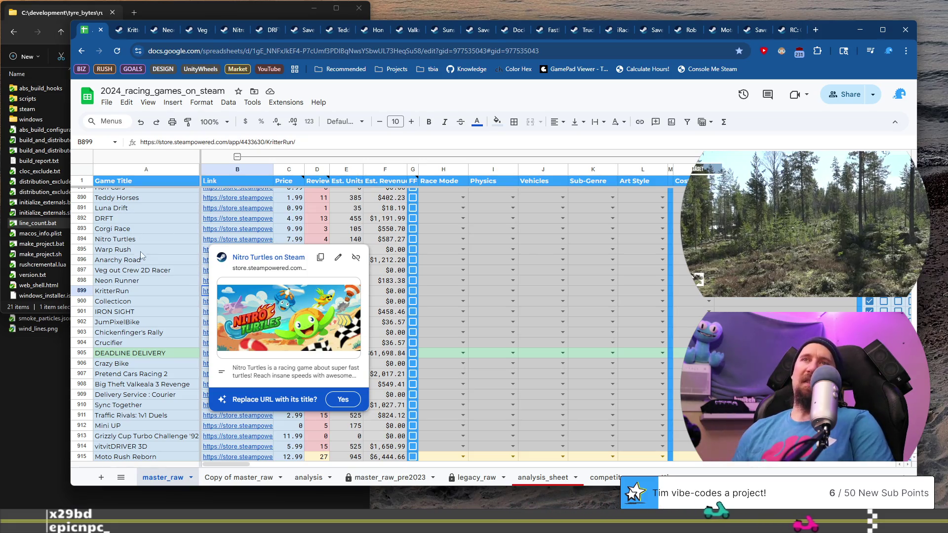
left_click(144, 281)
scroll(145, 284, "down", 6)
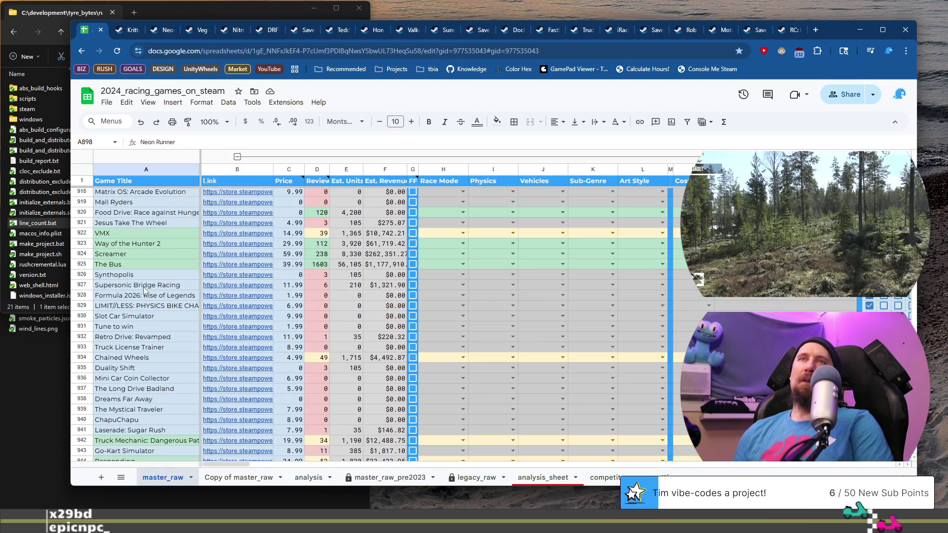
scroll(143, 289, "up", 6)
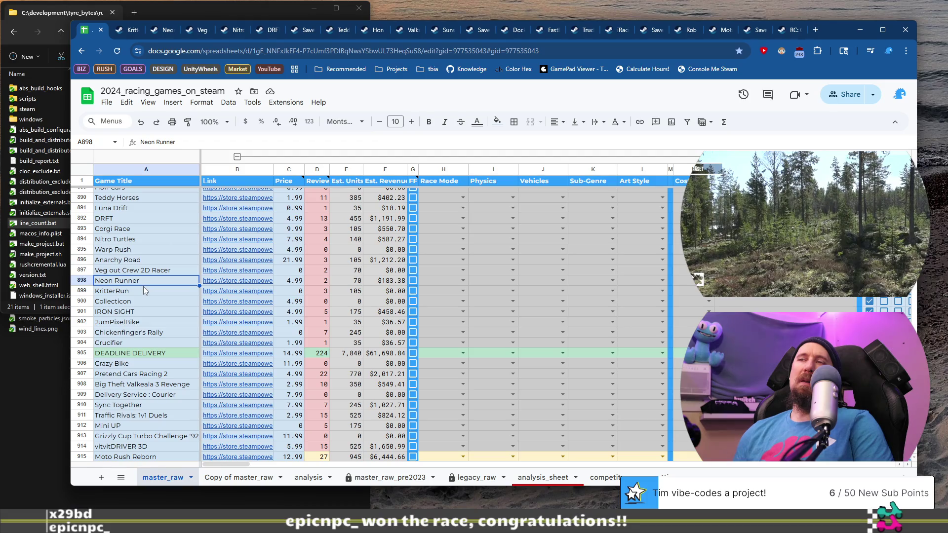
scroll(143, 286, "up", 1)
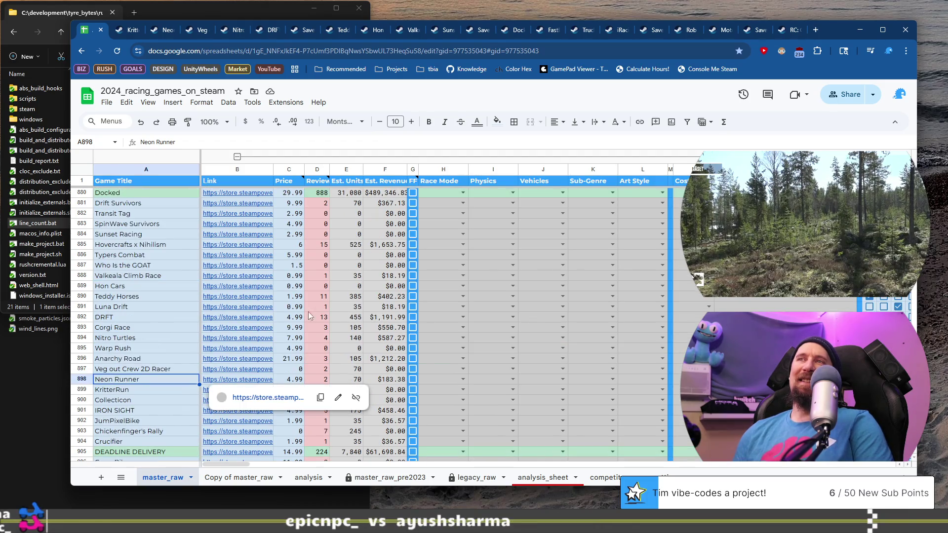
scroll(363, 325, "up", 4)
scroll(366, 326, "down", 5)
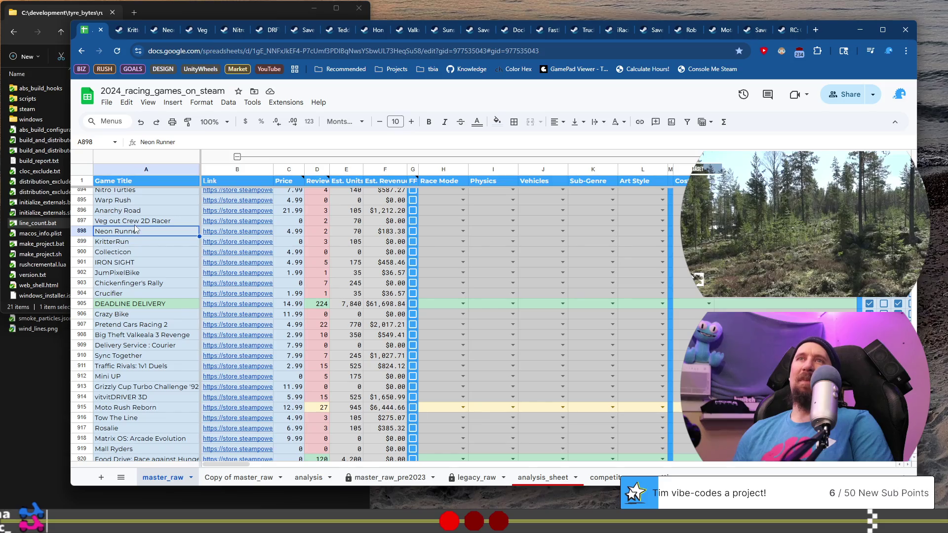
left_click(136, 243)
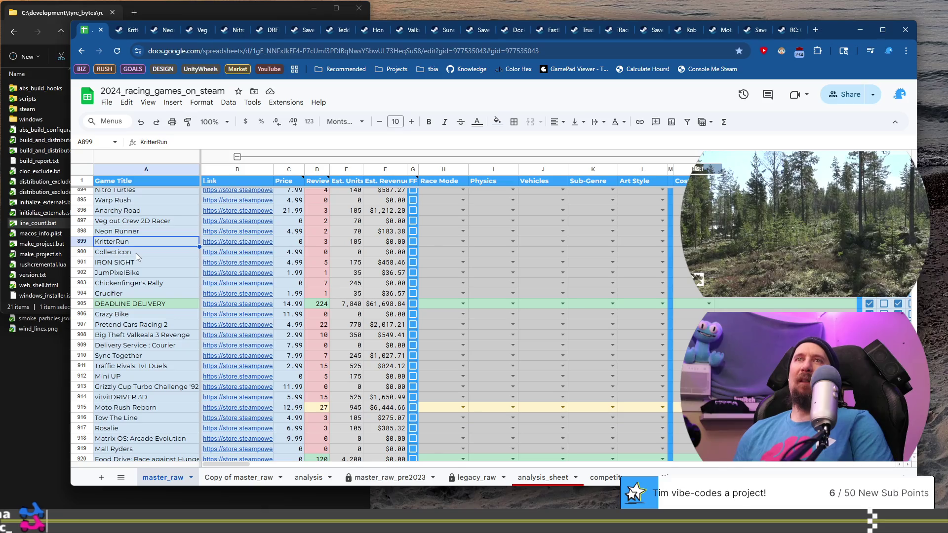
Step: Drag the spreadsheet tab into its own window, move it up-left, and select Collecticon's row
mouse_move(93, 36)
left_mouse_down()
mouse_move(92, 78)
mouse_move(200, 85)
left_mouse_up()
mouse_move(261, 71)
left_mouse_down()
mouse_move(254, 25)
mouse_move(290, 48)
left_mouse_up()
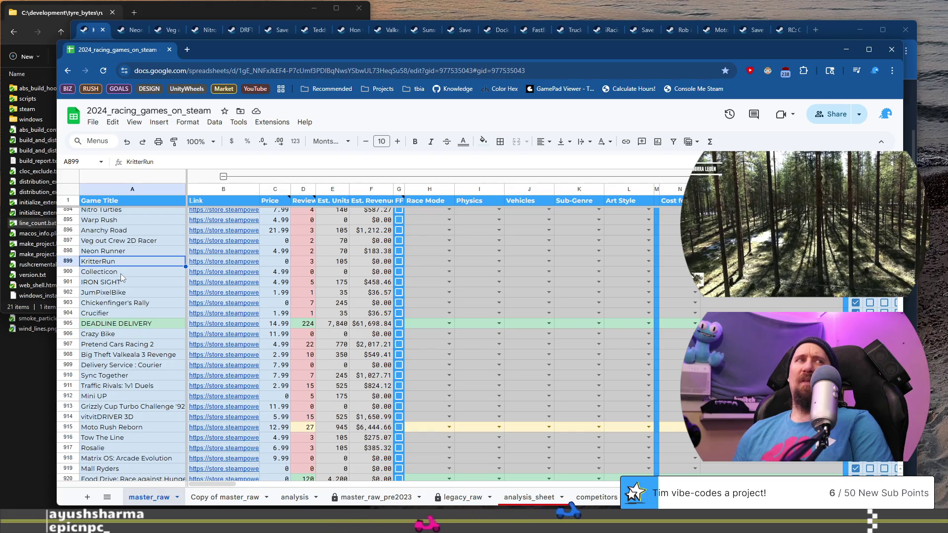
left_click(155, 272)
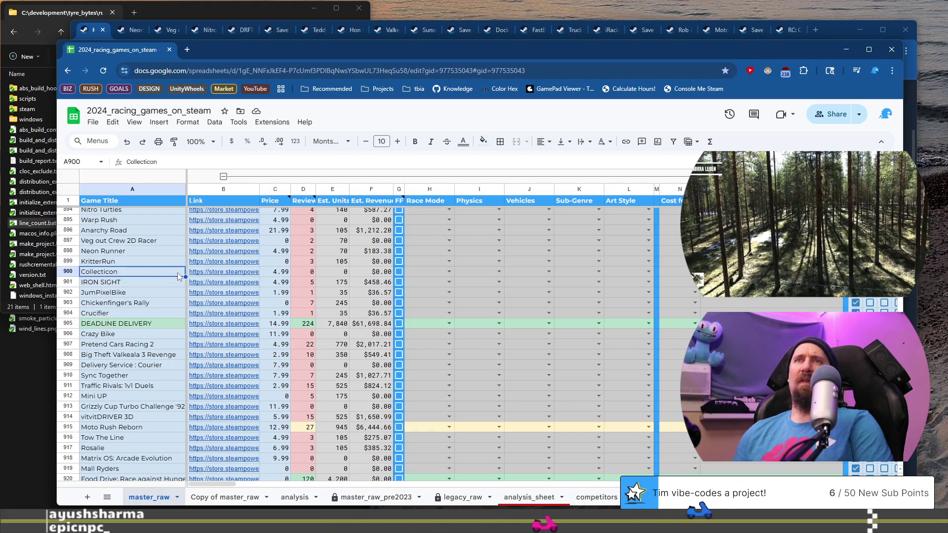
Step: Open Collecticon's Steam page from B900's link preview and browse its screenshots
left_click(223, 269)
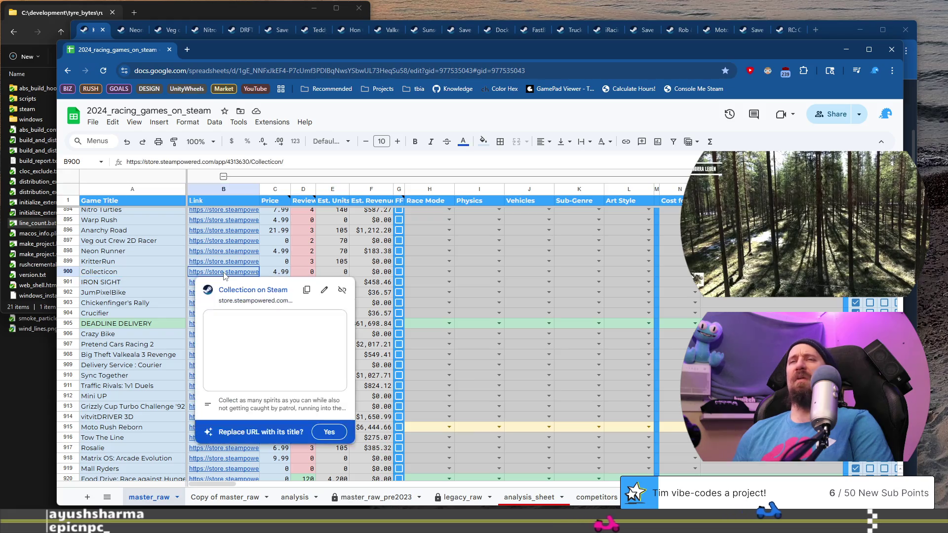
left_click(269, 296)
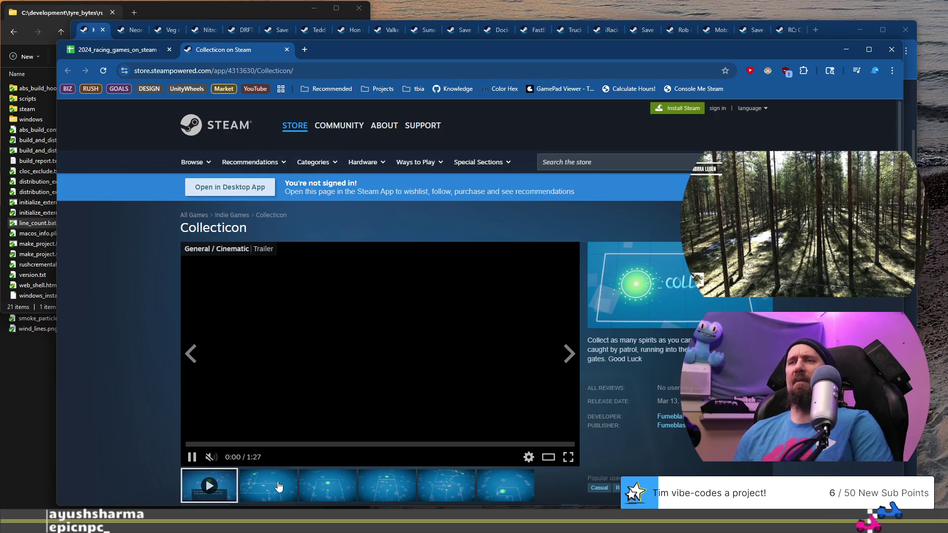
left_click(268, 485)
left_click(387, 486)
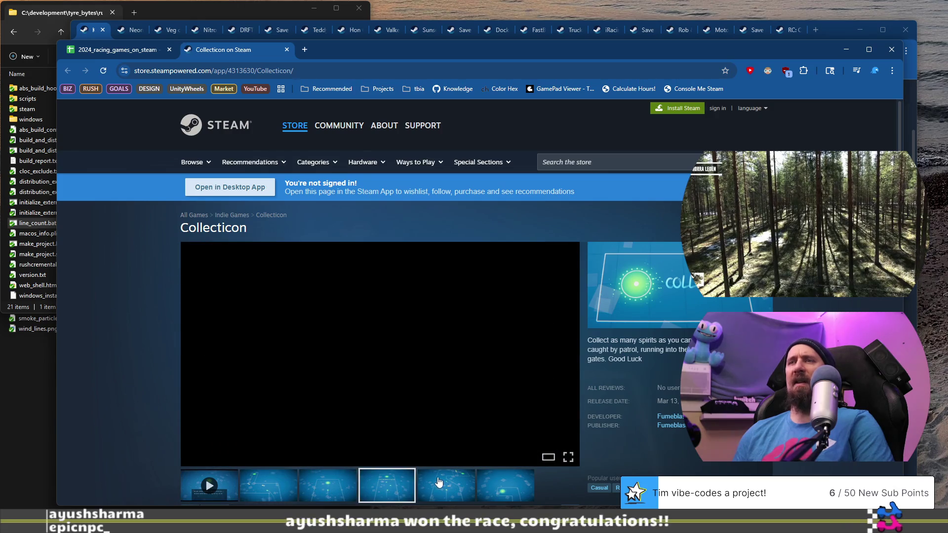
left_click(464, 485)
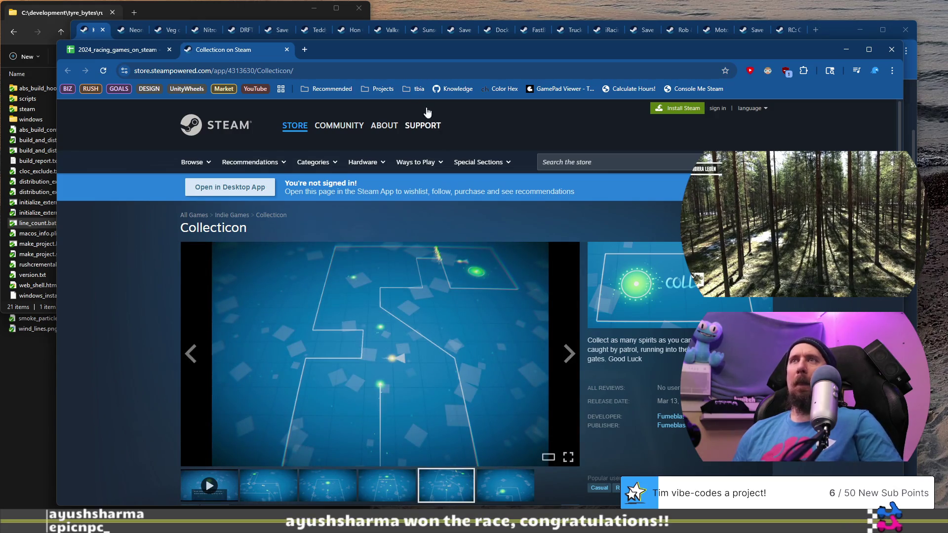
Step: Run ./collector --ignore with Collecticon's store URL, then close its tab
left_click(391, 70)
key("alt+Tab")
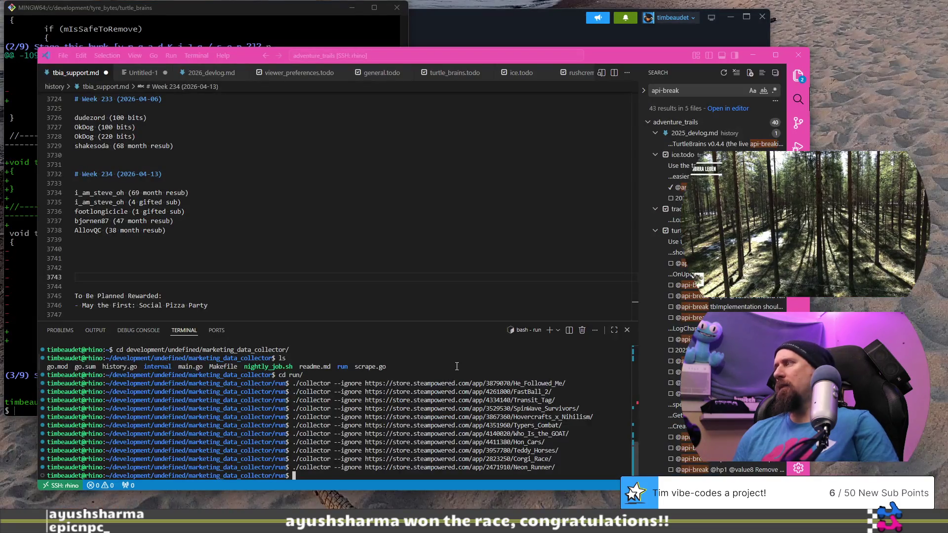
type("https://store.steampowered.com/app/4313630/Collecticon/")
key("Return")
key("alt+Tab")
left_click(286, 49)
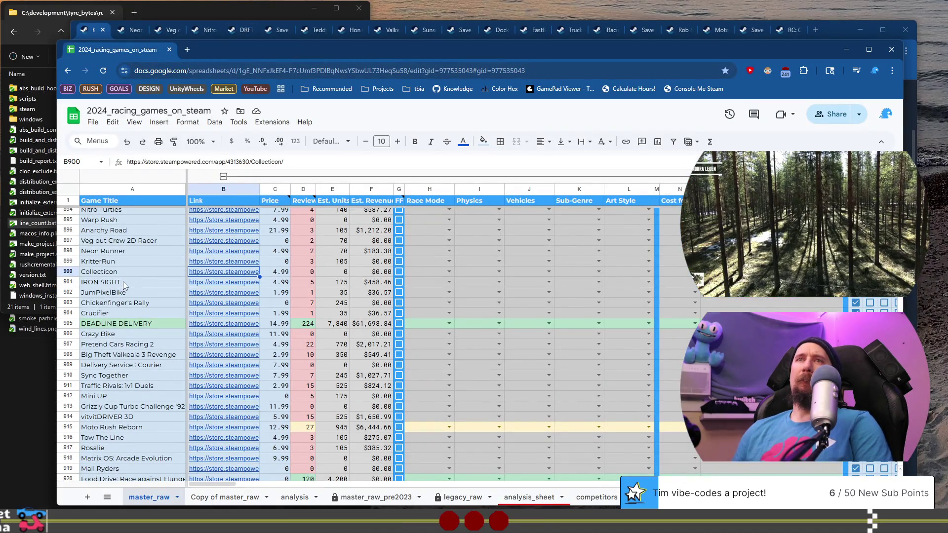
Step: Open IRON SIGHT's Steam page from B901 and browse its screenshot thumbnails
left_click(218, 285)
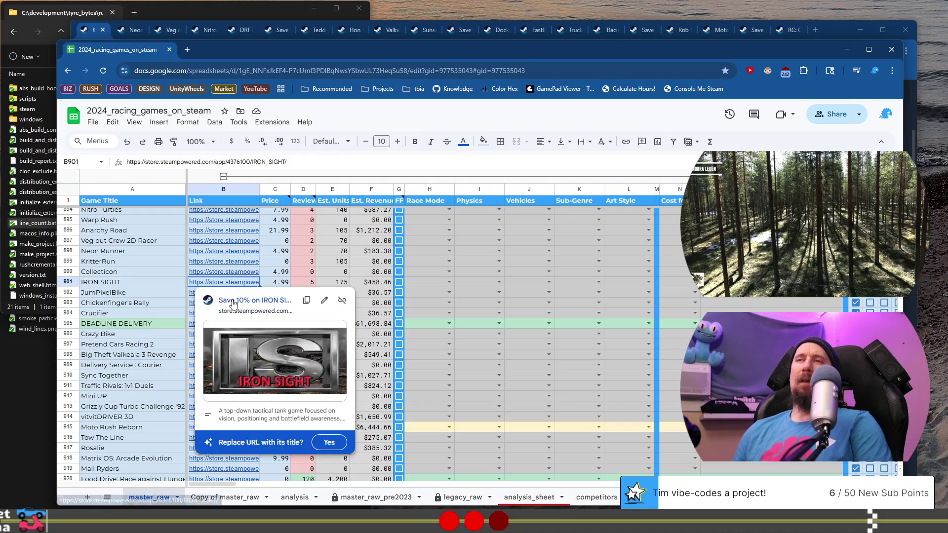
left_click(233, 302)
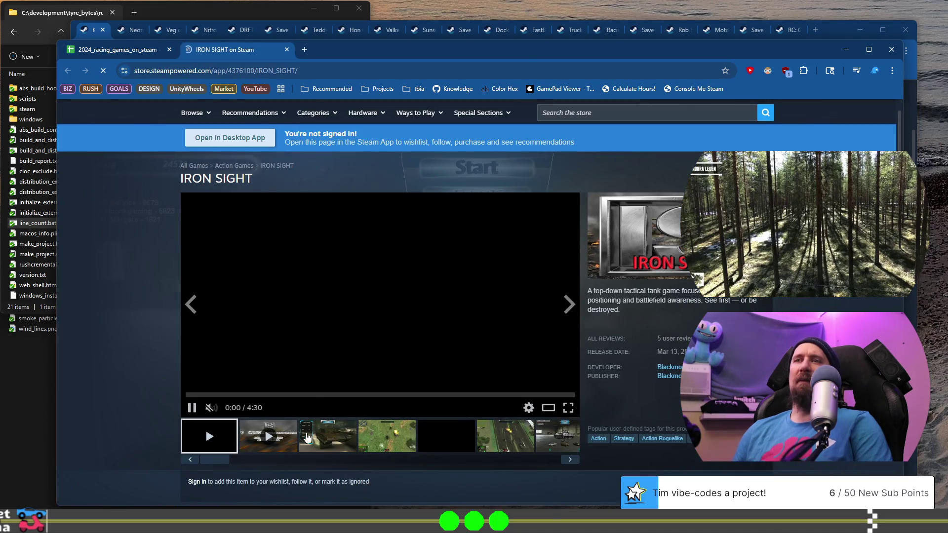
left_click(306, 437)
left_click(382, 439)
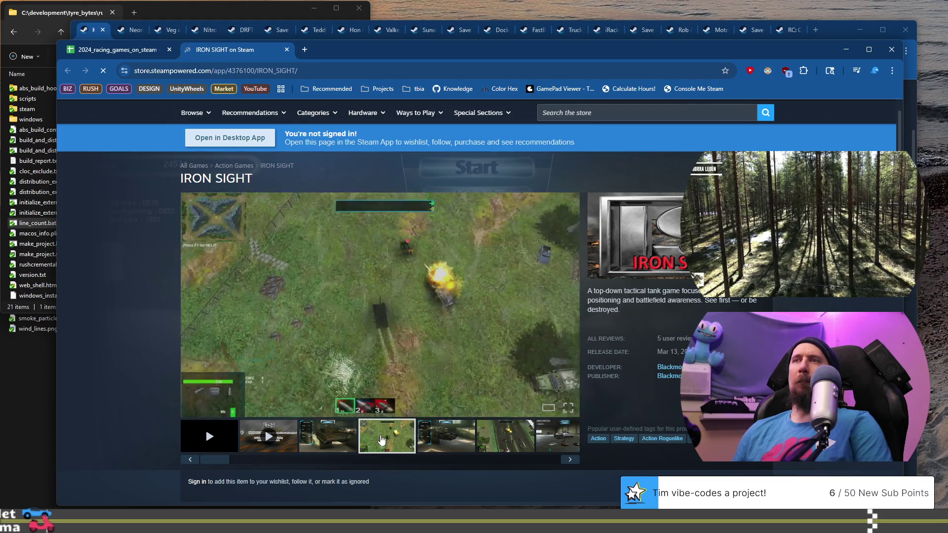
left_click(446, 437)
left_click(511, 446)
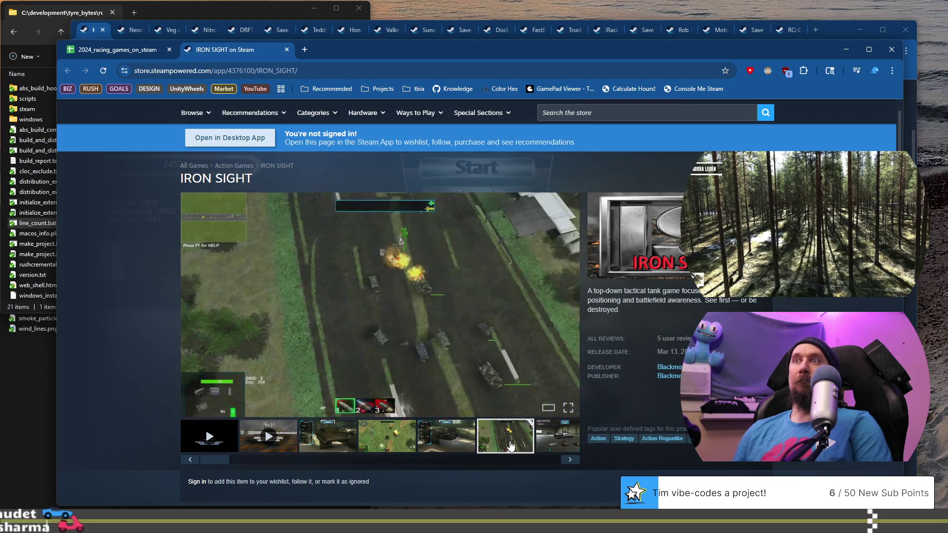
scroll(511, 445, "down", 4)
scroll(509, 441, "up", 3)
Step: Step through seven more IRON SIGHT screenshots with the carousel's next arrow
left_click(569, 411)
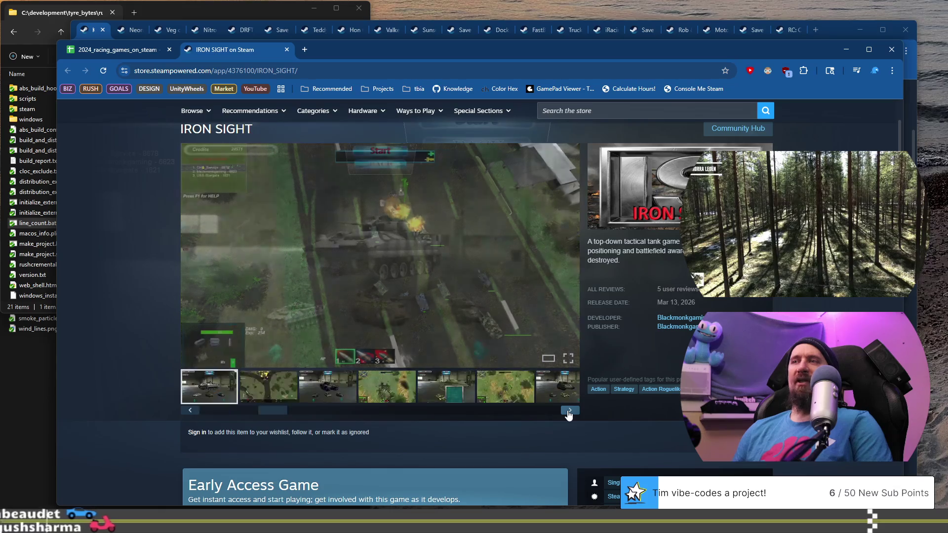
left_click(569, 411)
left_click(569, 412)
left_click(568, 412)
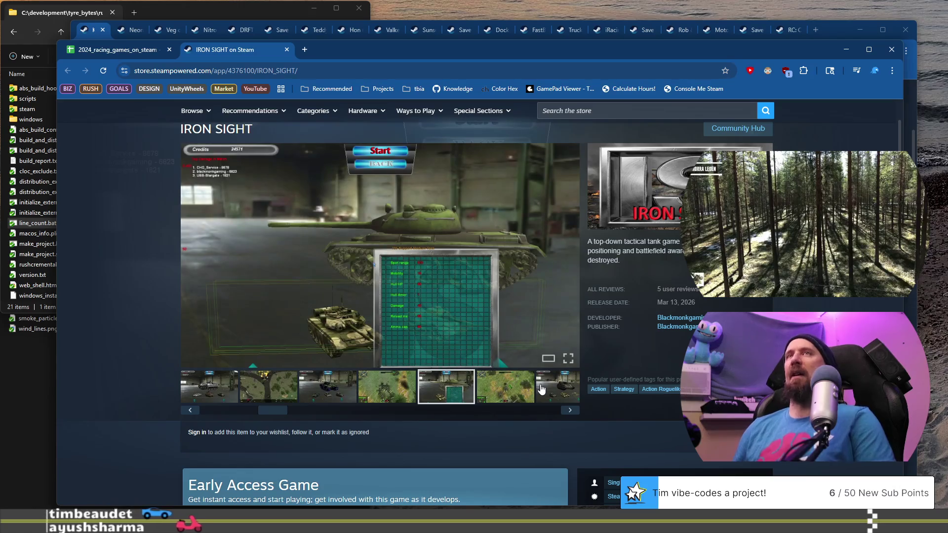
left_click(569, 410)
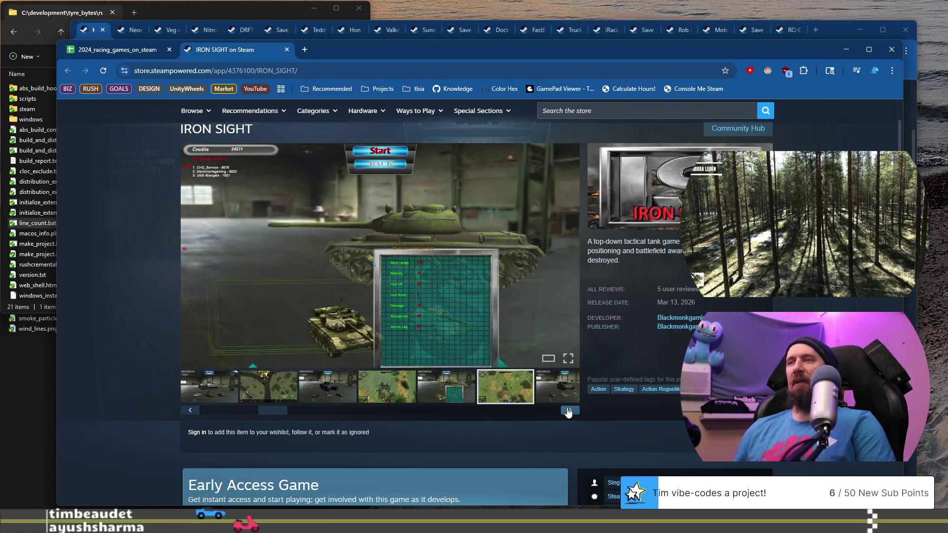
left_click(568, 409)
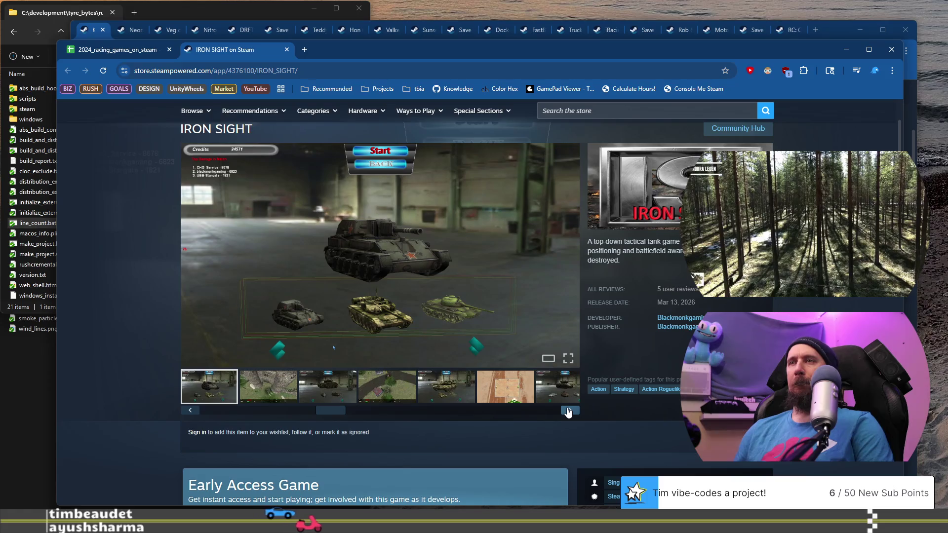
left_click(568, 410)
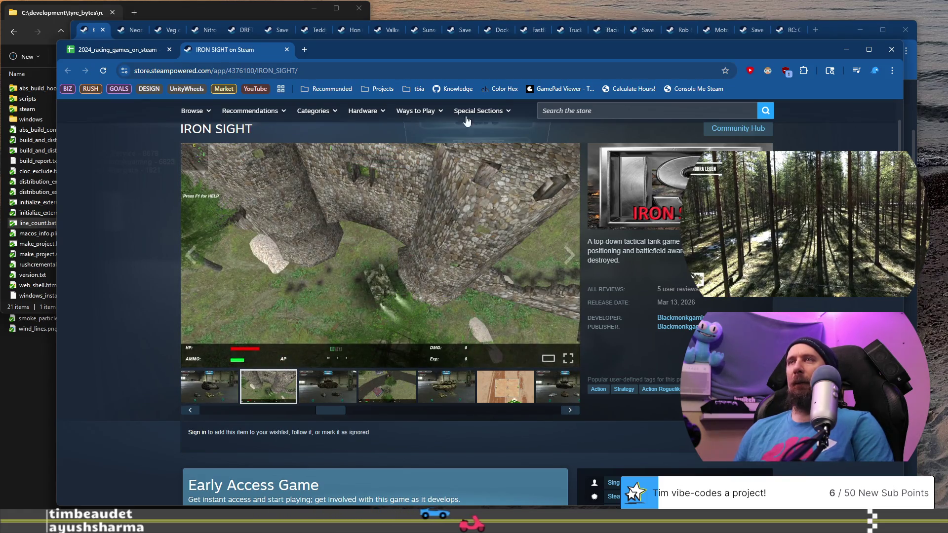
Step: Cut IRON SIGHT's store URL, close its tab, and switch to the collector terminal
left_click(428, 70)
key("BackSpace")
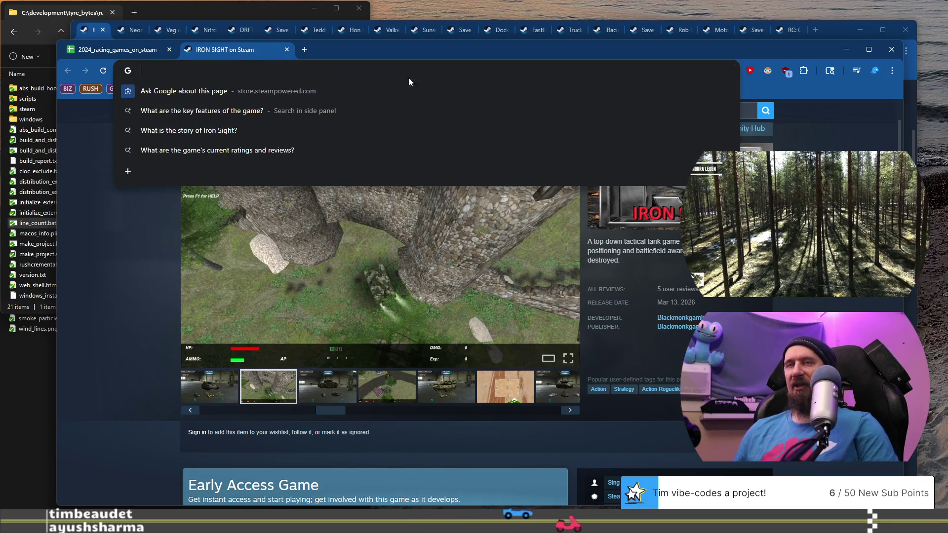
left_click(285, 50)
key("ctrl+super+Right")
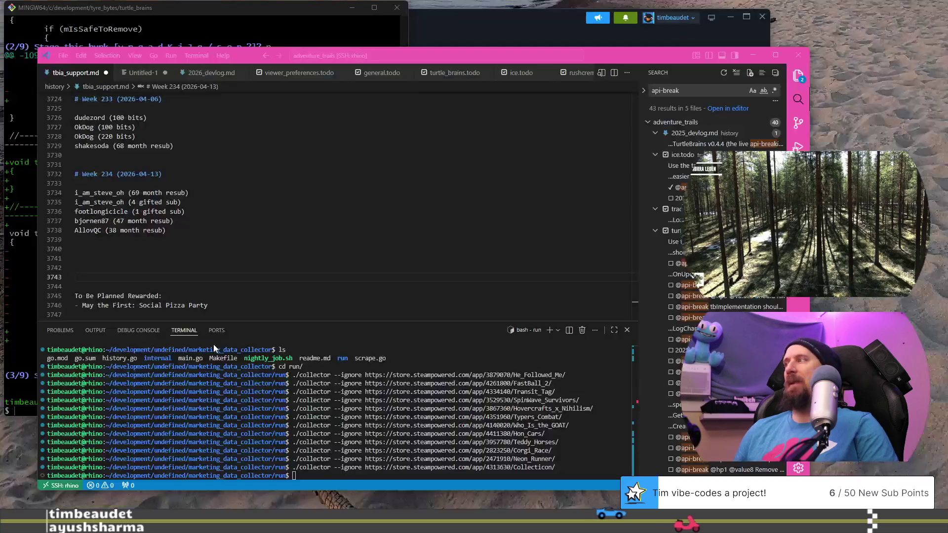
Step: Rerun the previous ./collector --ignore command with IRON SIGHT's URL, then return to the spreadsheet
key("Up")
key("ctrl+w")
type("https://store.steampowered.com/app/4376100/IRON_SIGHT/")
key("Return")
key("ctrl+super+Left")
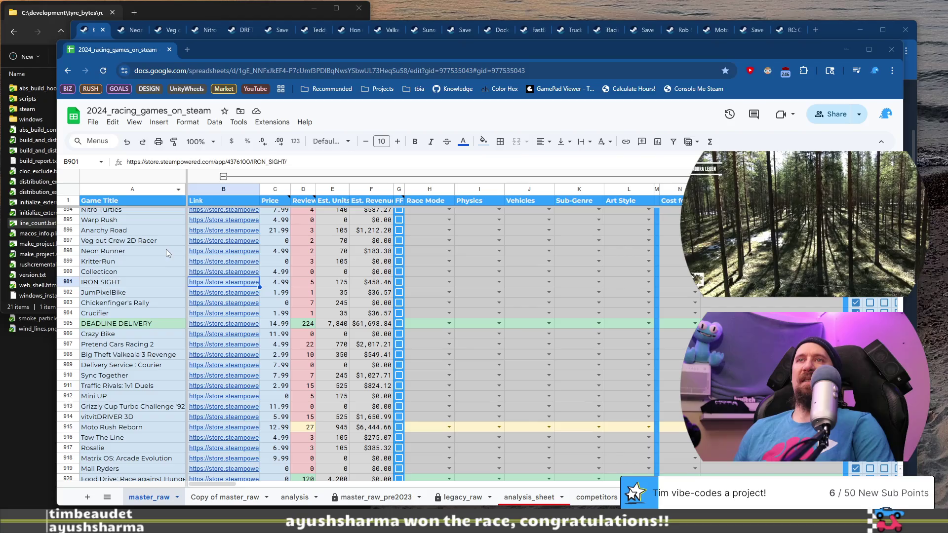
Step: Open JumPixelBike's Steam page from B902 and browse its screenshots, including the controls one
left_click(144, 291)
left_click(249, 293)
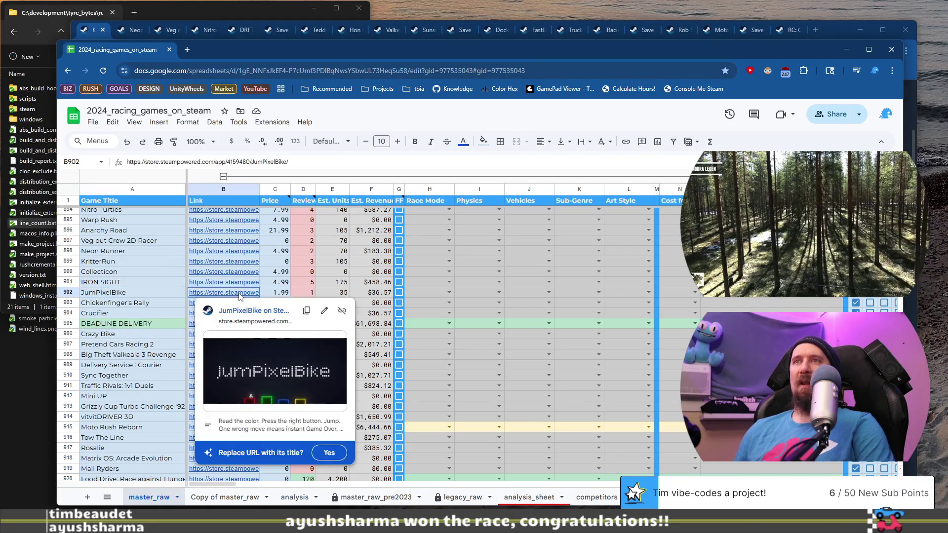
left_click(250, 311)
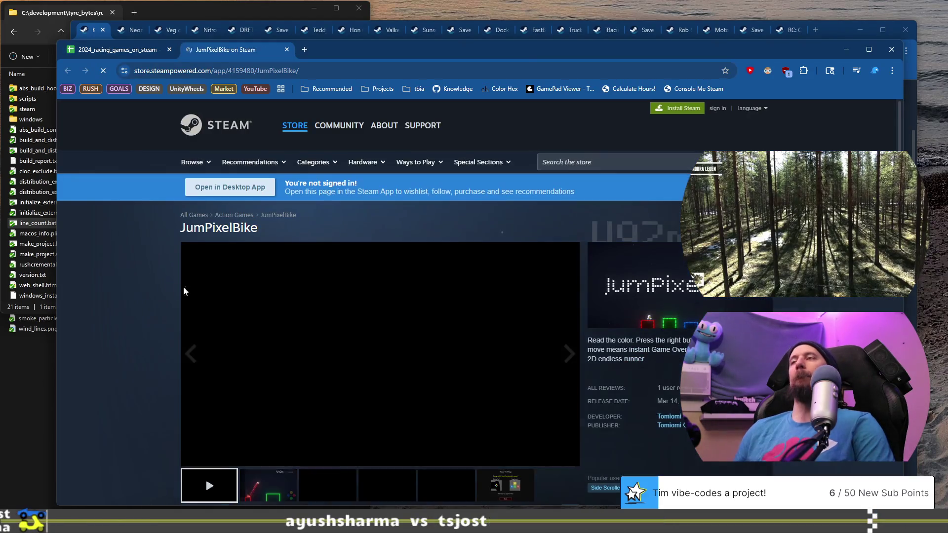
scroll(165, 284, "down", 3)
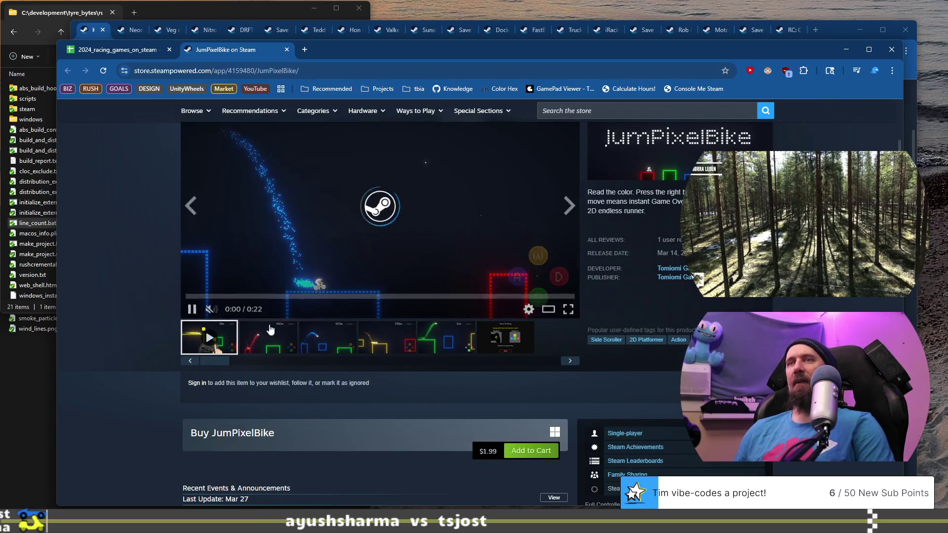
left_click(323, 347)
left_click(388, 345)
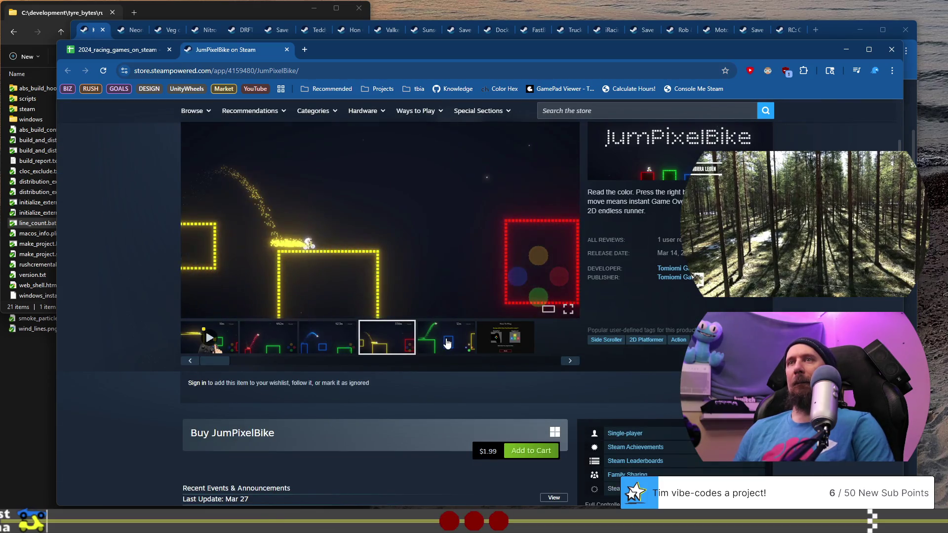
left_click(447, 343)
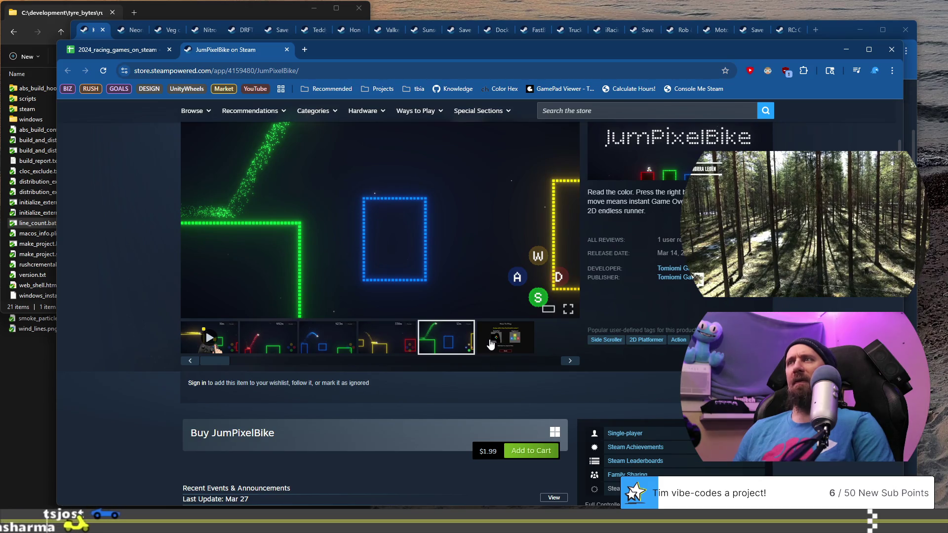
left_click(490, 344)
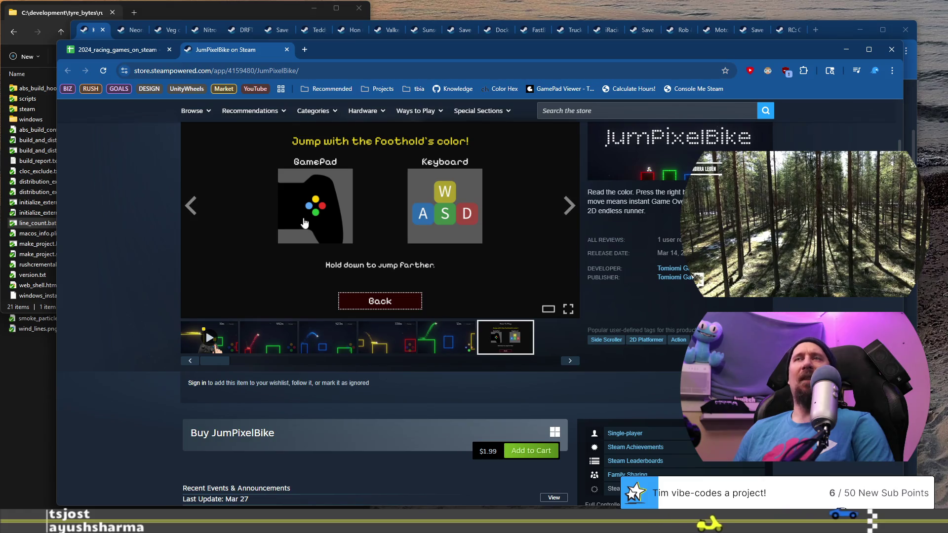
Step: Reopen JumPixelBike's page, run ./collector --ignore with its URL, and close the tab
left_click(286, 50)
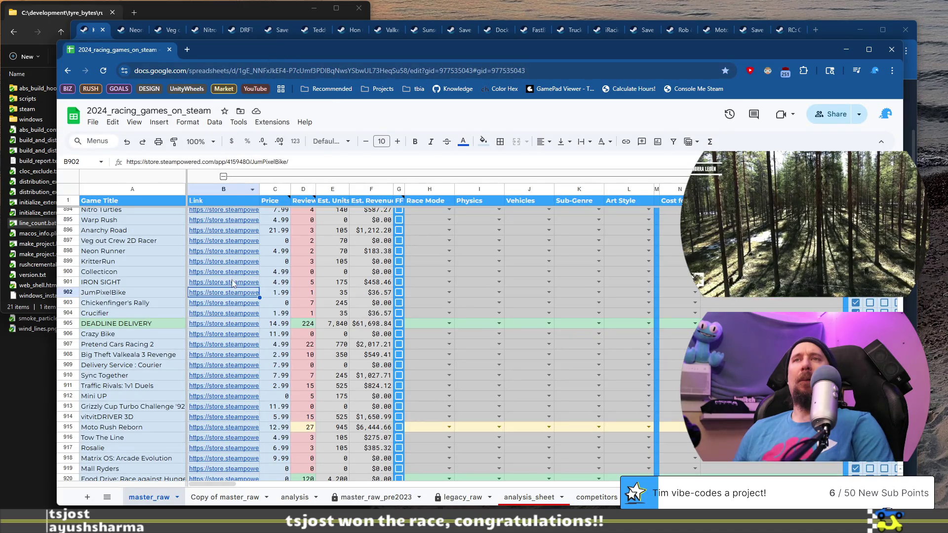
left_click(247, 309)
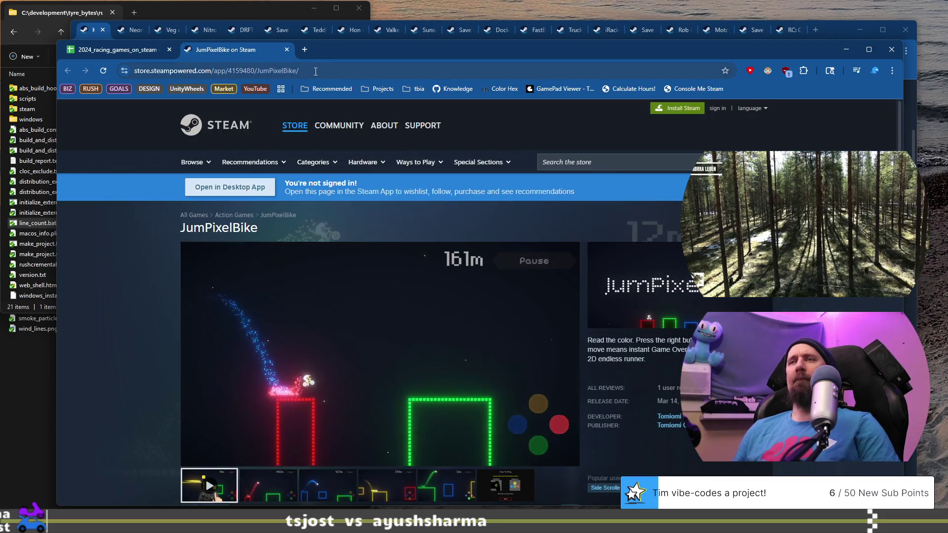
left_click(315, 71)
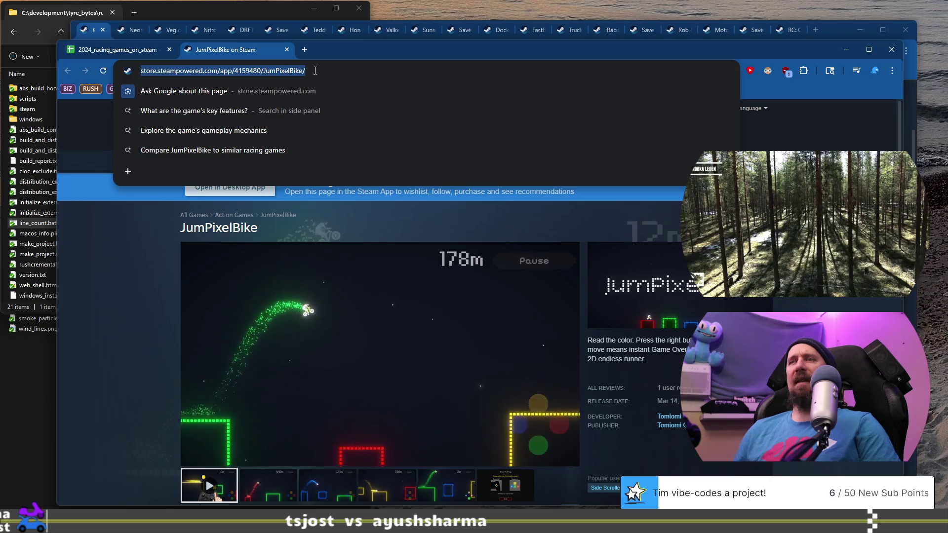
key("alt+Tab")
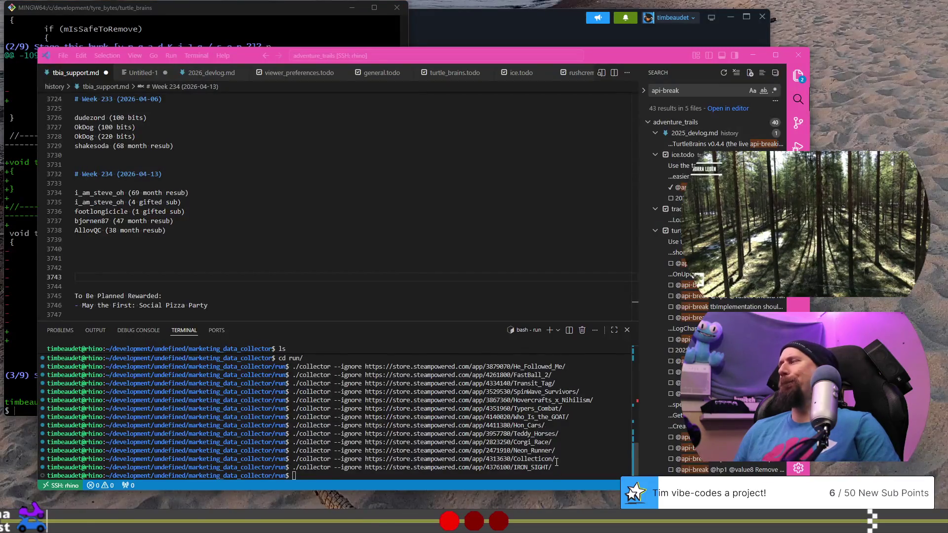
left_click(592, 432)
key("Up")
key("ctrl+w")
type("https://store.steampowered.com/app/4159480/JumPixelBike/")
key("Return")
key("alt+Tab")
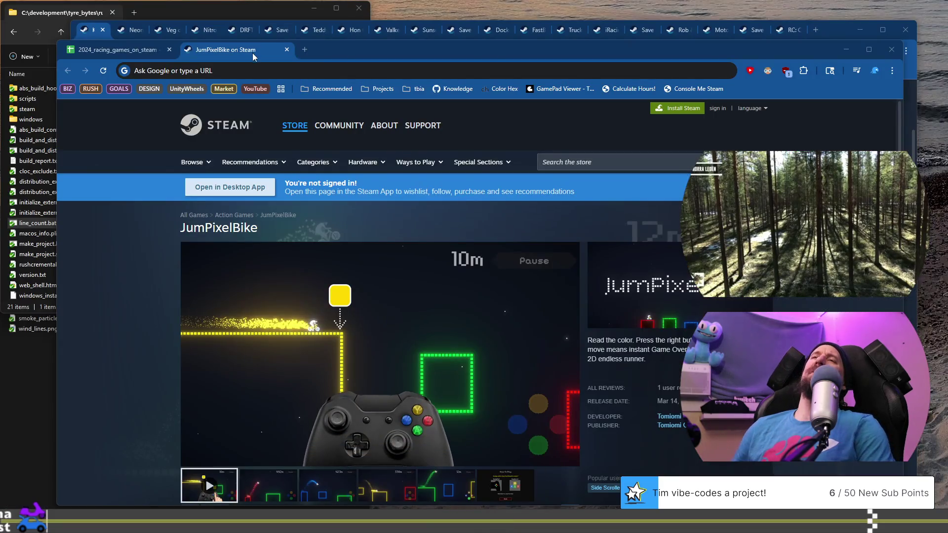
left_click(287, 50)
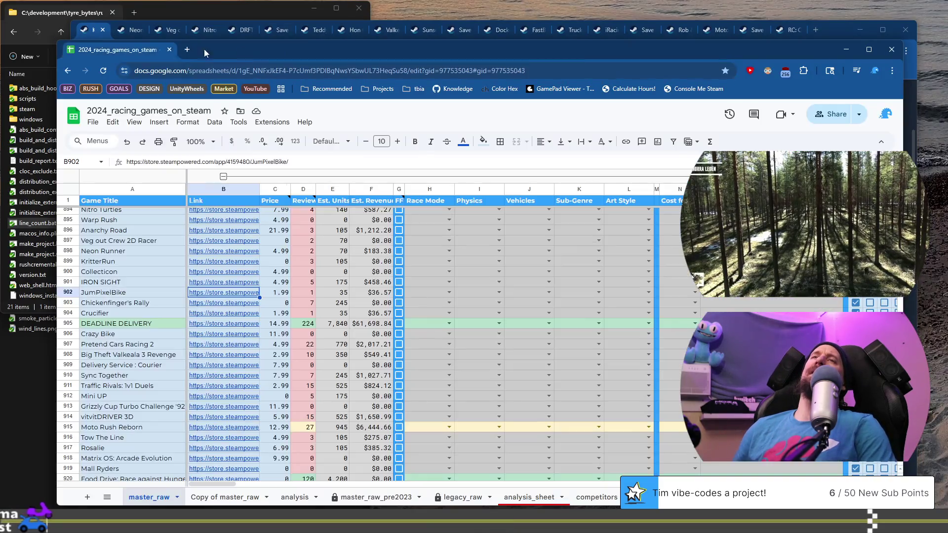
Step: Open Chickenfinger's Rally's Steam store page from row 903's link preview
left_click(141, 303)
mouse_move(205, 303)
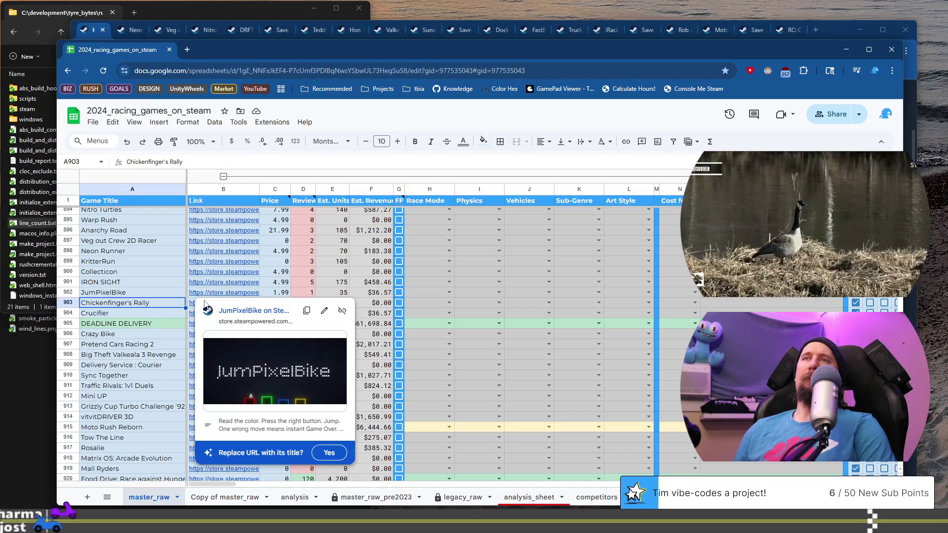
left_click(198, 302)
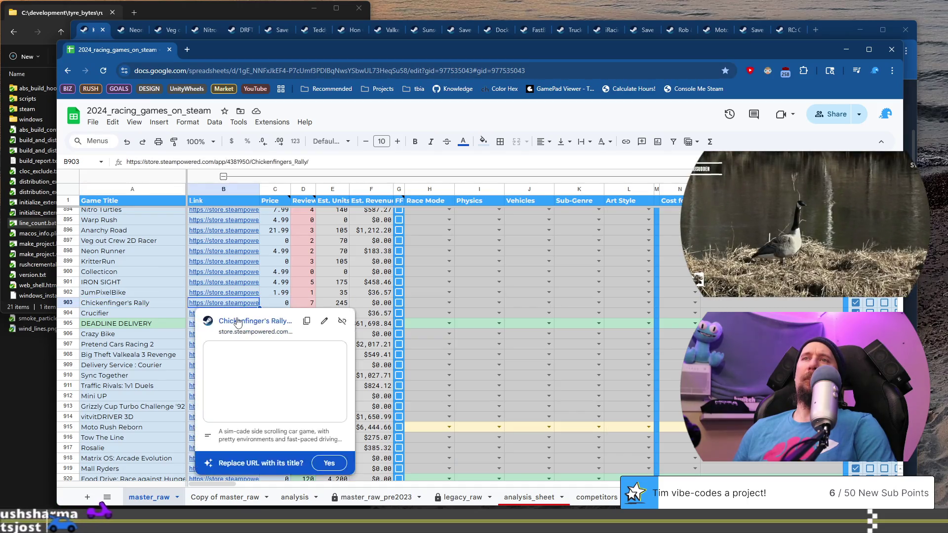
left_click(232, 314)
scroll(287, 316, "down", 2)
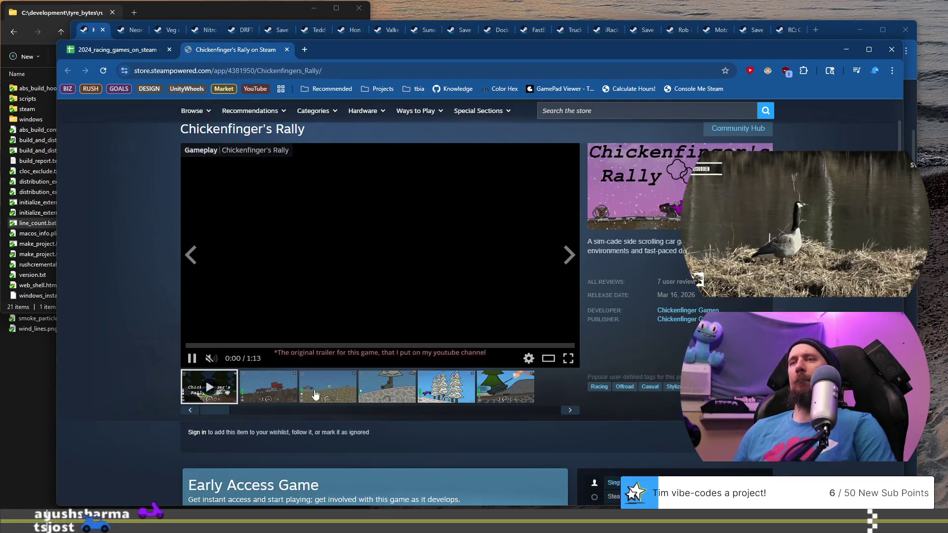
Step: View its second to sixth gameplay screenshots and scroll through the description
left_click(288, 392)
left_click(332, 387)
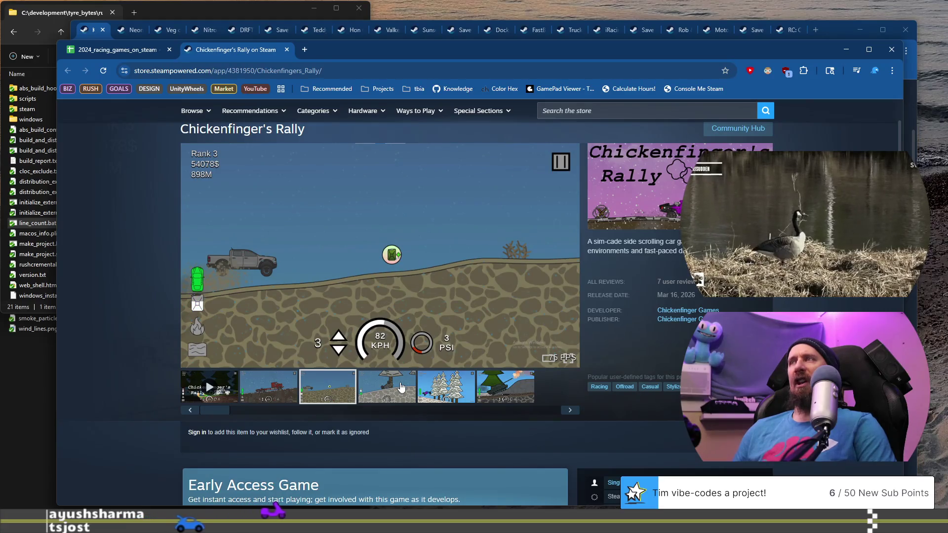
left_click(401, 388)
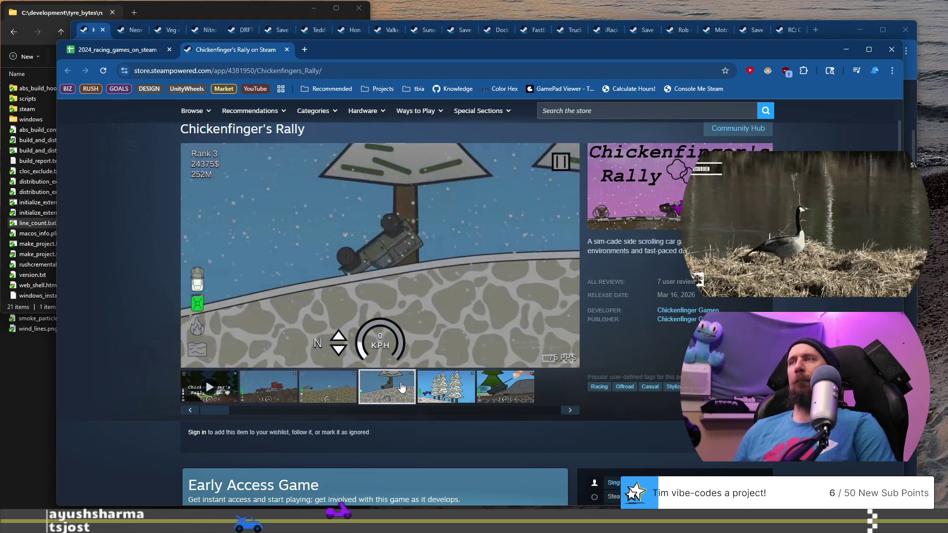
left_click(473, 384)
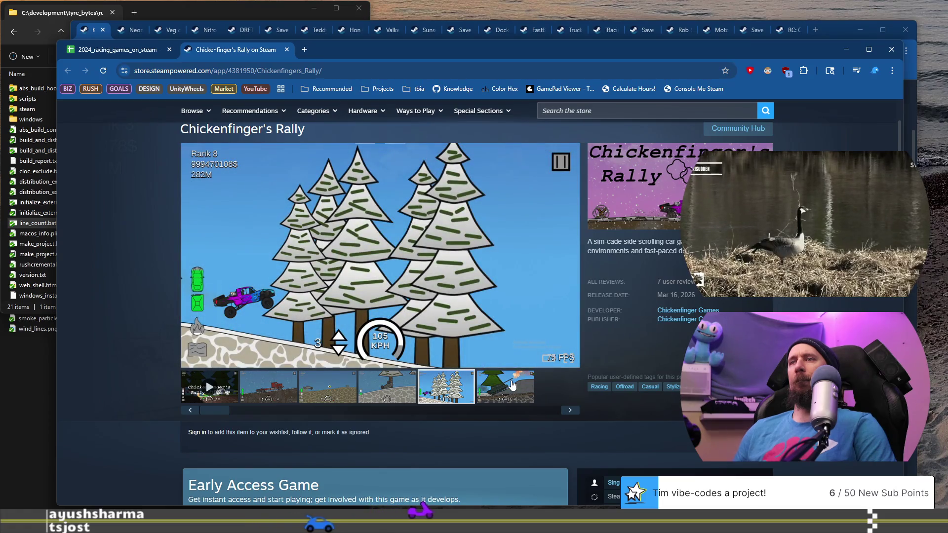
left_click(511, 386)
scroll(247, 297, "down", 4)
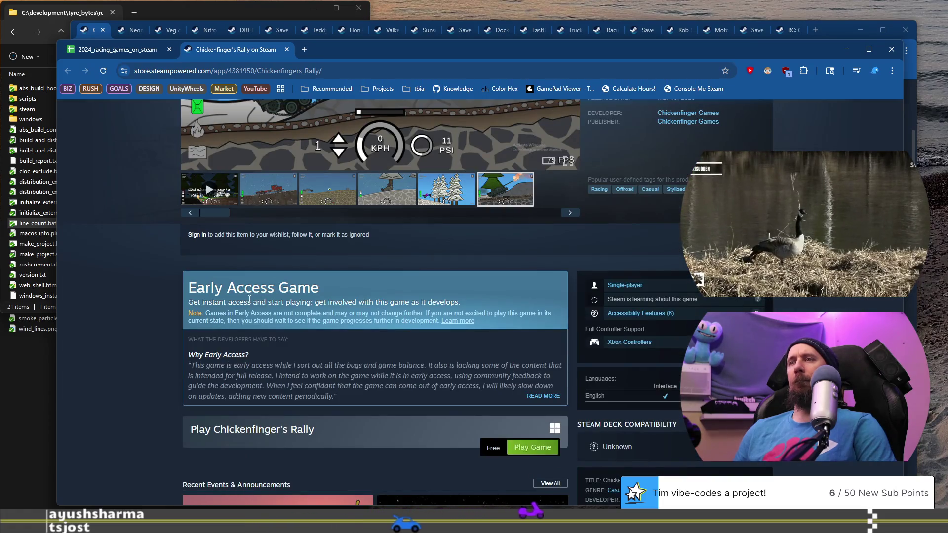
scroll(247, 297, "down", 4)
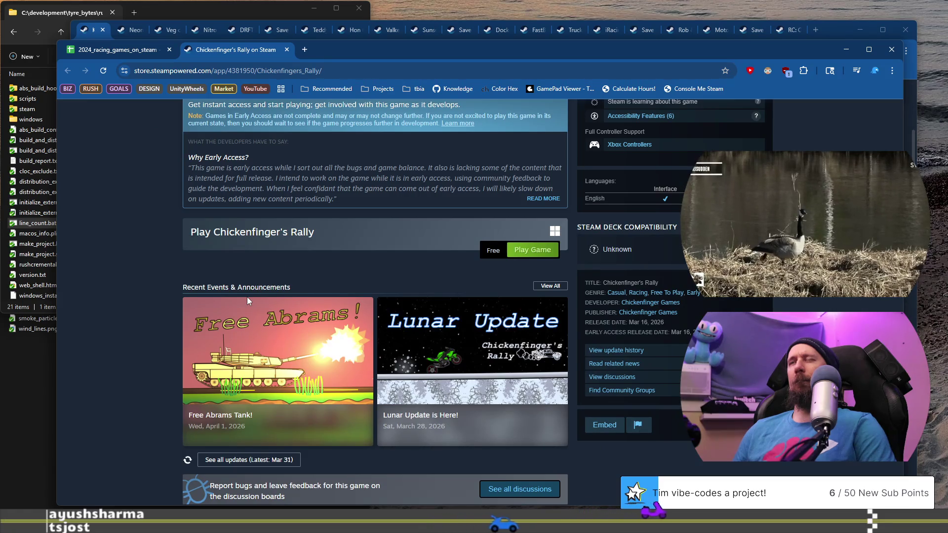
scroll(247, 297, "down", 8)
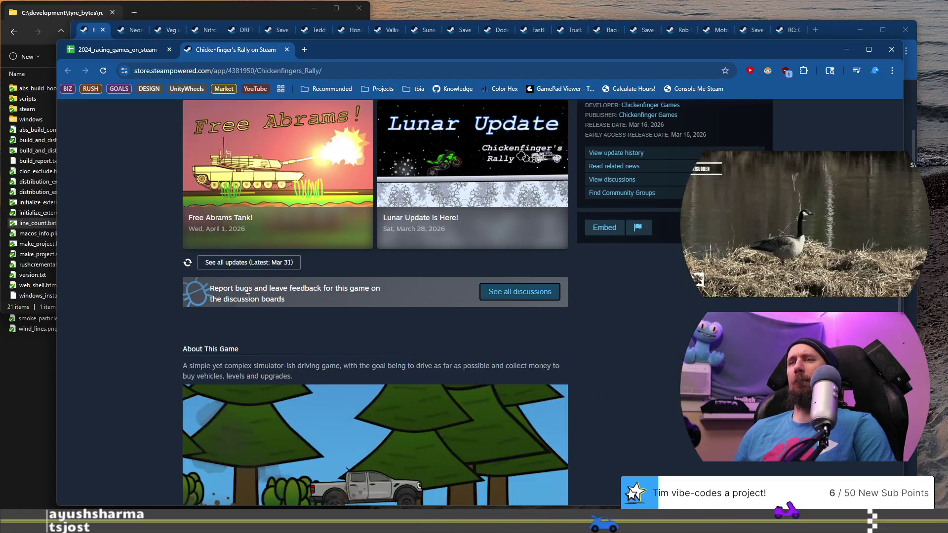
scroll(248, 300, "down", 4)
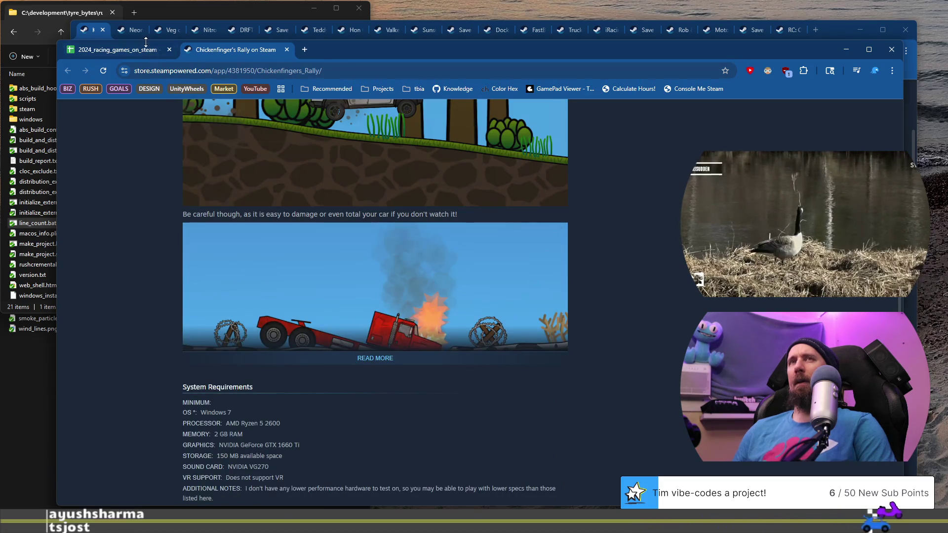
Step: Return to the sheet and preview the Crucifier row's store link
left_click(134, 49)
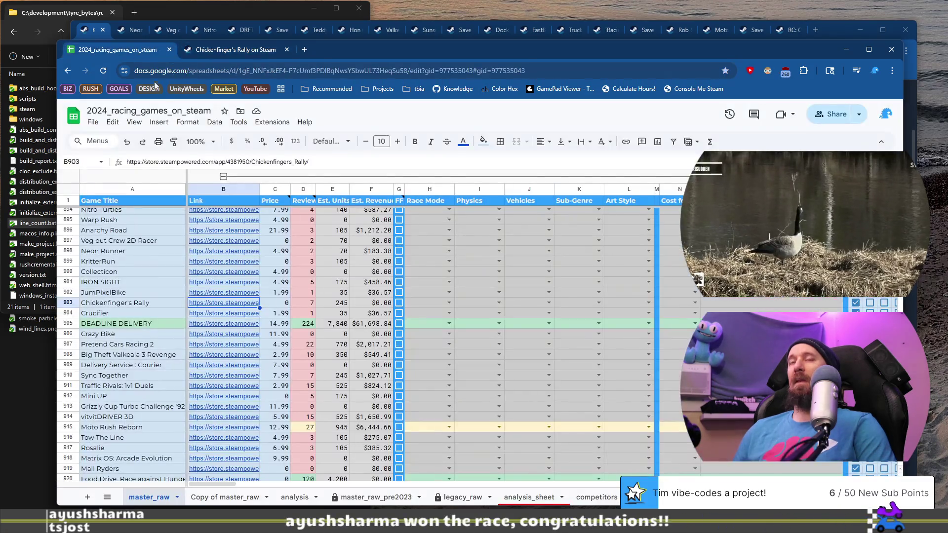
left_click(153, 314)
left_click(245, 316)
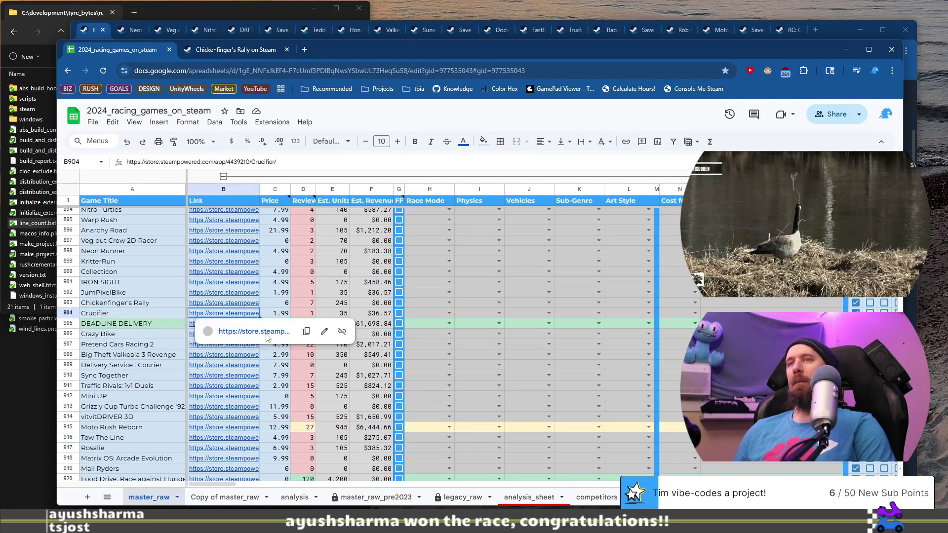
Step: Open Crucifier's page, close it, and run ./collector --ignore with its store URL
left_click(265, 333)
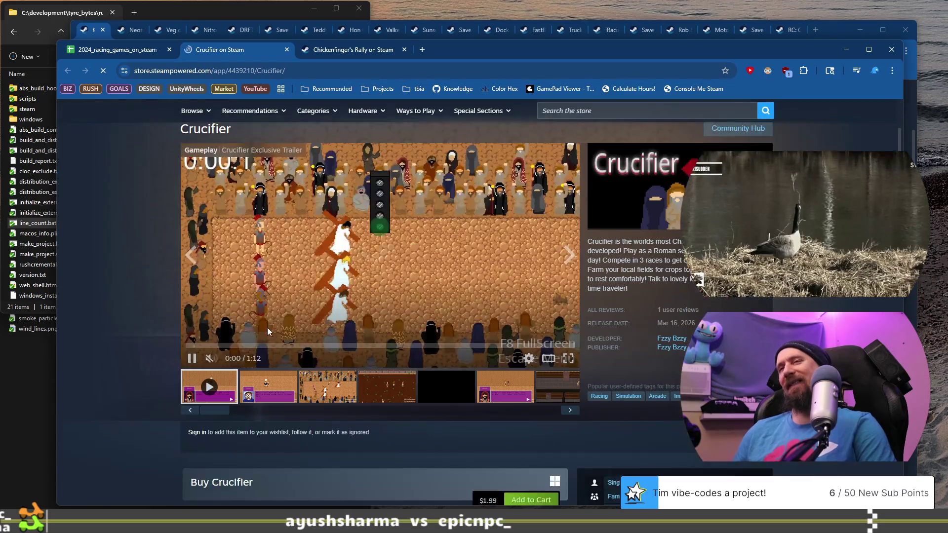
left_click(306, 68)
left_click(287, 49)
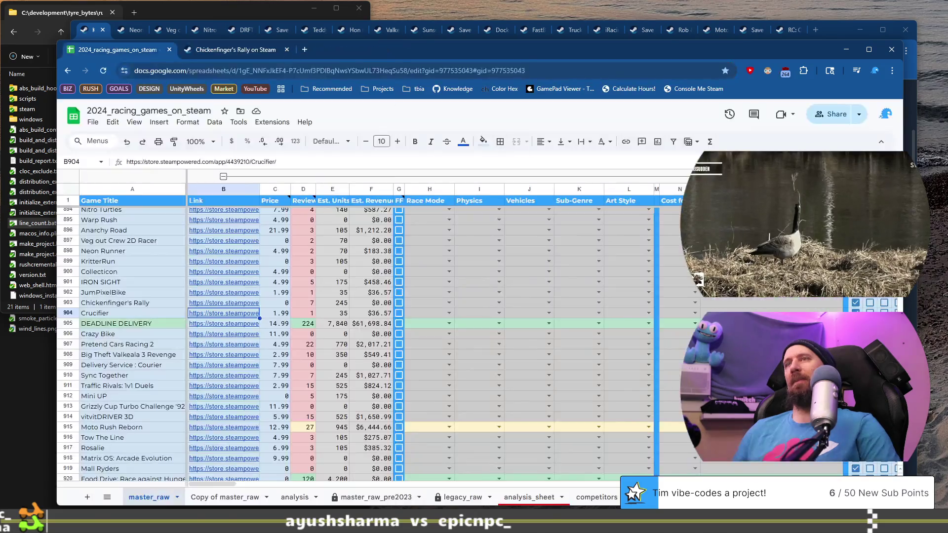
key("alt+Tab")
key("ctrl+w")
type("https://store.steampowered.com/app/4439210/Crucifier/")
key("Return")
key("alt+Tab")
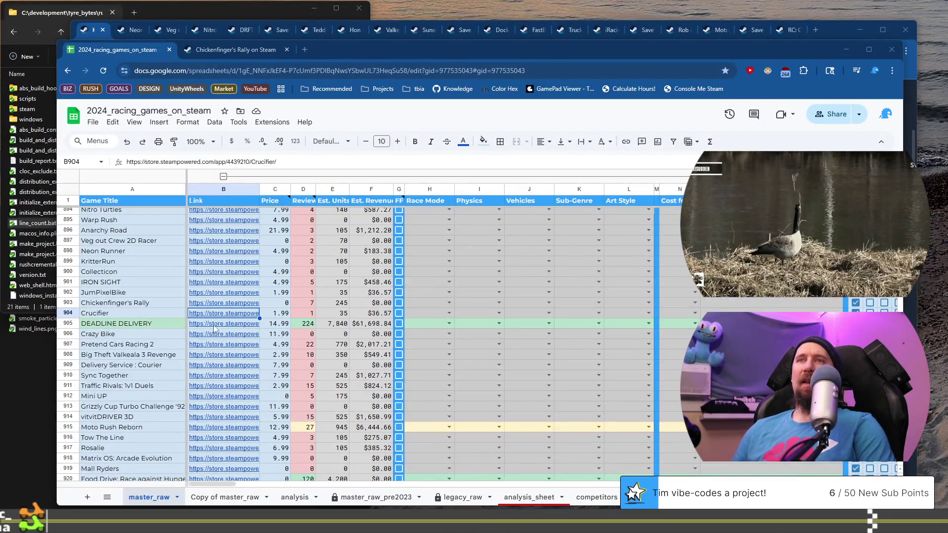
Step: Open DEADLINE DELIVERY's Steam page from B905, view its fourth screenshot, and return to the sheet
left_click(215, 328)
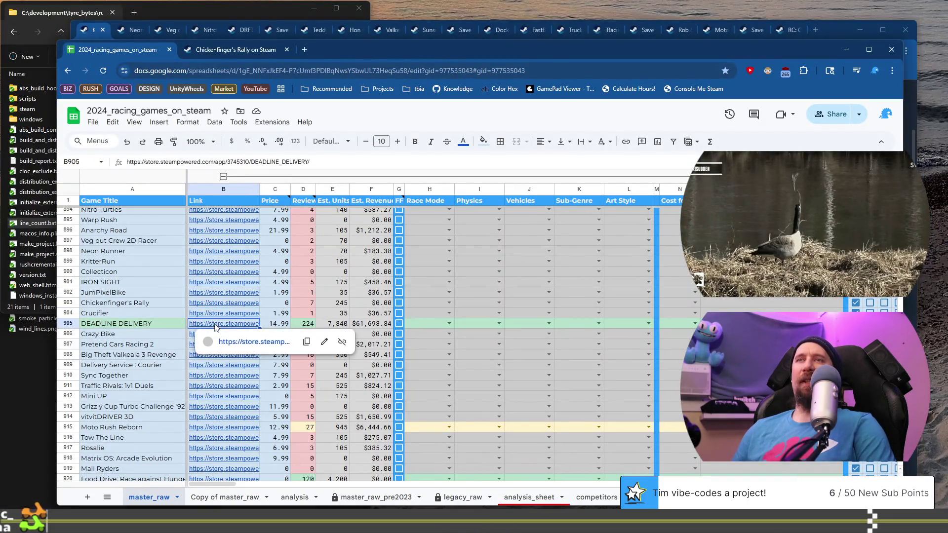
left_click(236, 340)
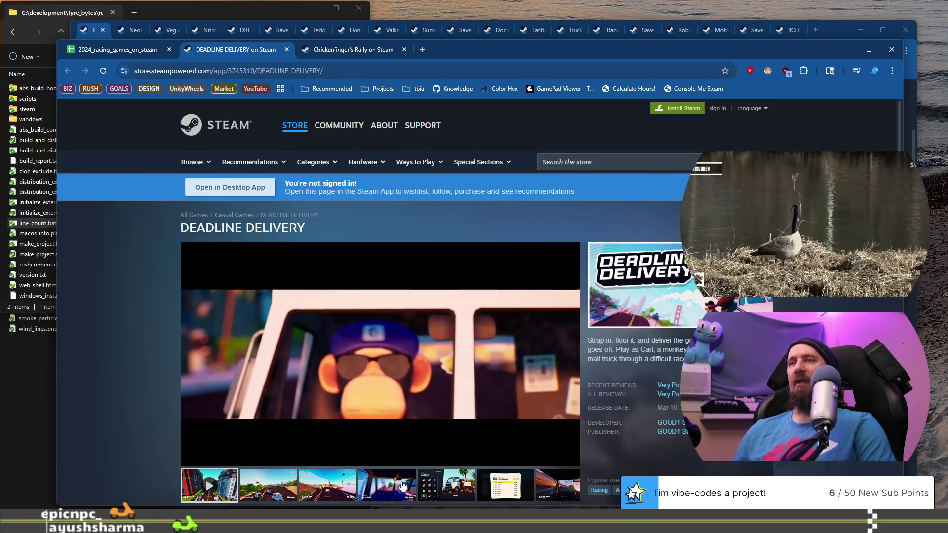
left_click(402, 485)
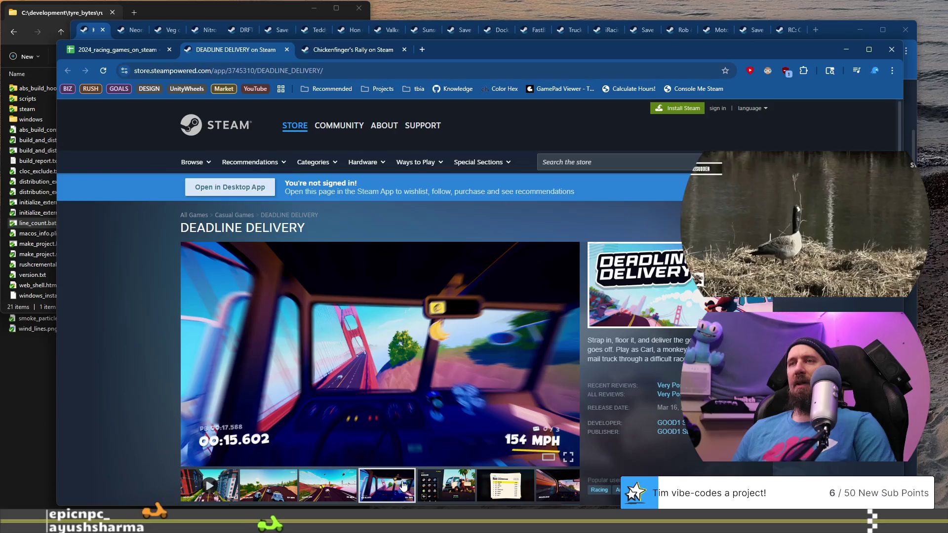
left_click(126, 55)
scroll(137, 320, "up", 6)
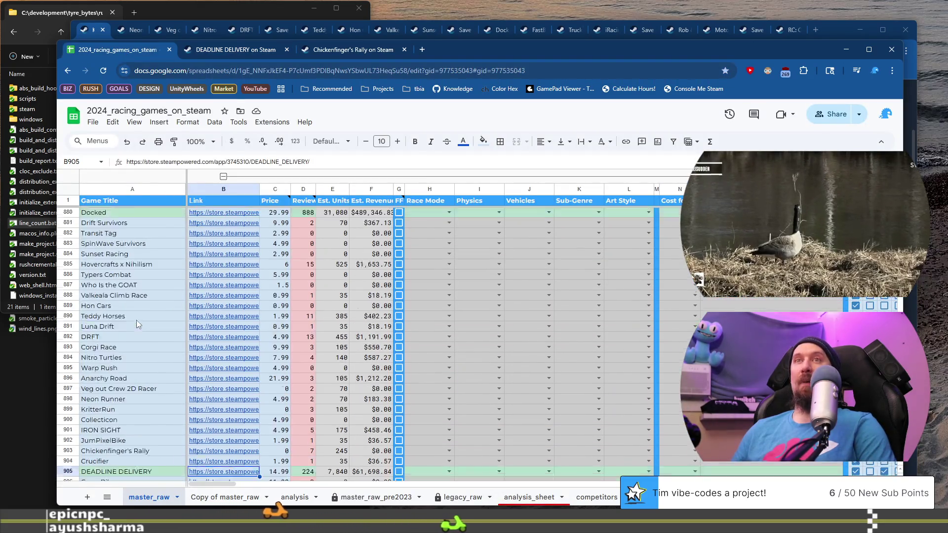
scroll(145, 328, "up", 3)
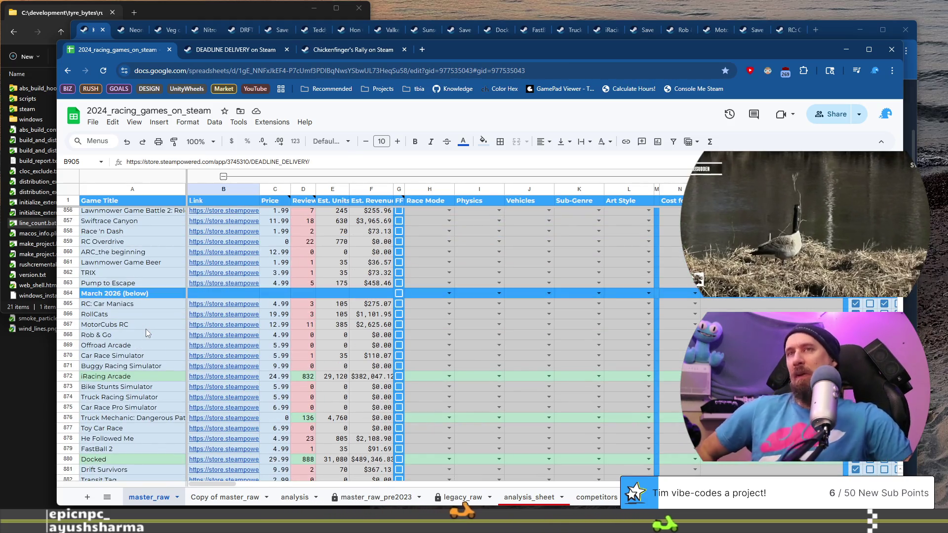
scroll(158, 328, "down", 2)
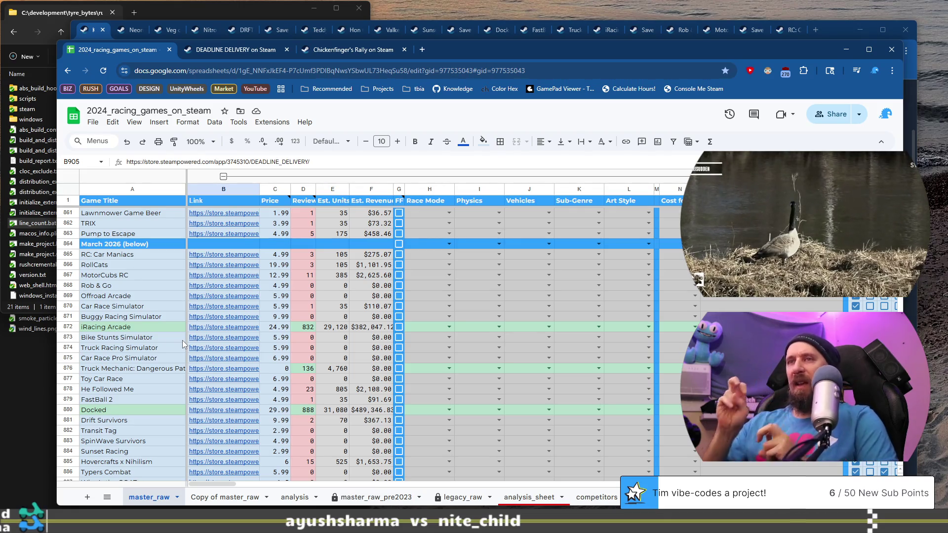
scroll(182, 340, "down", 8)
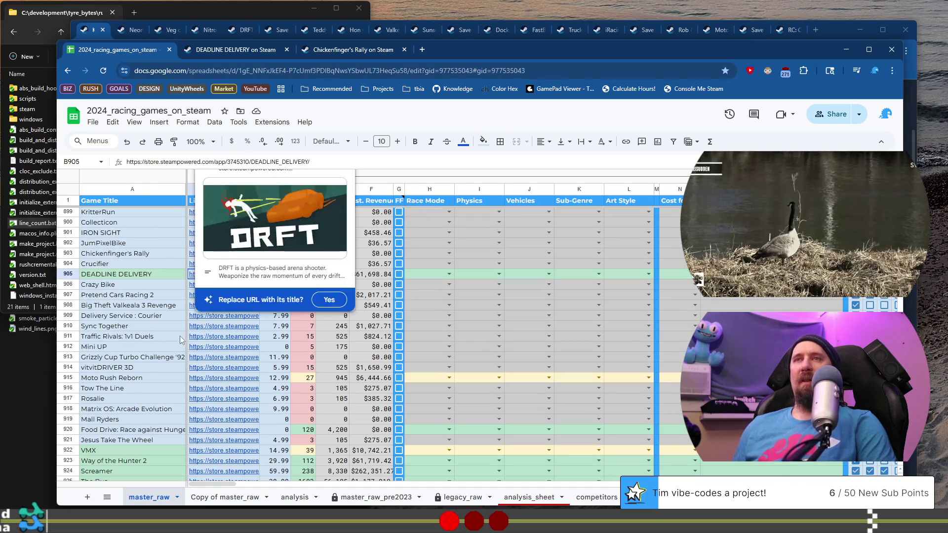
left_click(144, 283)
scroll(148, 296, "down", 10)
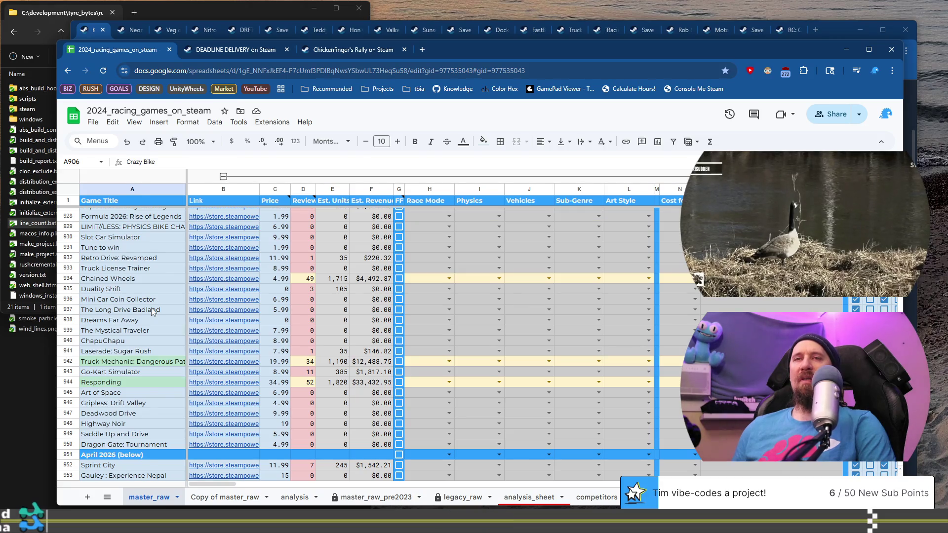
scroll(151, 308, "down", 6)
scroll(152, 309, "up", 13)
scroll(153, 312, "up", 5)
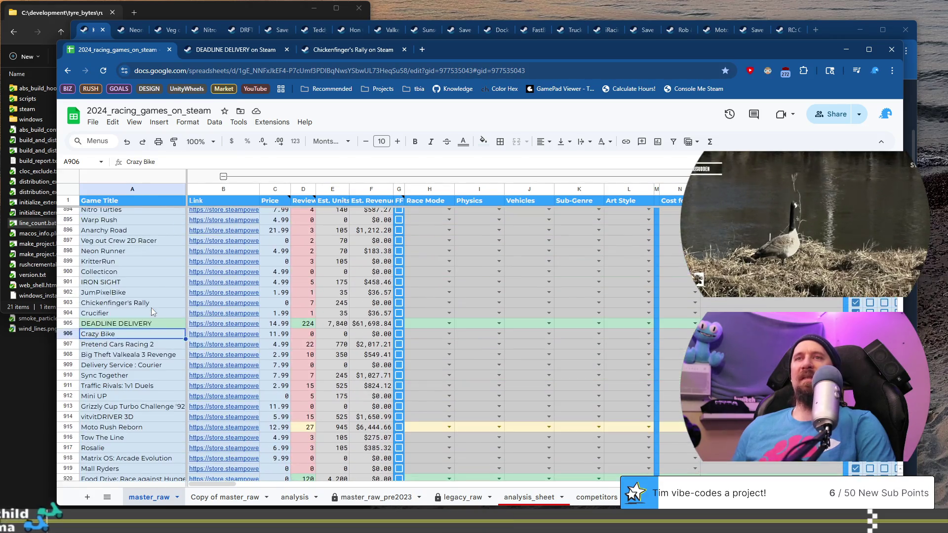
left_click(238, 351)
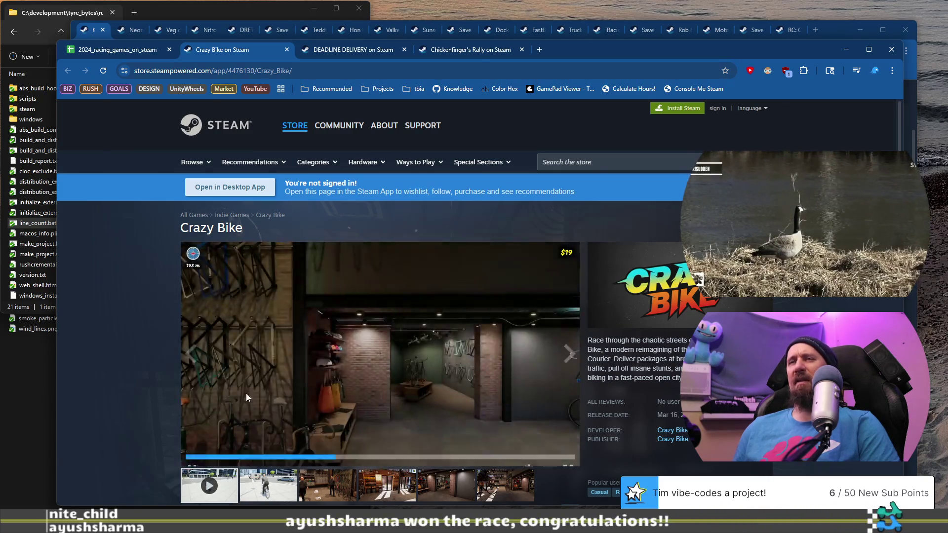
Step: Scroll down through the Crazy Bike store page and back up toward the top
scroll(170, 348, "down", 1)
scroll(170, 353, "down", 2)
scroll(169, 358, "down", 2)
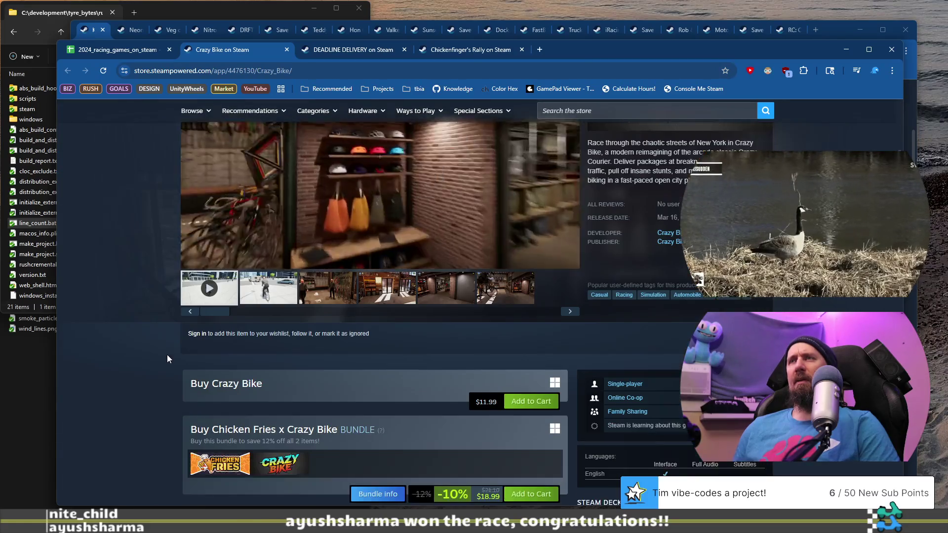
scroll(167, 359, "down", 12)
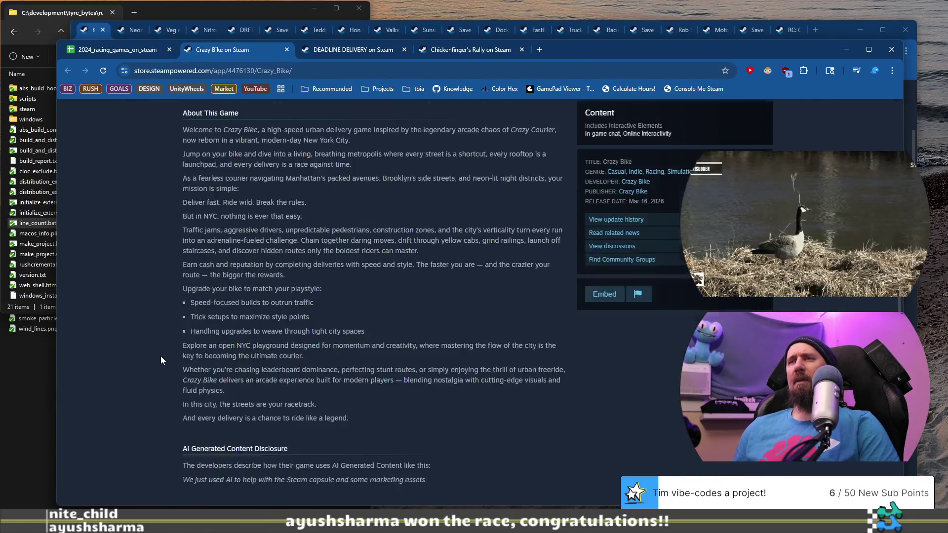
scroll(162, 360, "down", 2)
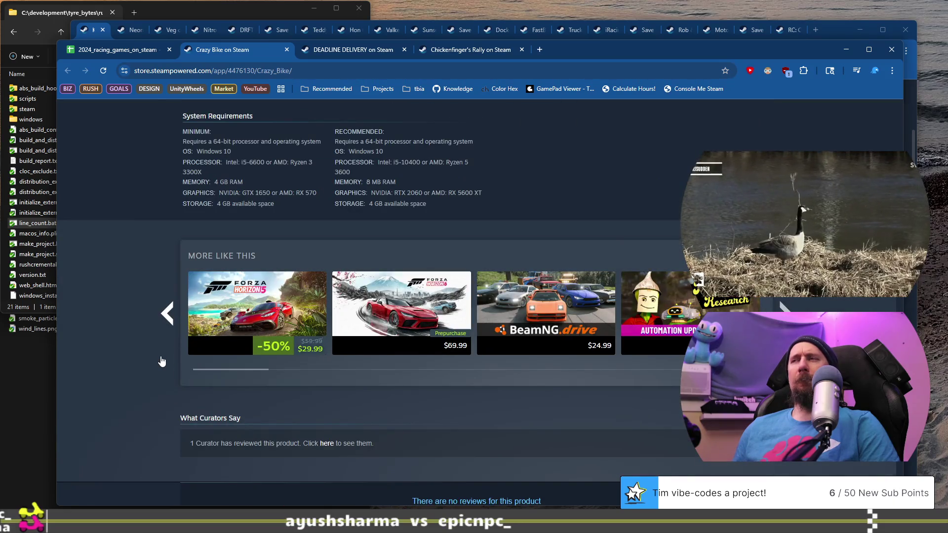
scroll(162, 361, "up", 14)
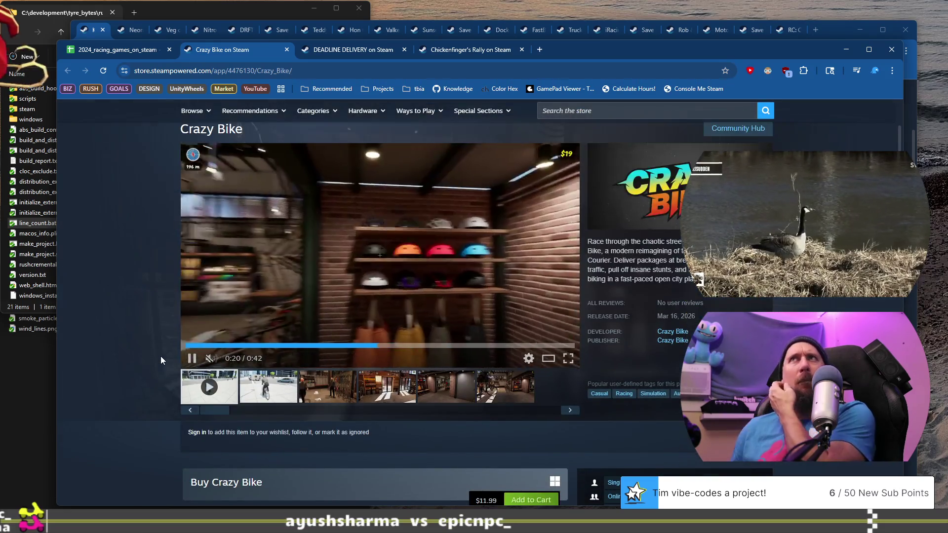
scroll(161, 356, "up", 2)
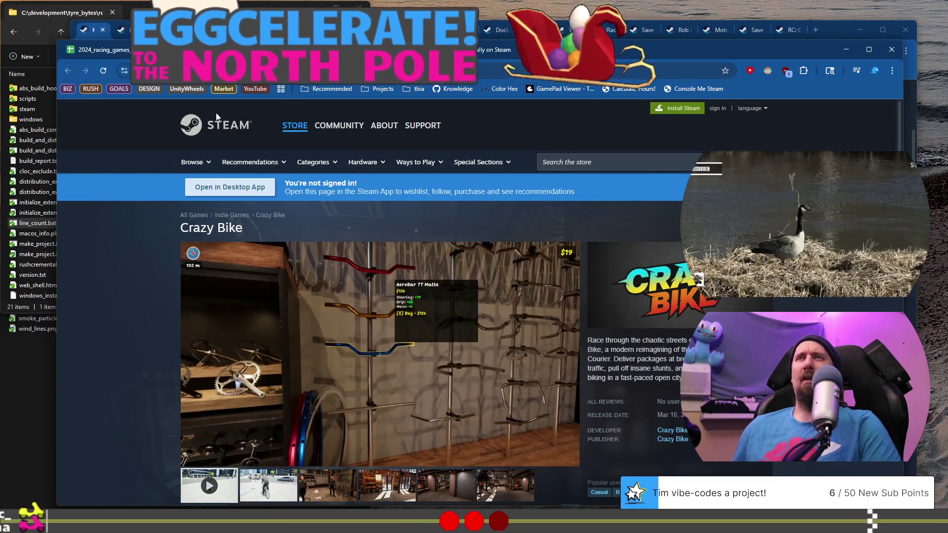
Step: Cut Crazy Bike's store URL, close its tab, and return to the Pretend Cars Racing 2 row
left_click(264, 74)
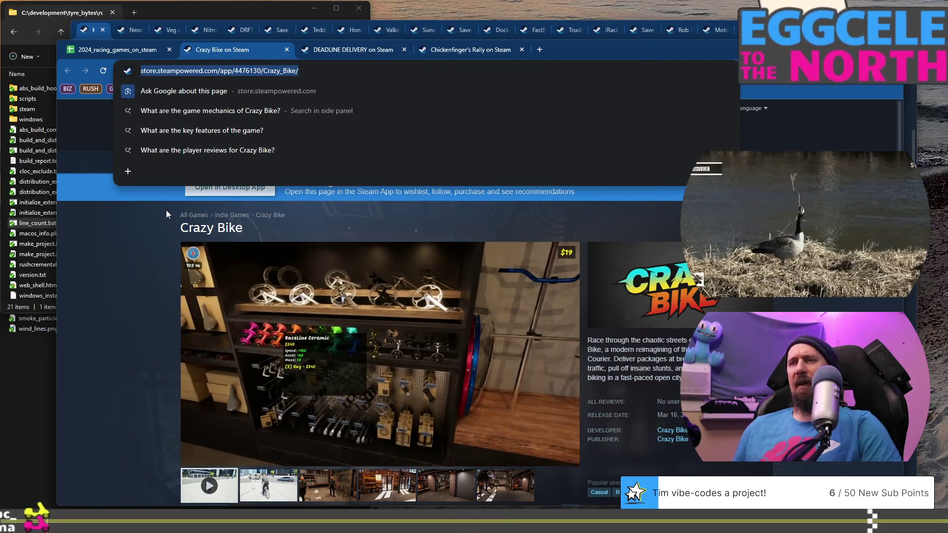
key("BackSpace")
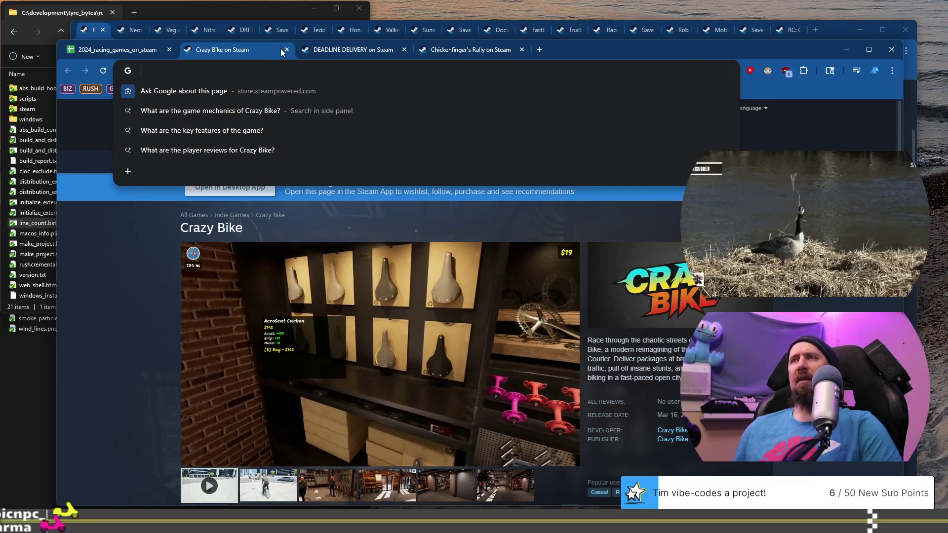
left_click(286, 50)
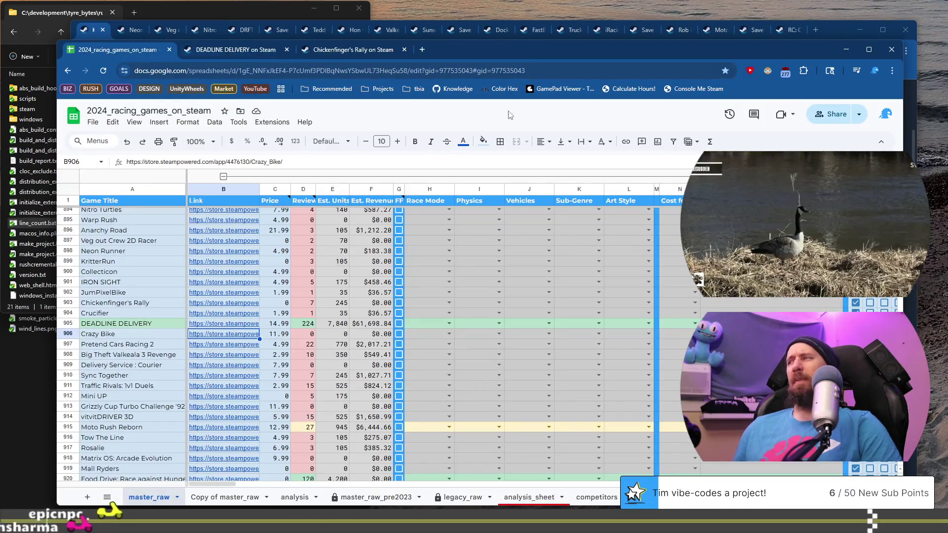
key("alt+Tab")
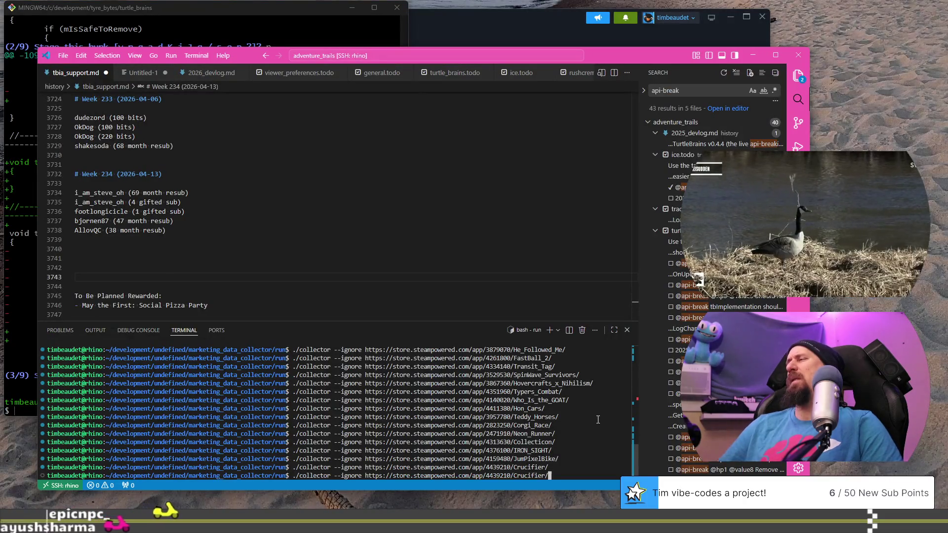
key("alt+Tab")
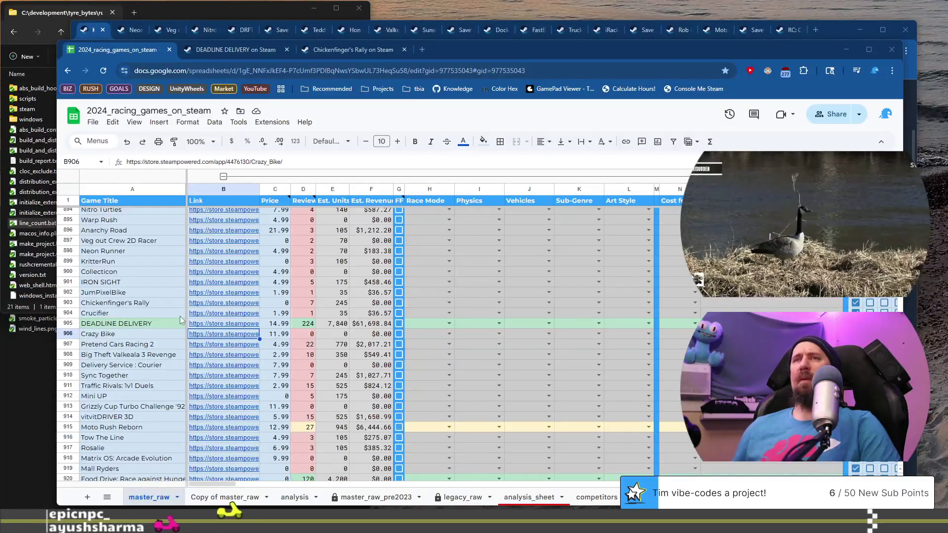
left_click(178, 345)
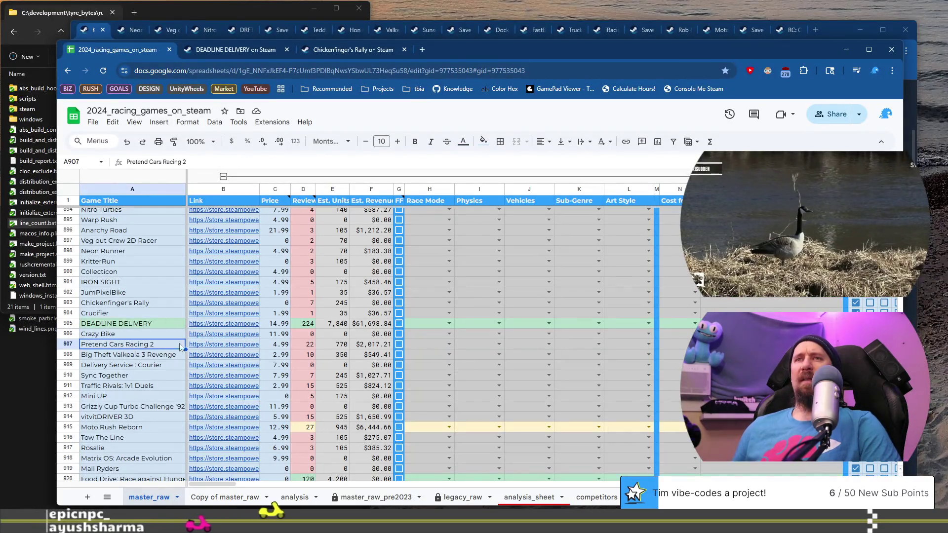
Step: Open the Pretend Cars Racing 2 Steam page from row 907's link preview
left_click(209, 346)
left_click(230, 364)
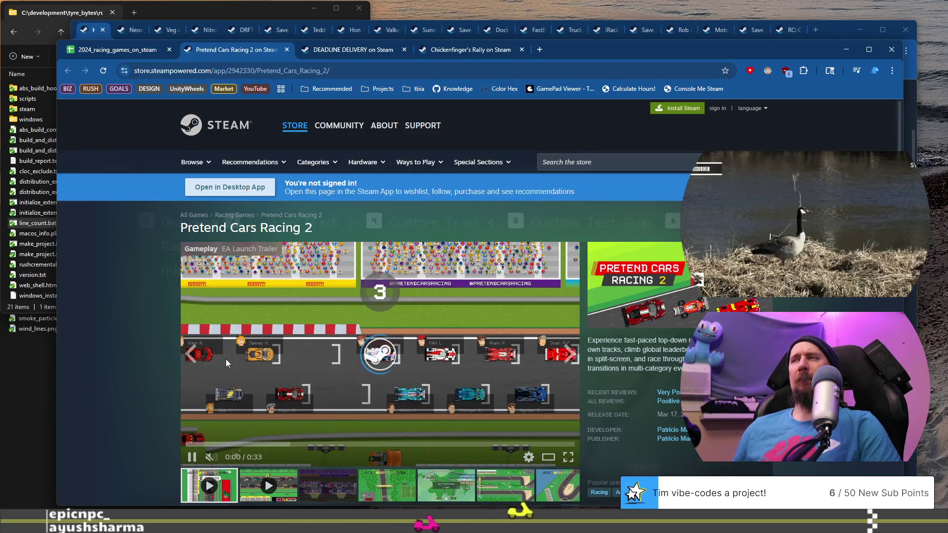
scroll(262, 382, "down", 2)
scroll(262, 381, "down", 1)
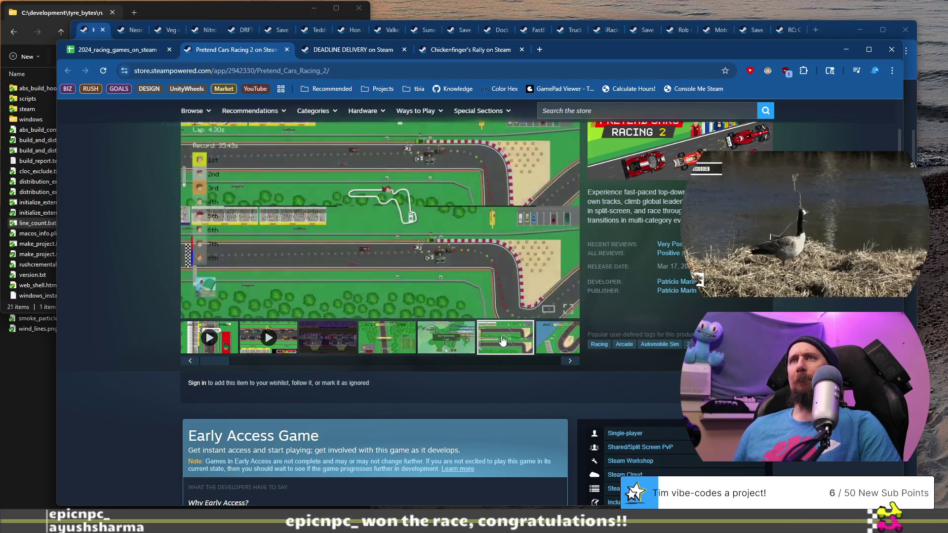
Step: Browse the game's gameplay screenshots, including the fifth and split-screen shots
left_click(551, 343)
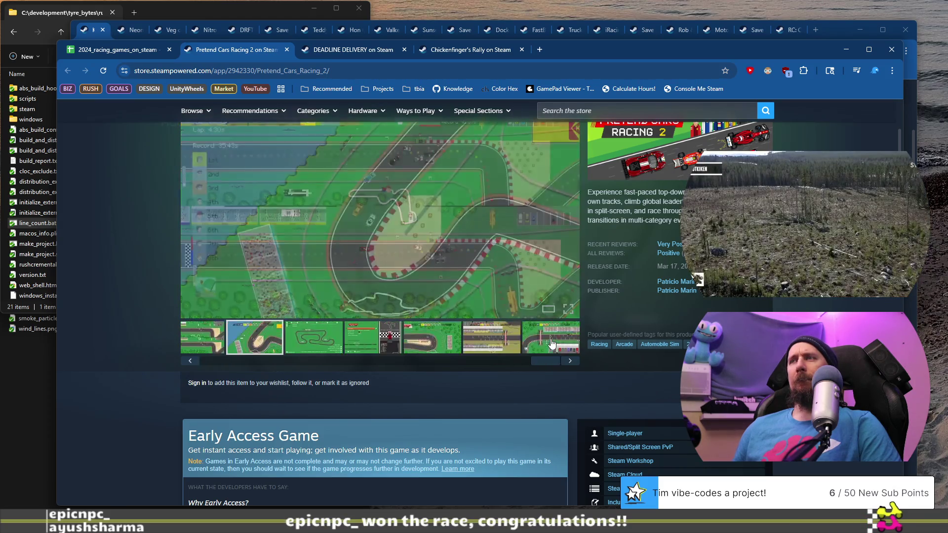
left_click(491, 347)
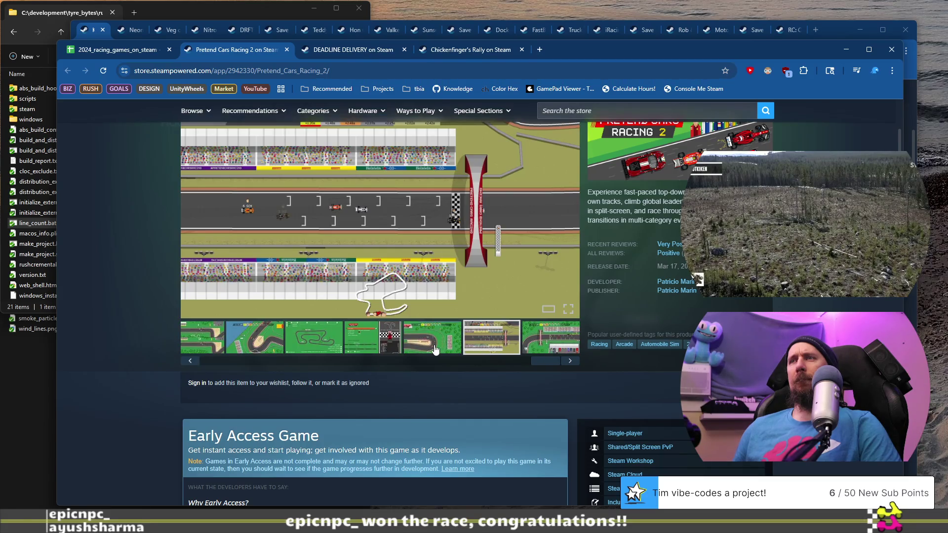
left_click(435, 351)
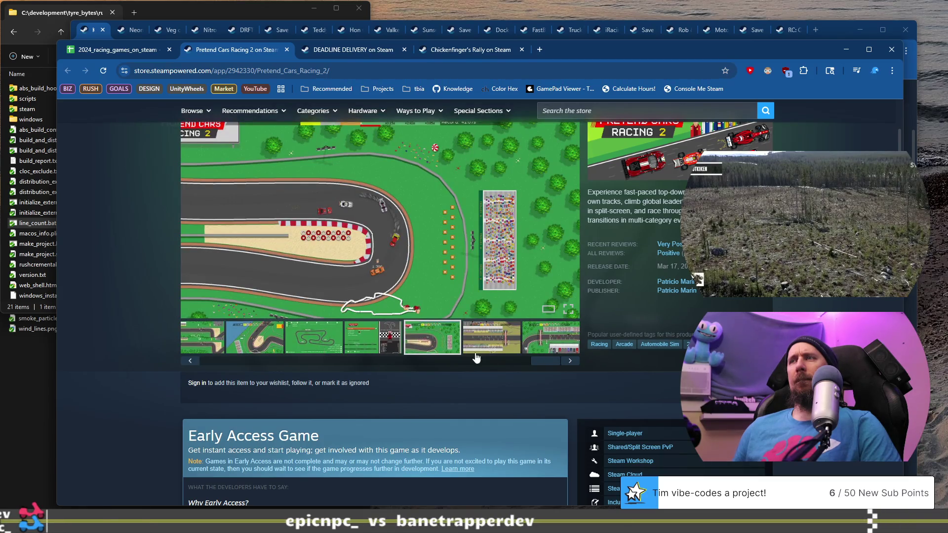
left_click_drag(543, 362, 352, 362)
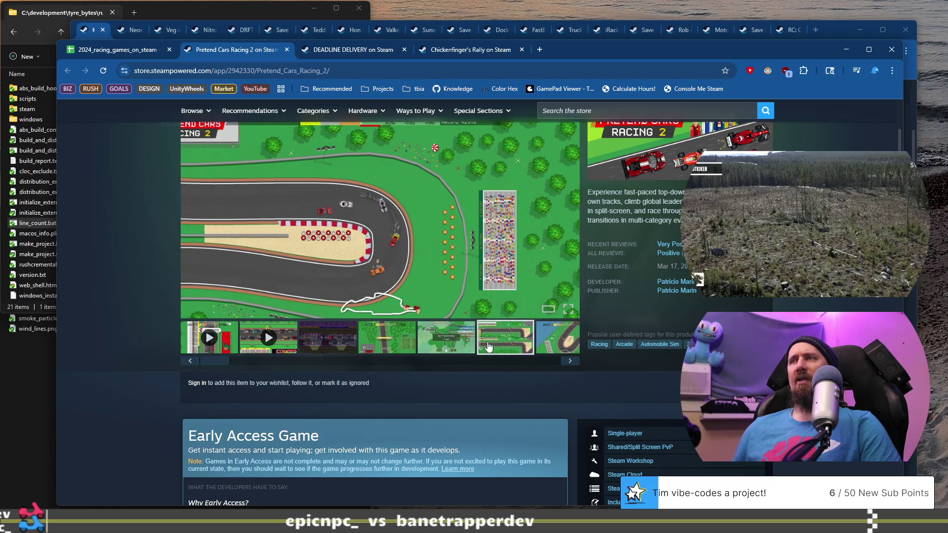
left_click(488, 347)
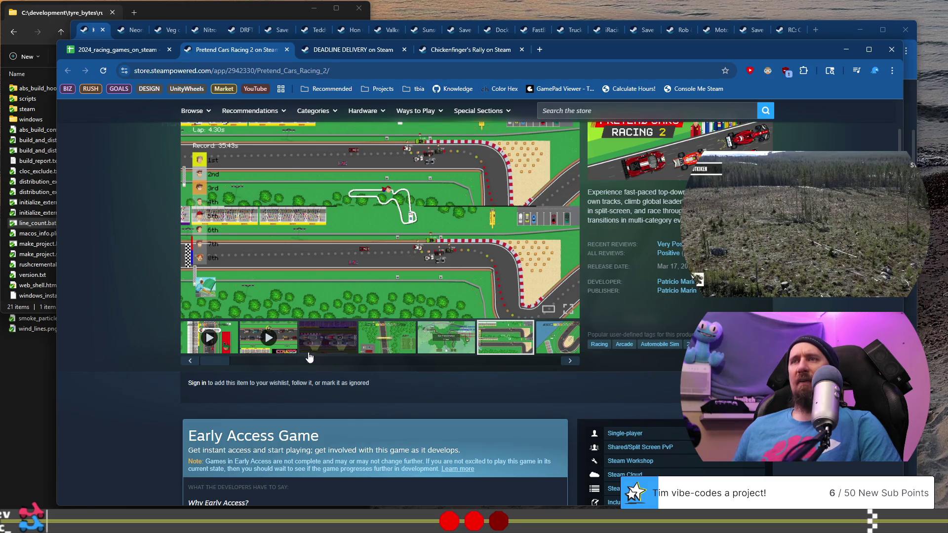
mouse_move(229, 361)
left_mouse_down()
mouse_move(543, 362)
mouse_move(162, 363)
left_mouse_up()
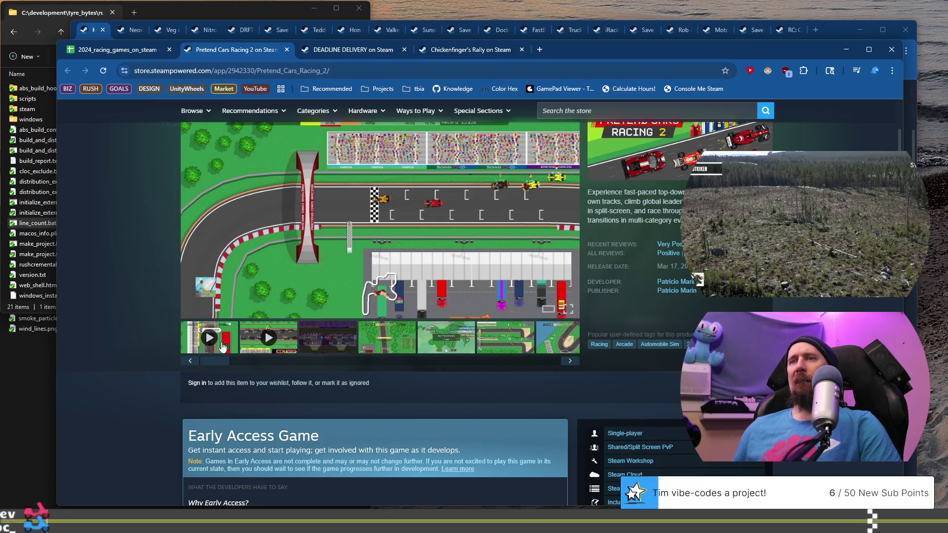
Step: Review the details (Early Access, demo, $4.99, $8.48 bundle), then return to the spreadsheet
scroll(221, 347, "down", 5)
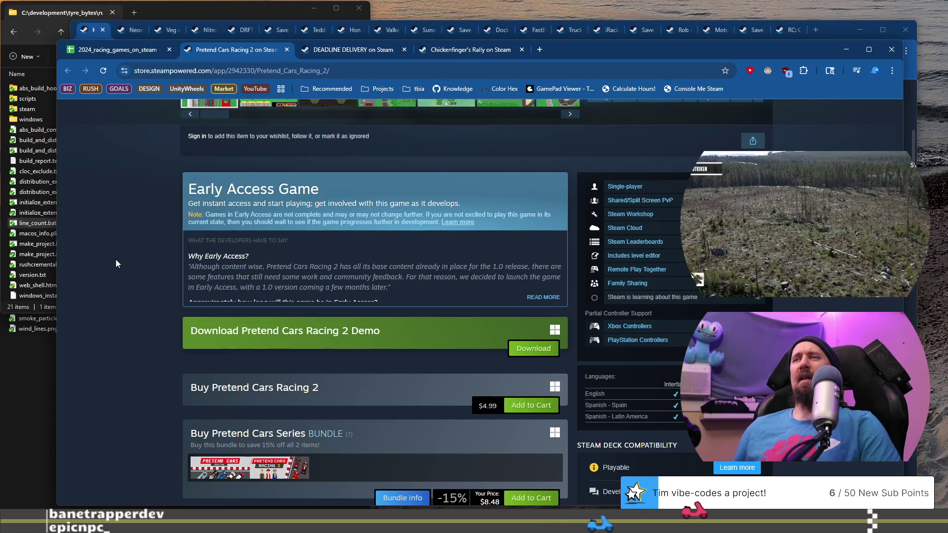
scroll(116, 260, "down", 4)
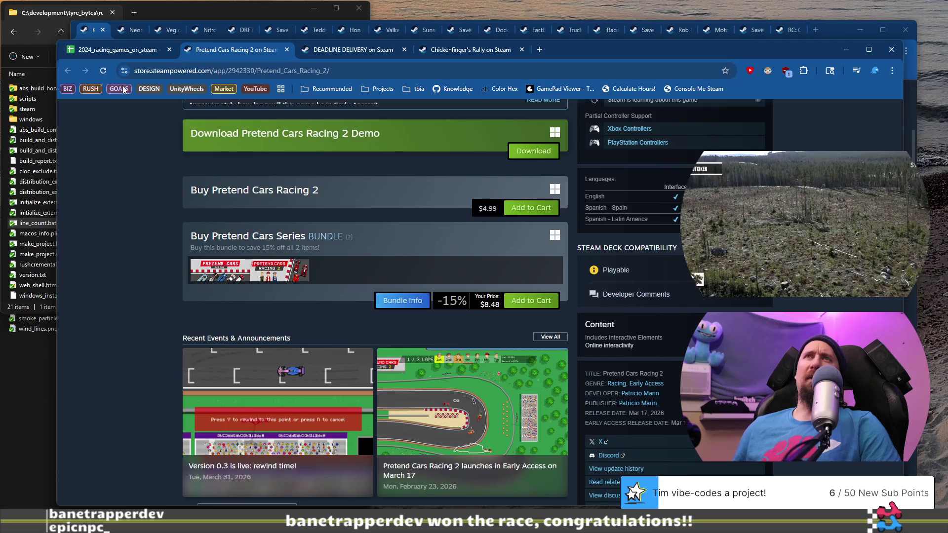
left_click(116, 48)
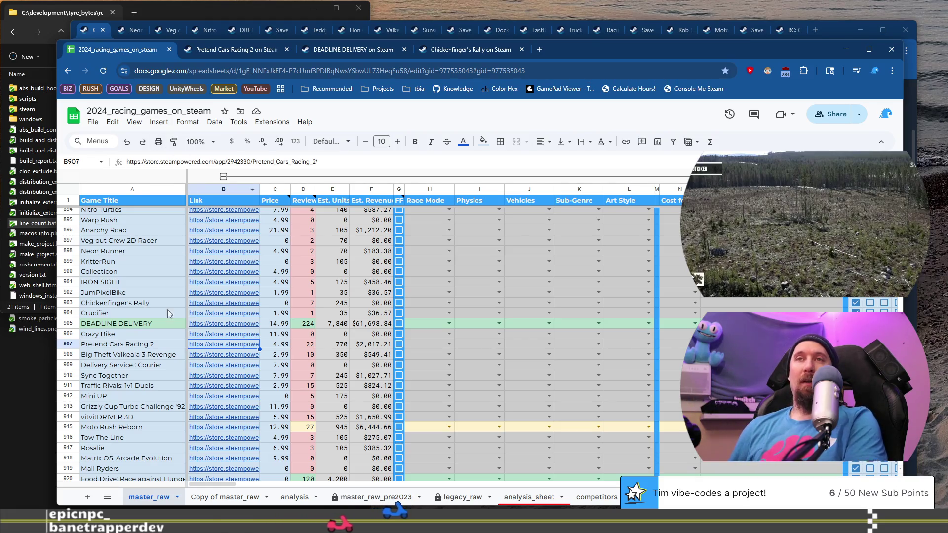
Step: Scroll back to row 908 and select Big Theft Valkeala 3 Revenge ($2.99, 10 reviews)
scroll(160, 339, "down", 6)
scroll(156, 329, "down", 4)
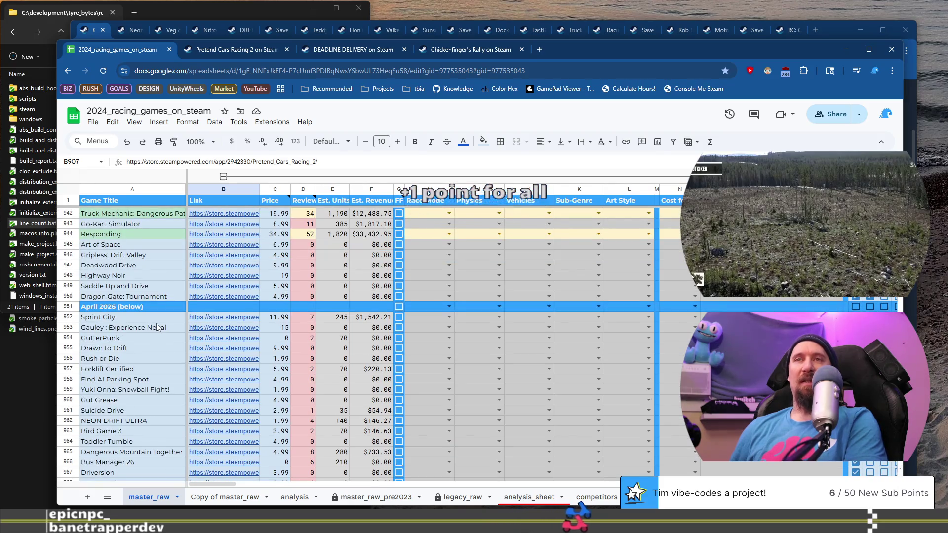
scroll(157, 320, "up", 3)
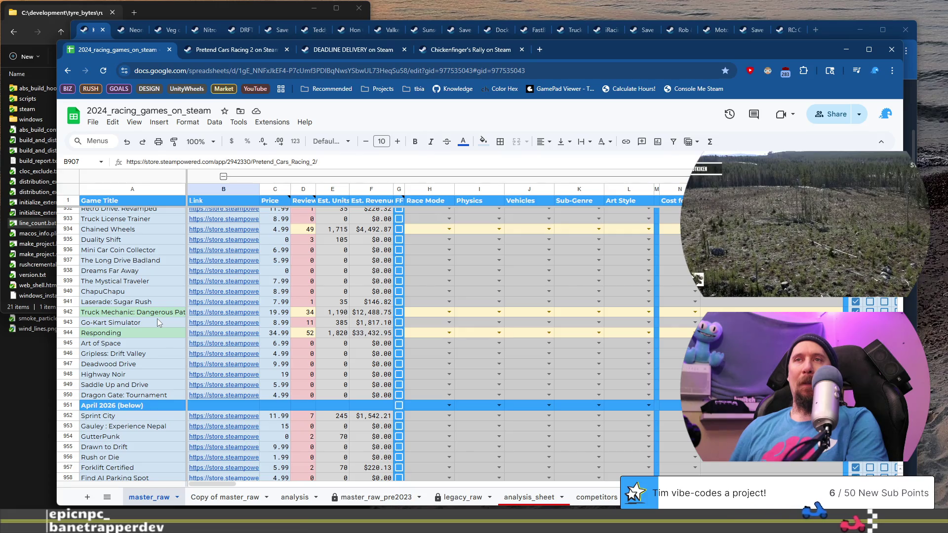
scroll(157, 318, "up", 10)
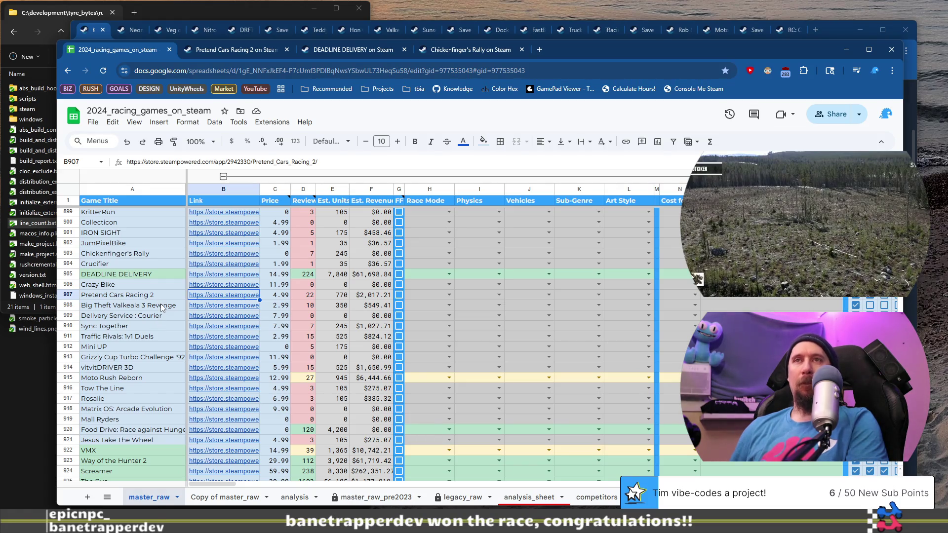
left_click(162, 306)
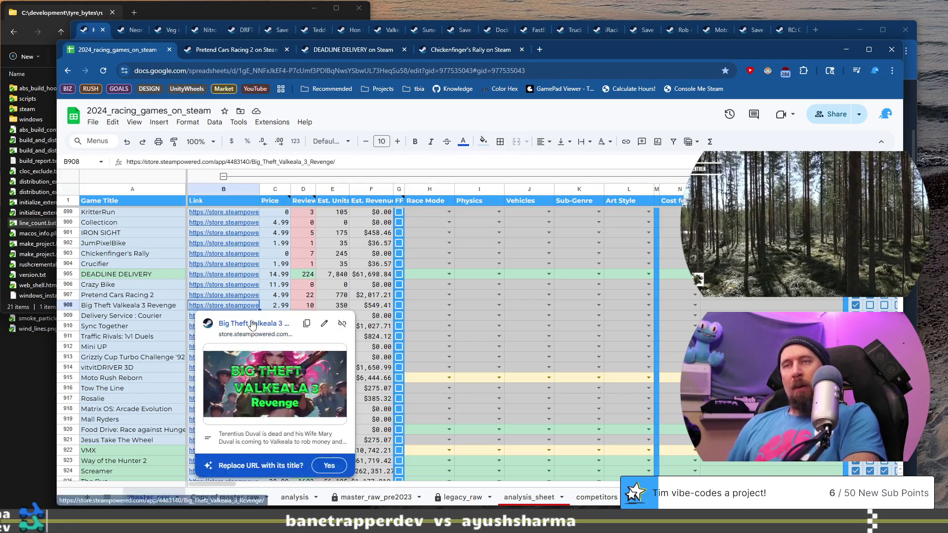
Step: Open the Big Theft Valkeala 3 Revenge store page, cut its URL, and close the tab
left_click(249, 326)
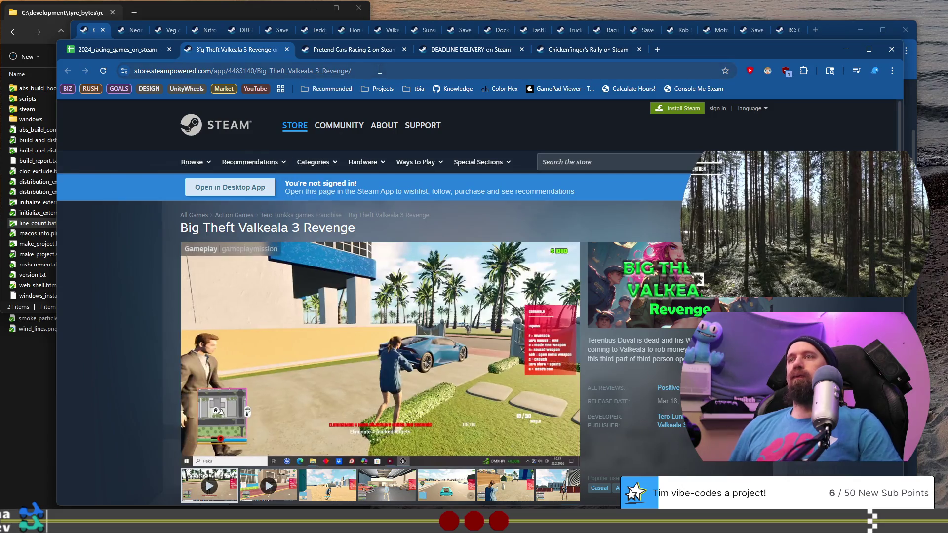
left_click(380, 70)
key("BackSpace")
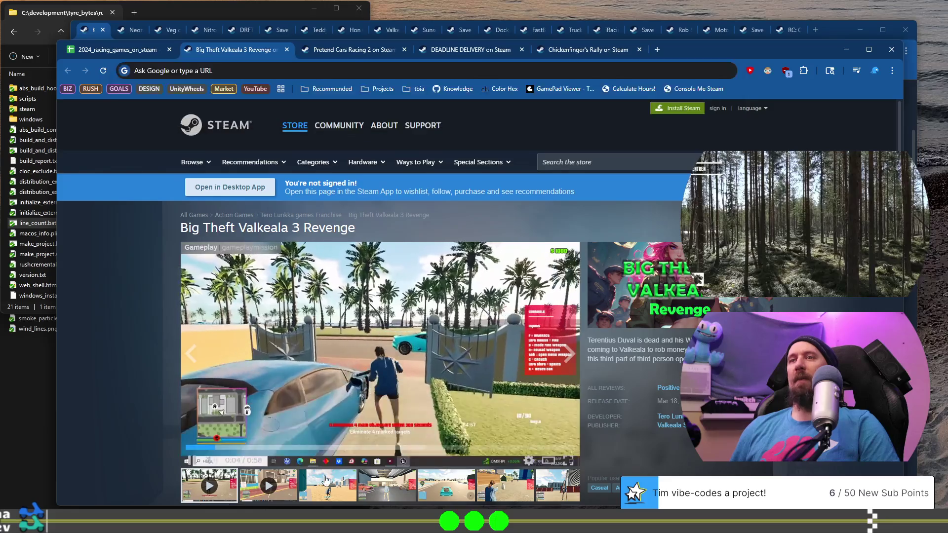
left_click(328, 486)
left_click(505, 485)
left_click(287, 49)
Step: Run ./collector --ignore with the pasted Big Theft Valkeala 3 Revenge address, then return to the sheet
key("alt+Tab")
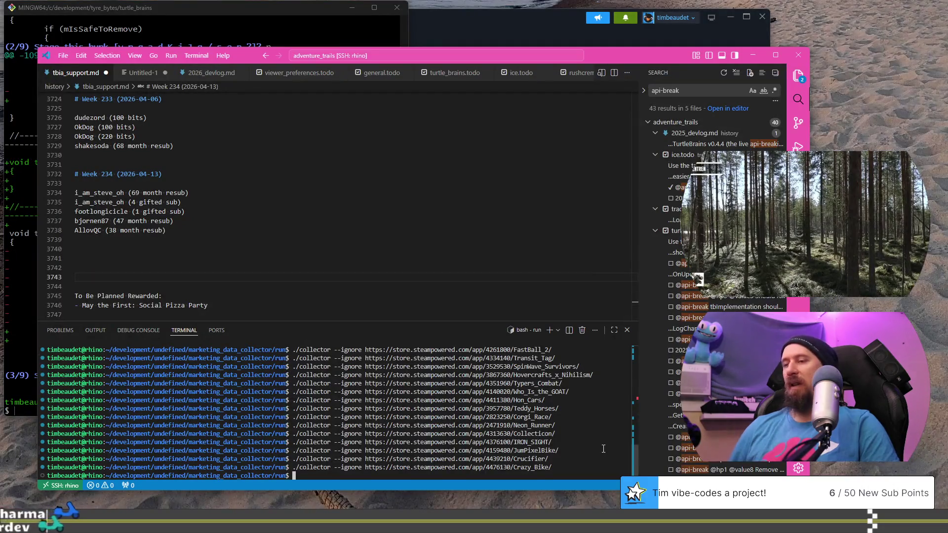
key("Up")
key("ctrl+w")
type("https://store.steampowered.com/app/4483140/Big_Theft_Valkeala_3_Revenge/")
key("Return")
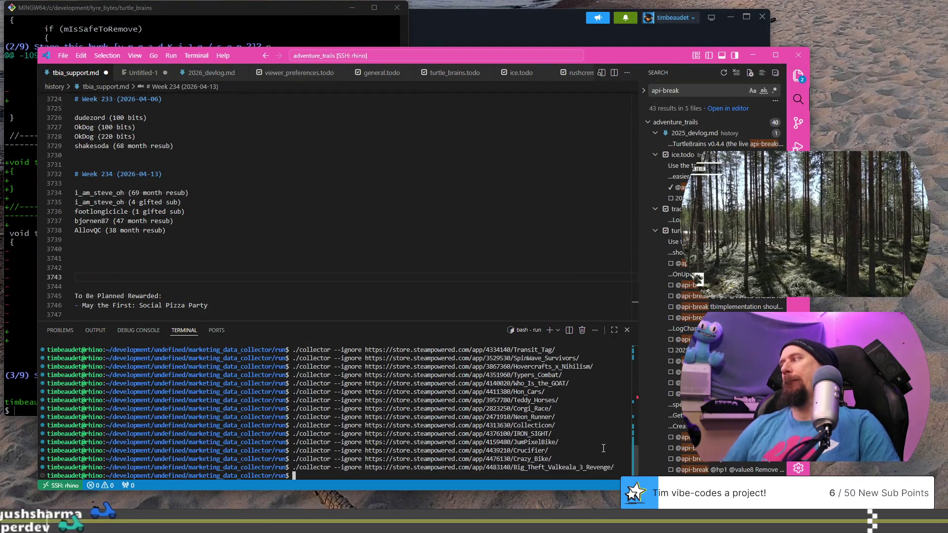
key("alt+Tab")
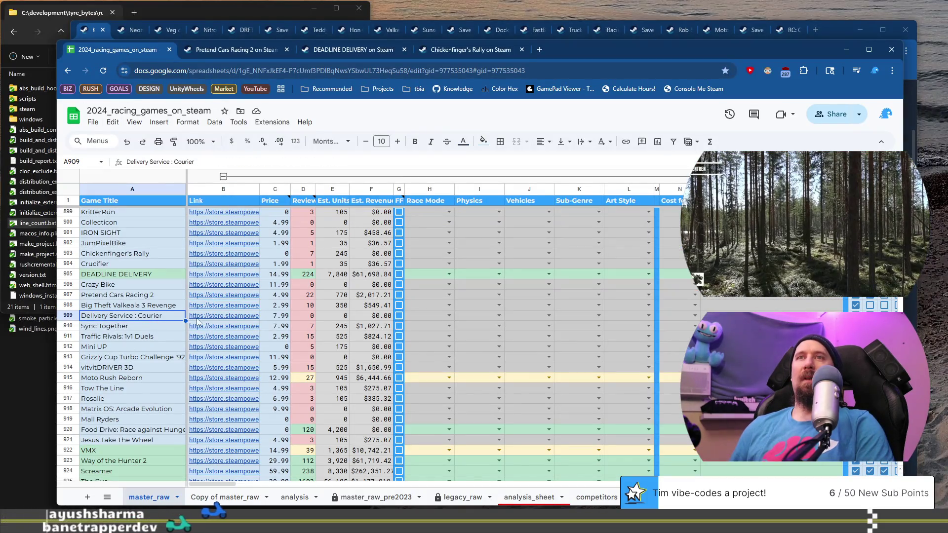
Step: Open Delivery Service : Courier's Steam page from B909's link and scroll past its trailer
left_click(223, 316)
left_click(253, 334)
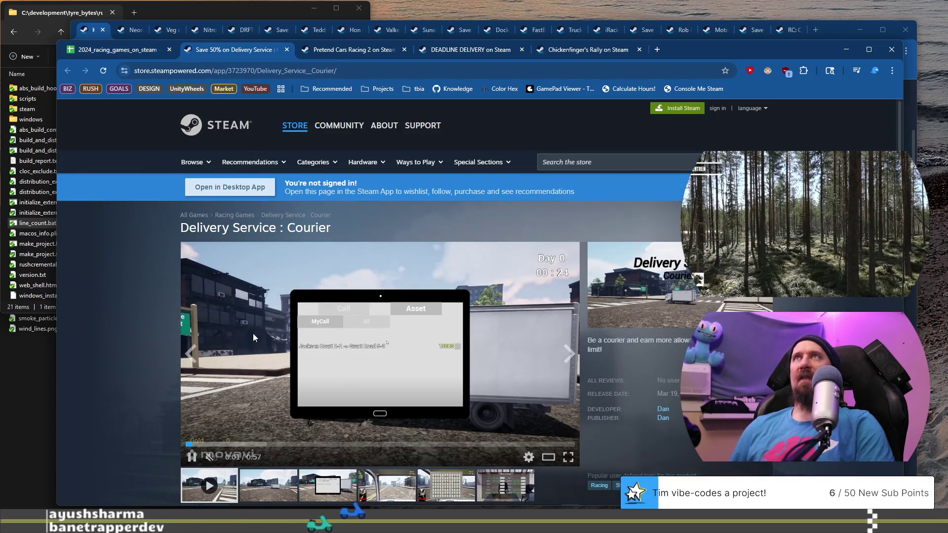
scroll(128, 319, "down", 1)
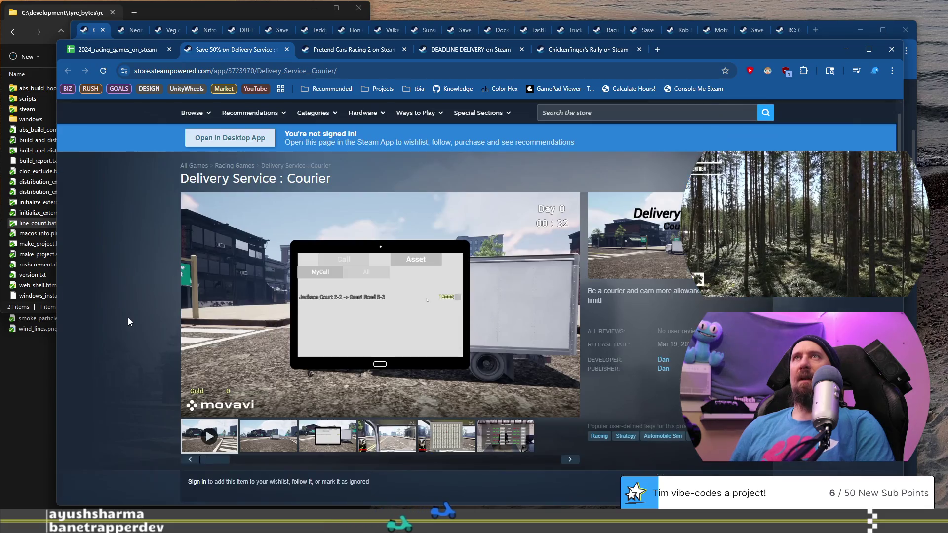
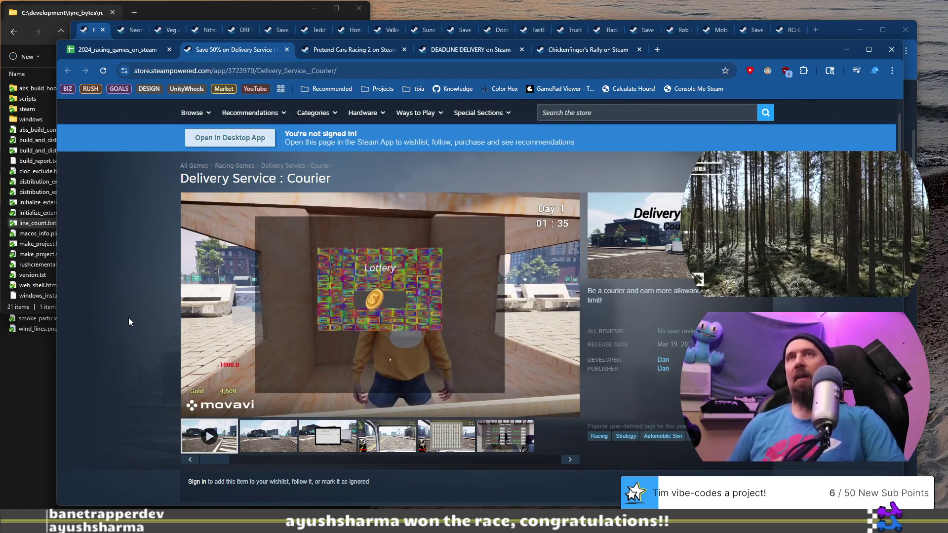
Step: Review the 2024_racing_games_on_steam rows, then switch to the Car Race Simulator store window
left_click(129, 51)
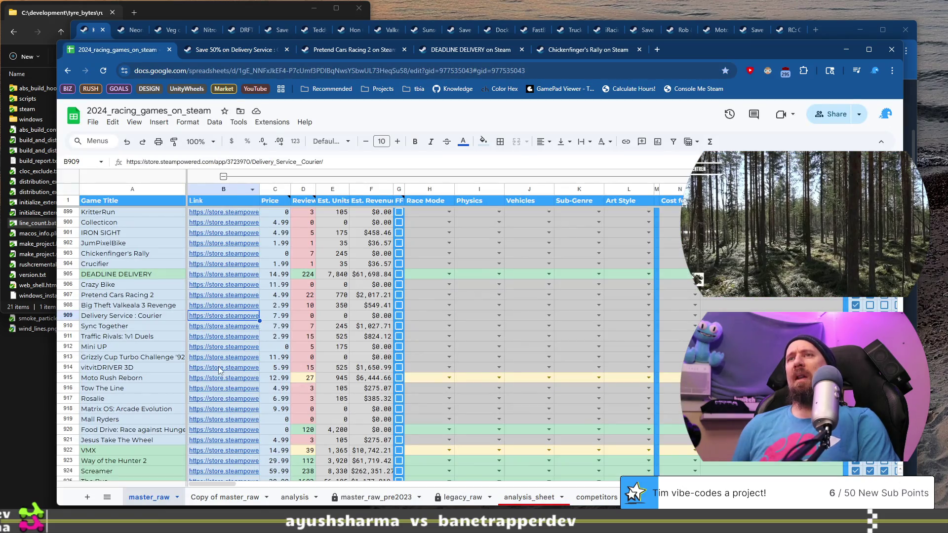
mouse_move(220, 370)
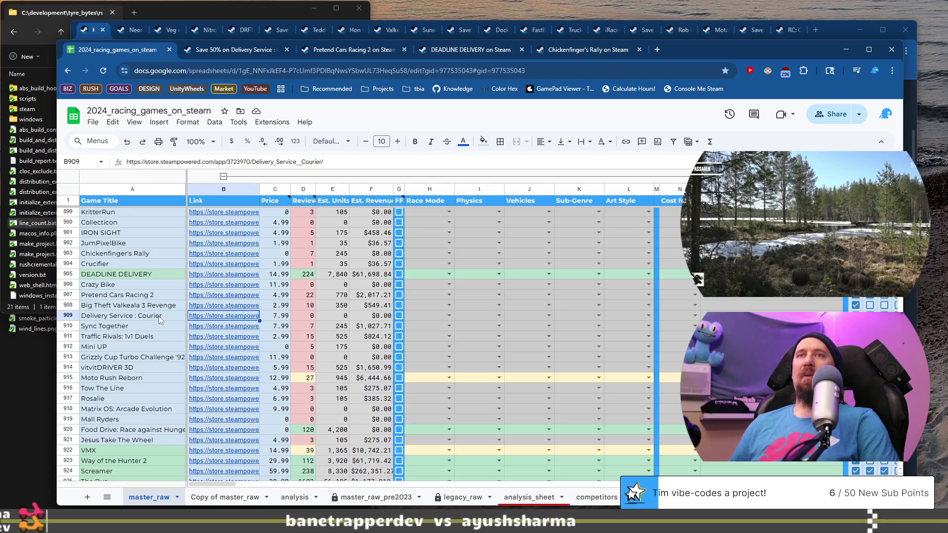
key("alt+Tab")
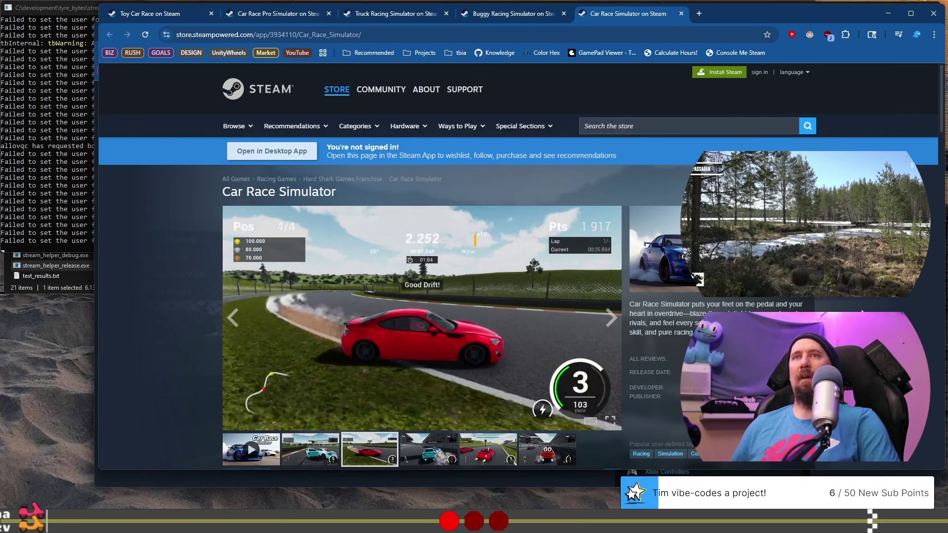
Step: Back in the sheet, open DRFT's store link from B892 in a new tab
key("alt+Tab")
left_click(163, 326)
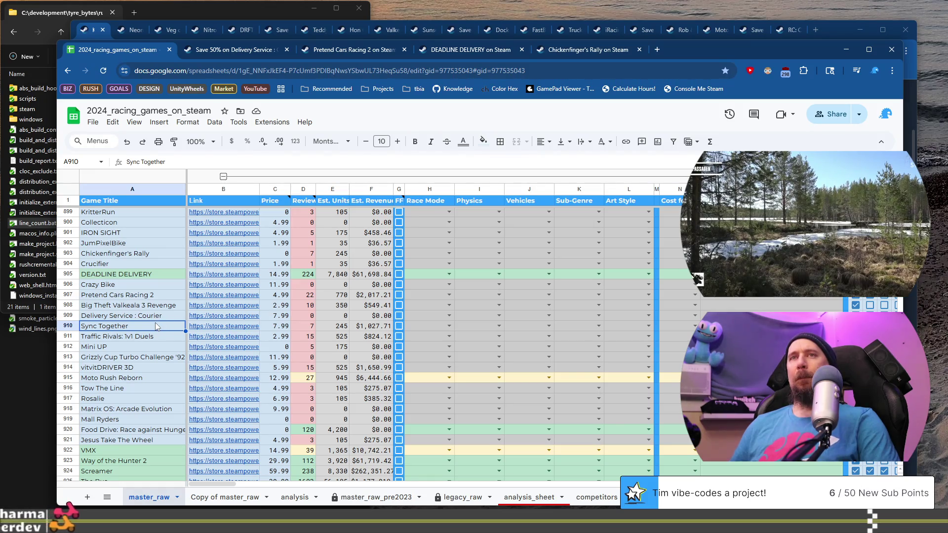
scroll(155, 322, "up", 2)
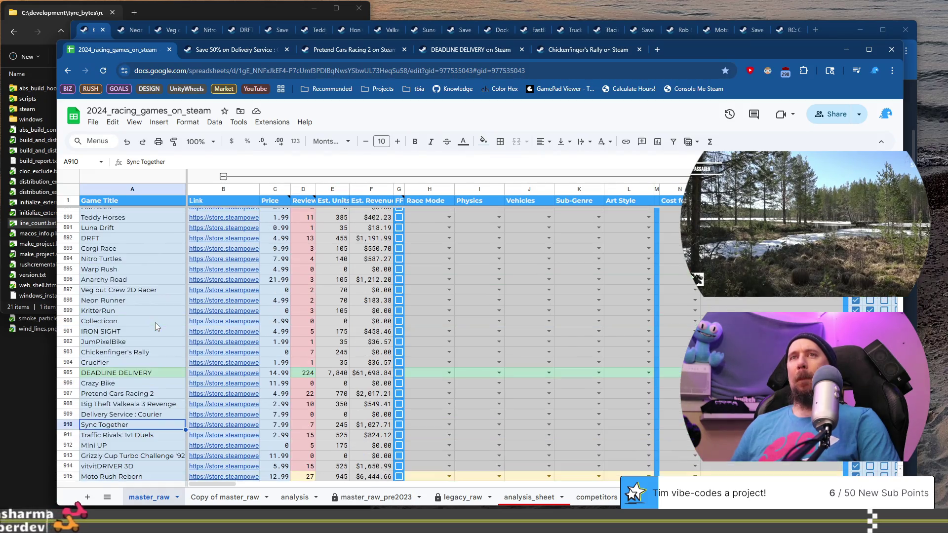
left_click(230, 239)
left_click(245, 256)
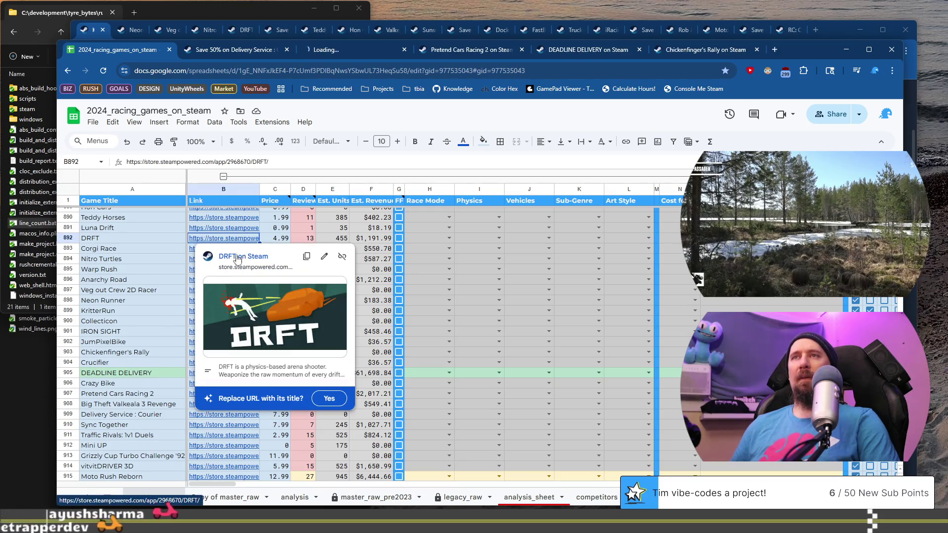
scroll(144, 268, "up", 2)
Step: Glance over the Delivery Service, Chickenfinger's Rally, DEADLINE DELIVERY, Pretend Cars Racing 2 and DRFT pages, then return to the sheet
left_click(129, 295)
scroll(127, 324, "up", 2)
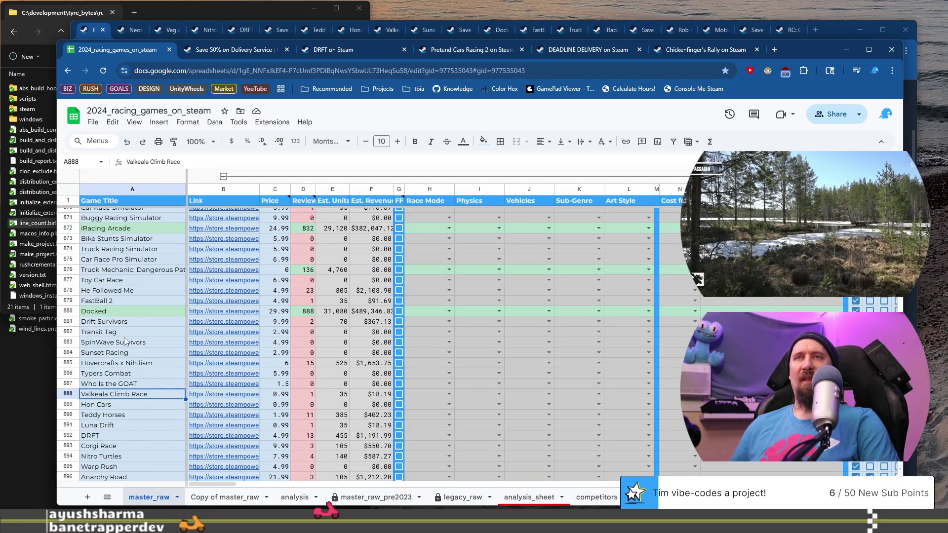
scroll(141, 296, "up", 2)
left_click(267, 53)
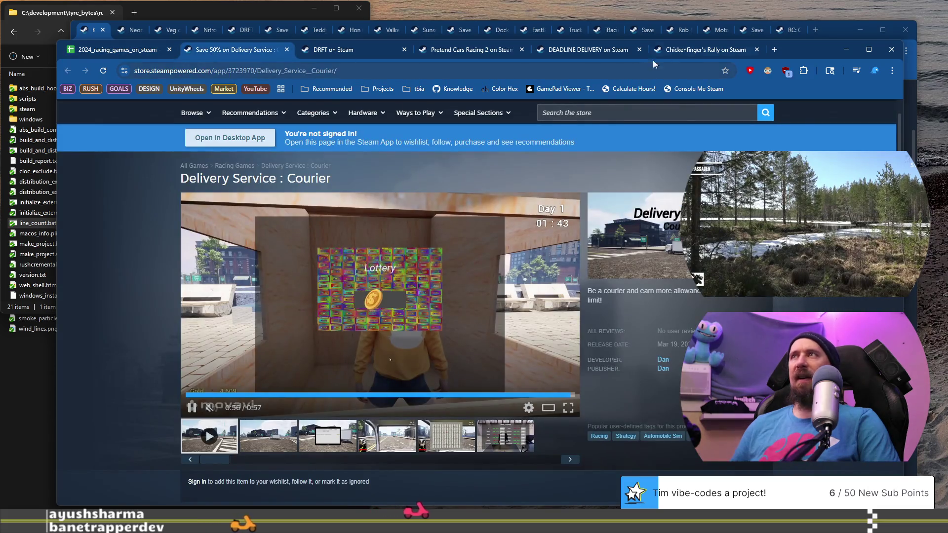
left_click(666, 52)
left_click(598, 51)
left_click(474, 52)
left_click(358, 51)
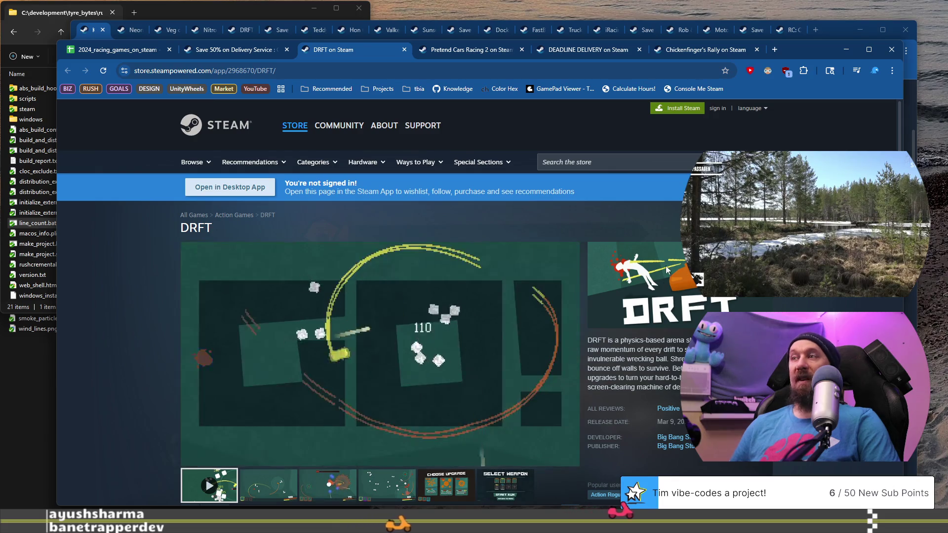
left_click(105, 50)
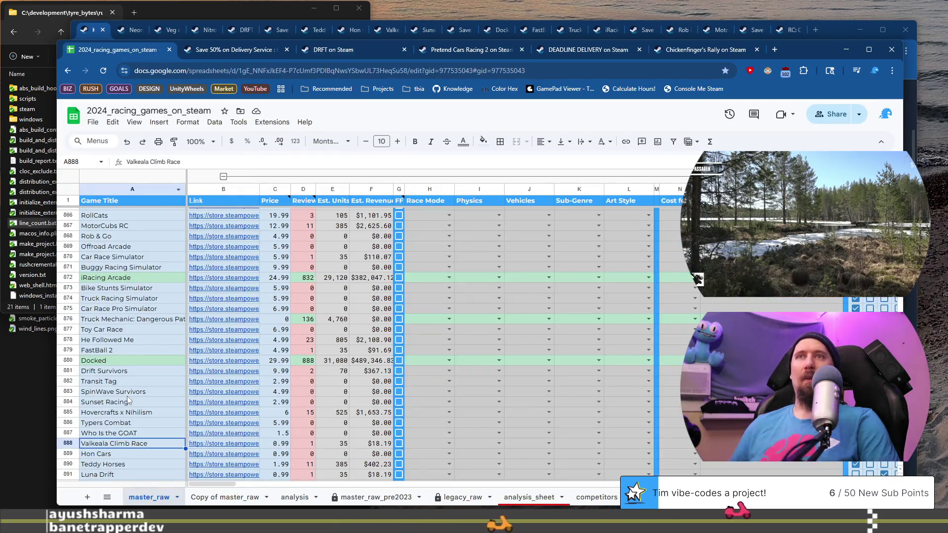
Step: Scroll down to row 905 and open DEADLINE DELIVERY's store link in a new tab
scroll(149, 380, "up", 2)
scroll(150, 273, "down", 2)
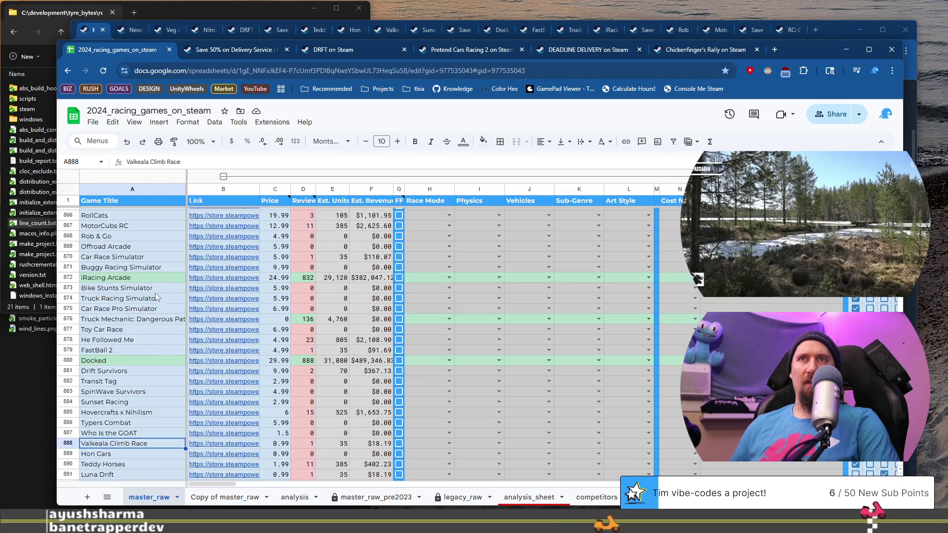
scroll(166, 335, "down", 3)
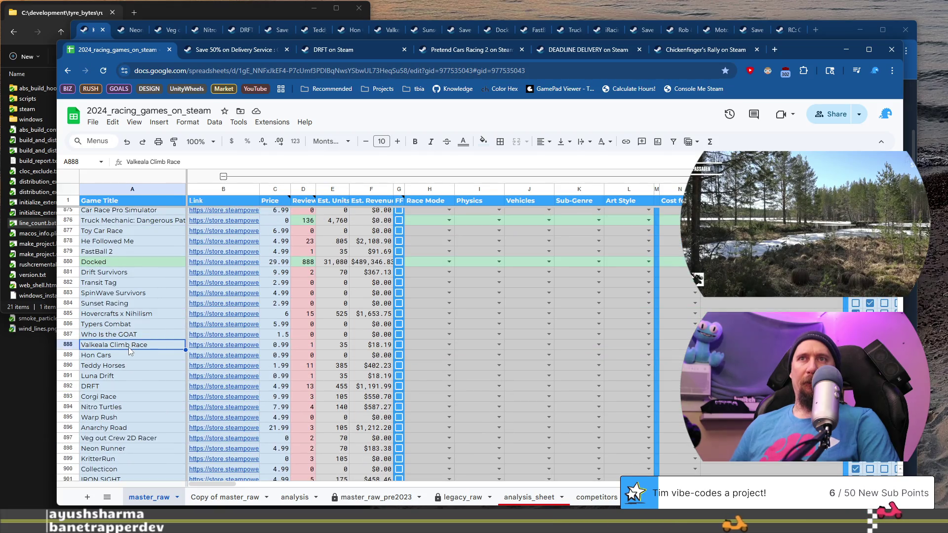
scroll(130, 351, "down", 2)
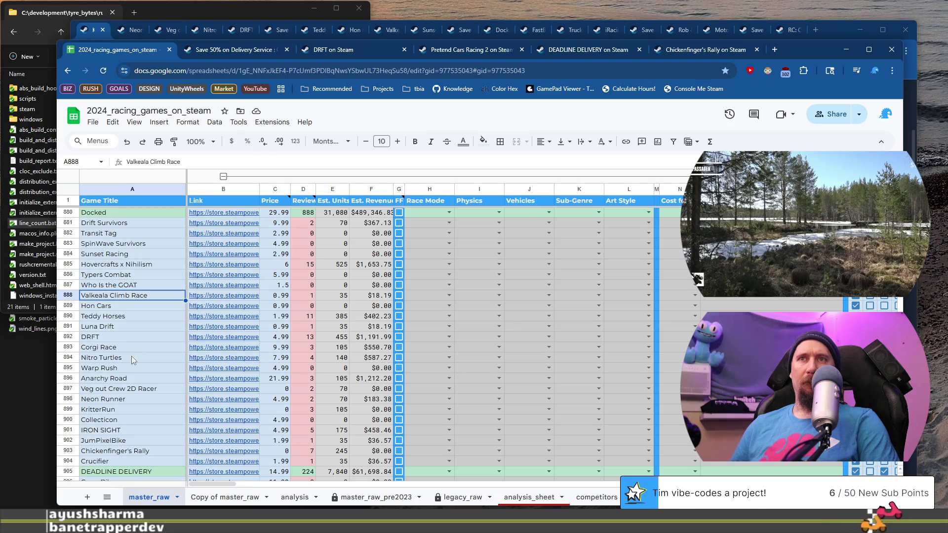
scroll(131, 356, "down", 2)
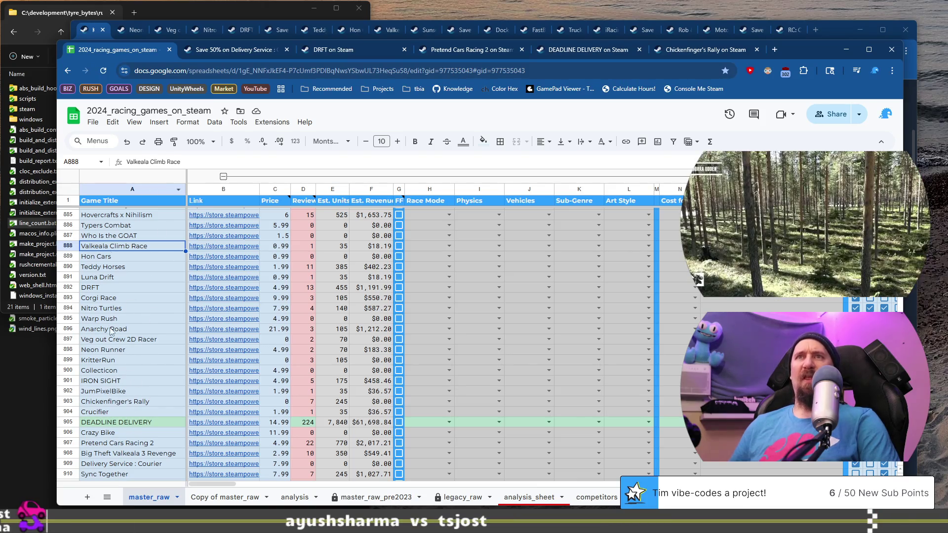
scroll(139, 353, "up", 4)
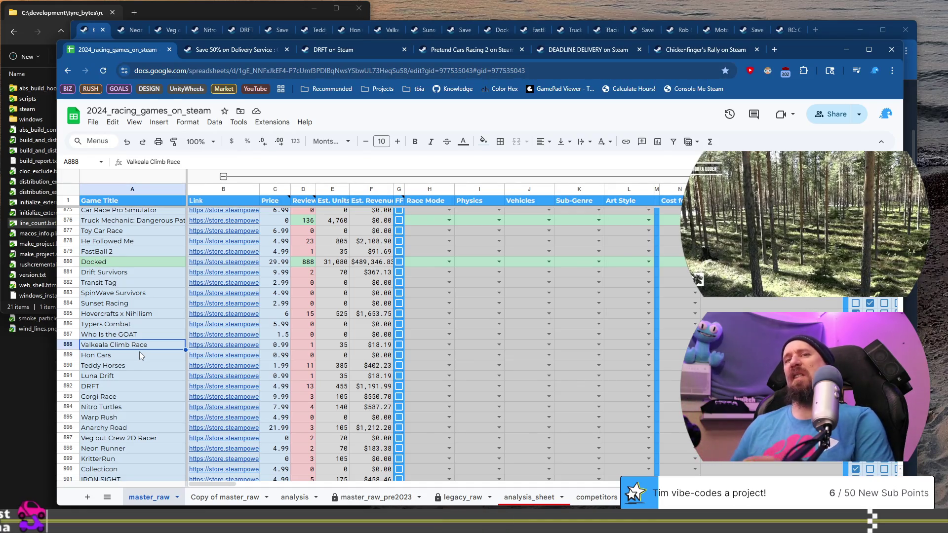
scroll(139, 351, "down", 2)
scroll(143, 348, "down", 1)
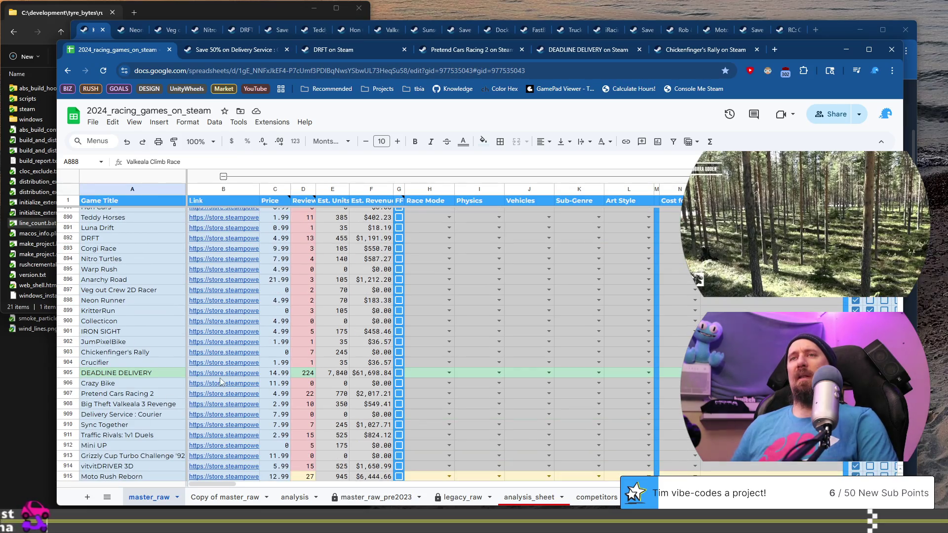
left_click(242, 383)
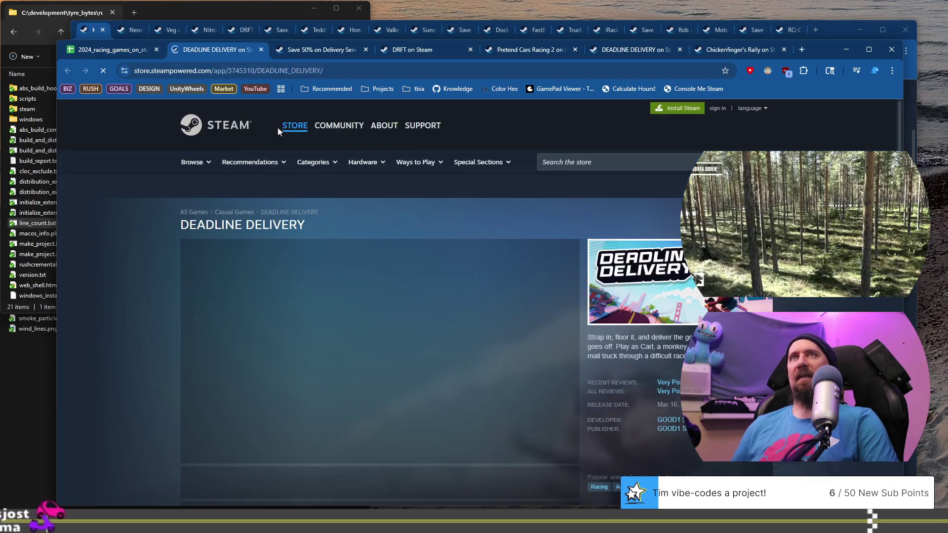
Step: Browse the DEADLINE DELIVERY screenshots, including the cab interior and Delivery Failed shots, then return to the sheet
scroll(301, 336, "down", 2)
left_click(345, 390)
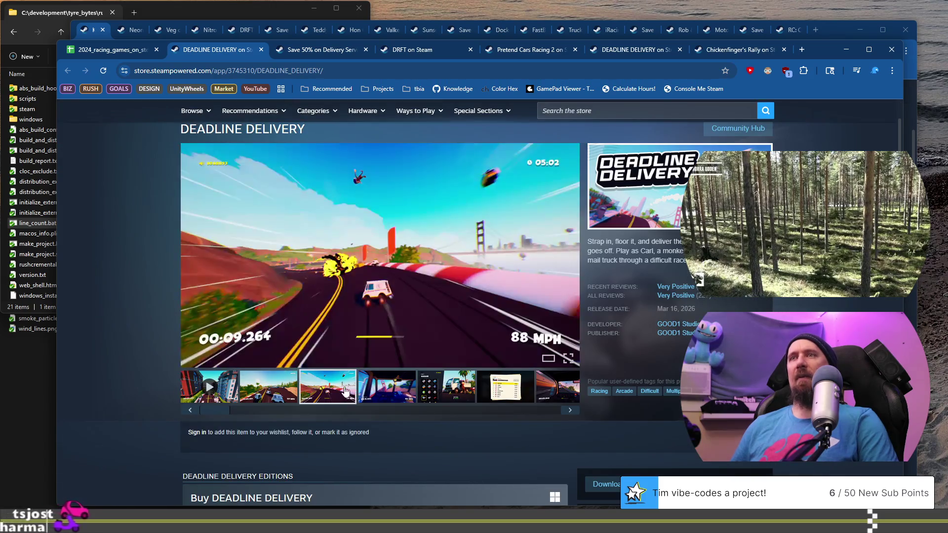
left_click(388, 393)
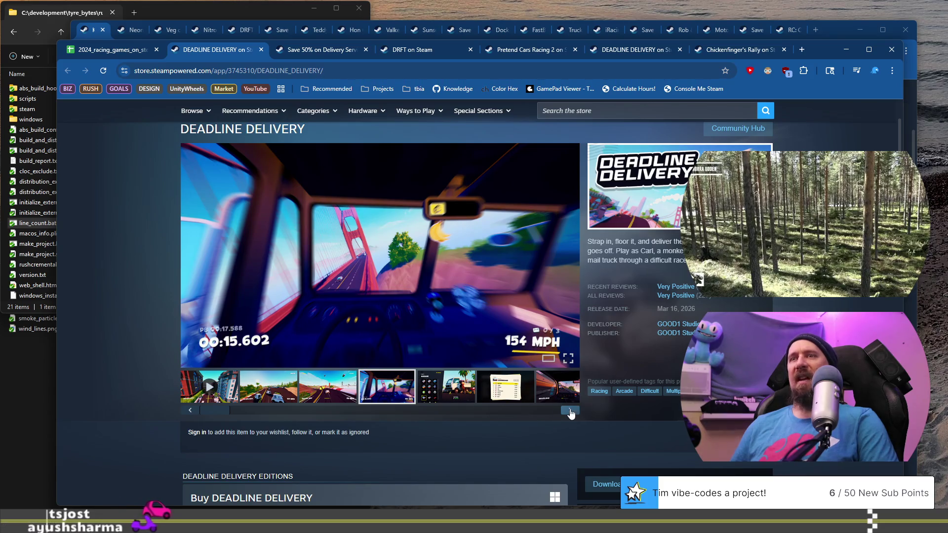
mouse_move(218, 409)
left_mouse_down()
mouse_move(463, 411)
mouse_move(244, 412)
left_mouse_up()
left_click(445, 398)
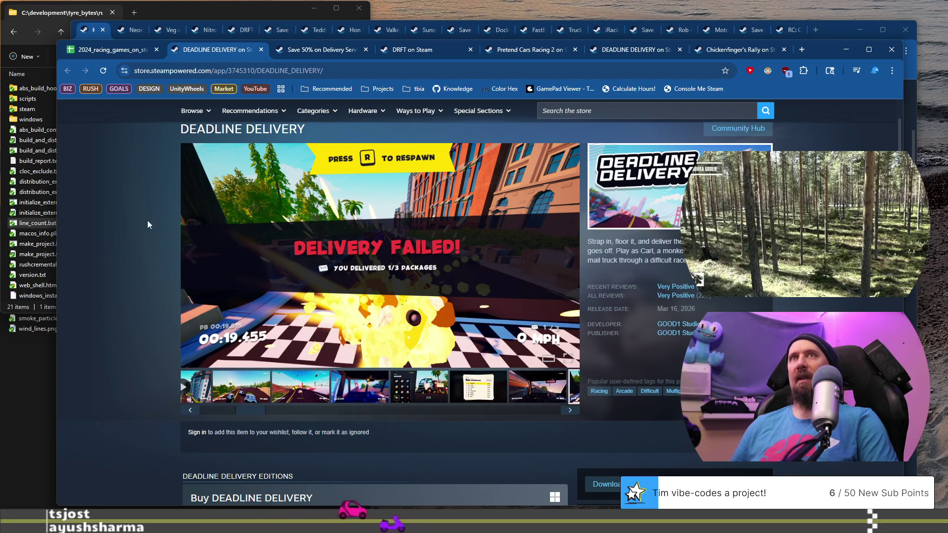
left_click(113, 50)
mouse_move(256, 325)
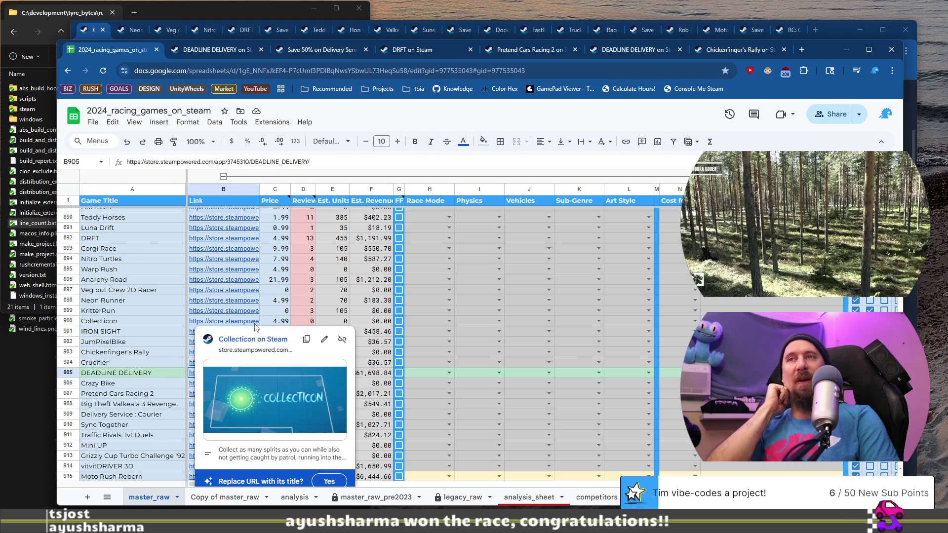
left_click(149, 384)
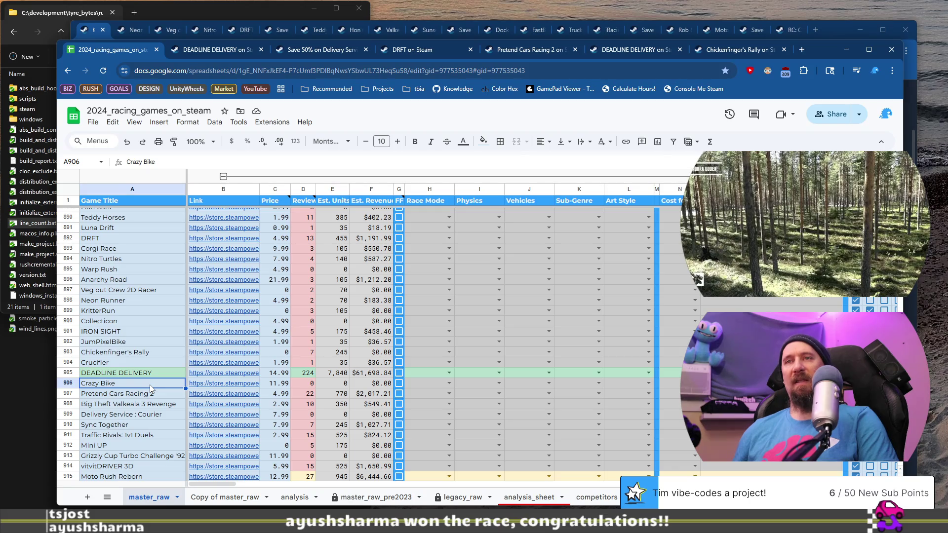
scroll(149, 384, "down", 1)
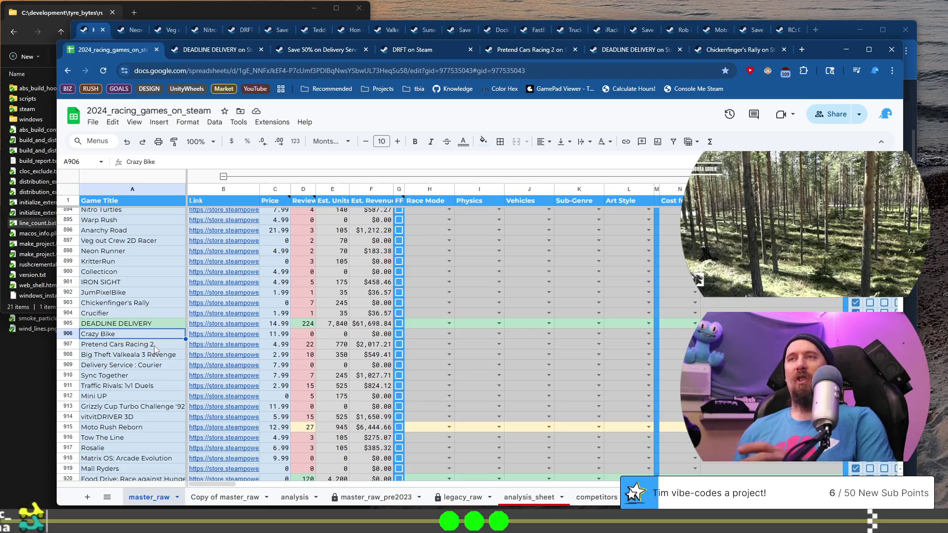
left_click(154, 345)
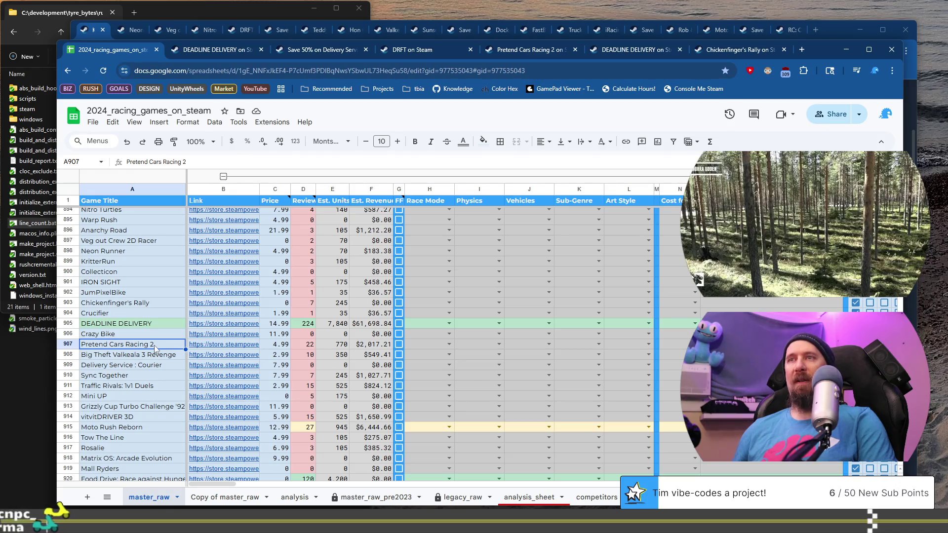
mouse_move(221, 347)
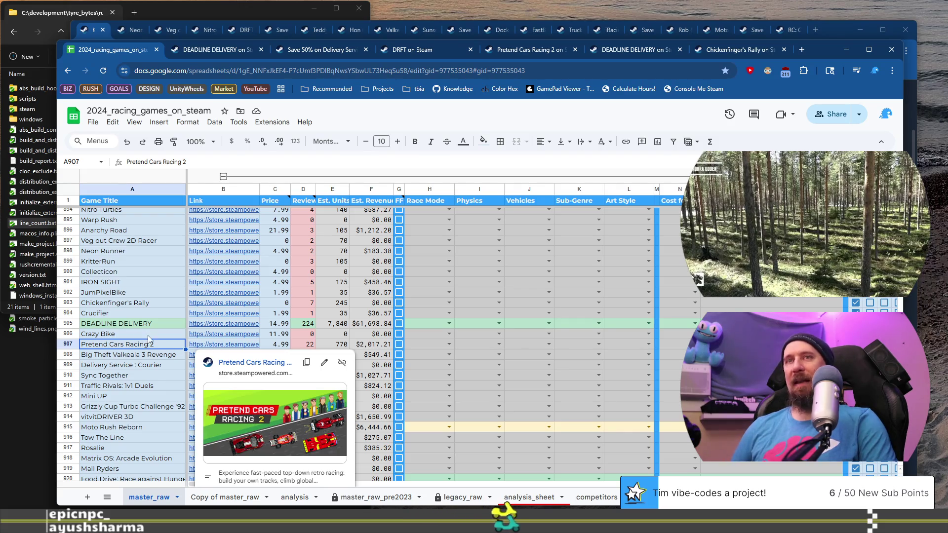
key("Up")
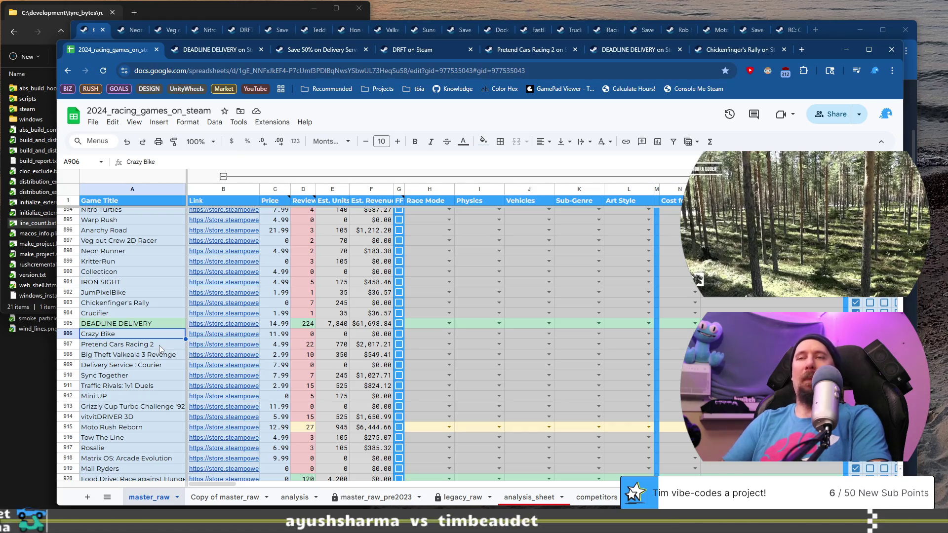
left_click(159, 345)
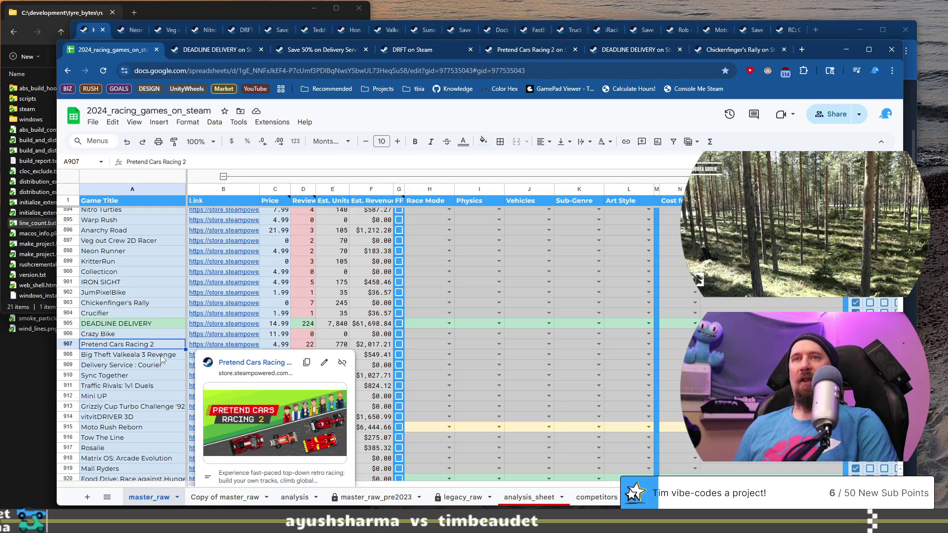
Step: Compare the Big Theft Valkeala 3 Revenge and Delivery Service : Courier rows
left_click(161, 355)
left_click(160, 364)
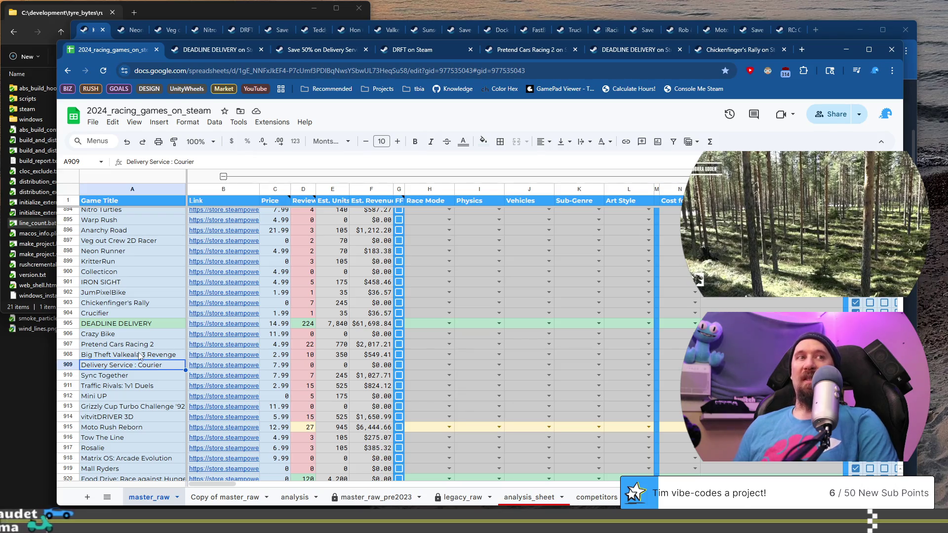
left_click(141, 357)
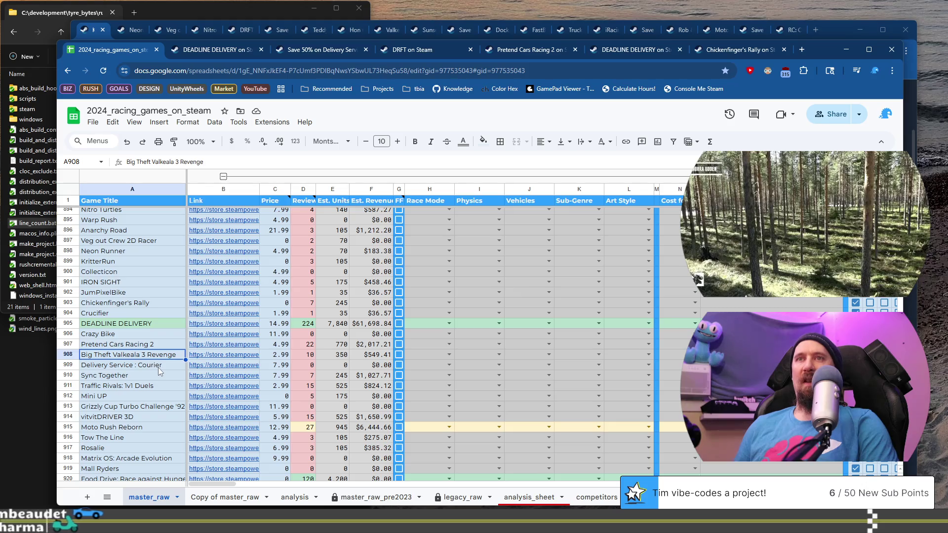
left_click(159, 368)
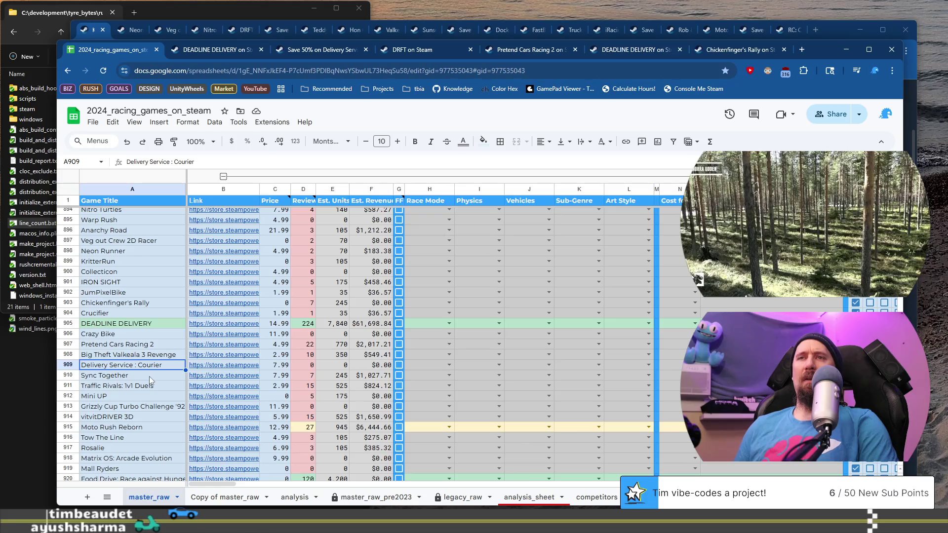
Step: Scroll the sheet, select A908 (Big Theft Valkeala 3 Revenge) and open a new browser tab
scroll(153, 367, "down", 3)
scroll(153, 366, "down", 1)
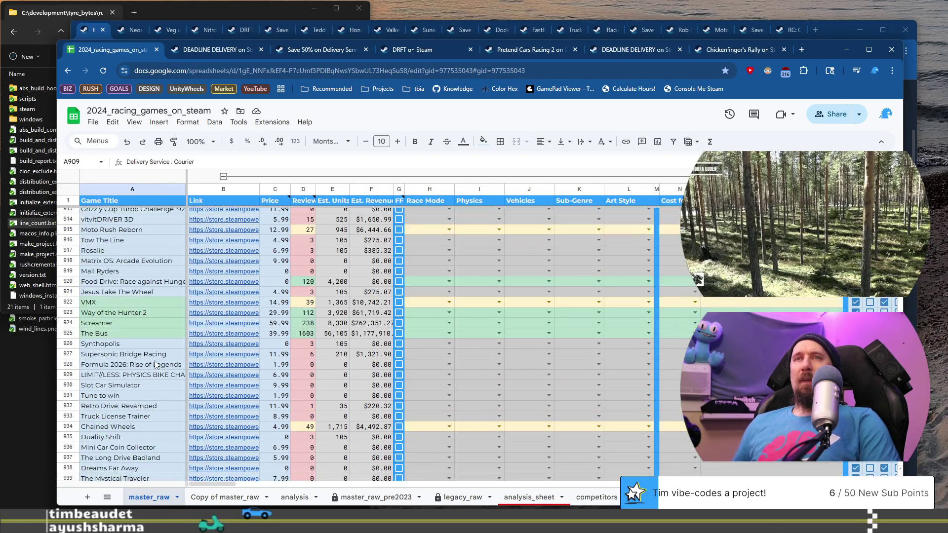
scroll(138, 342, "down", 3)
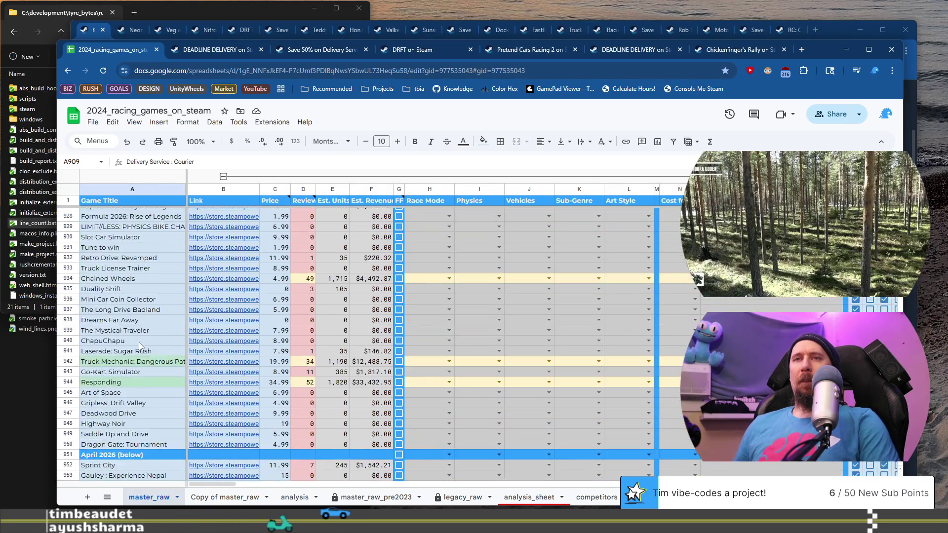
scroll(138, 342, "up", 5)
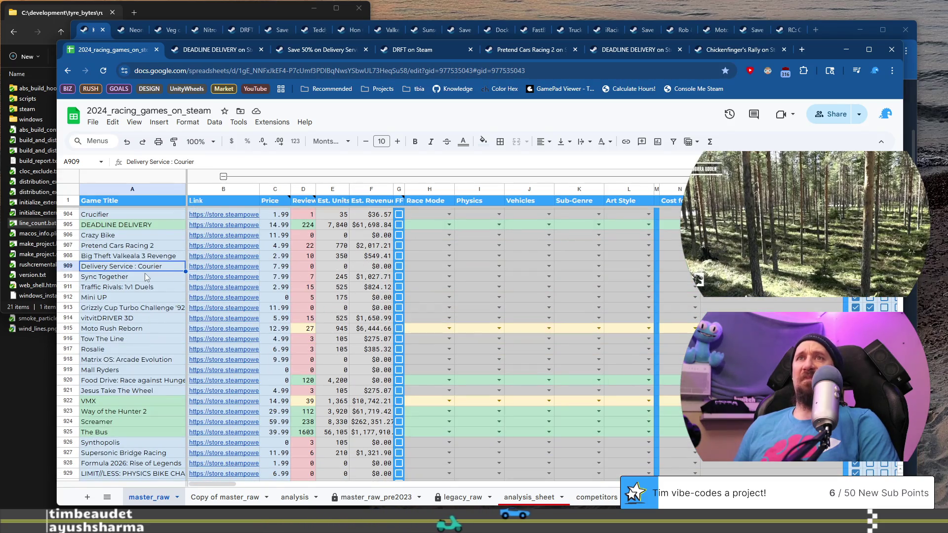
key("Up")
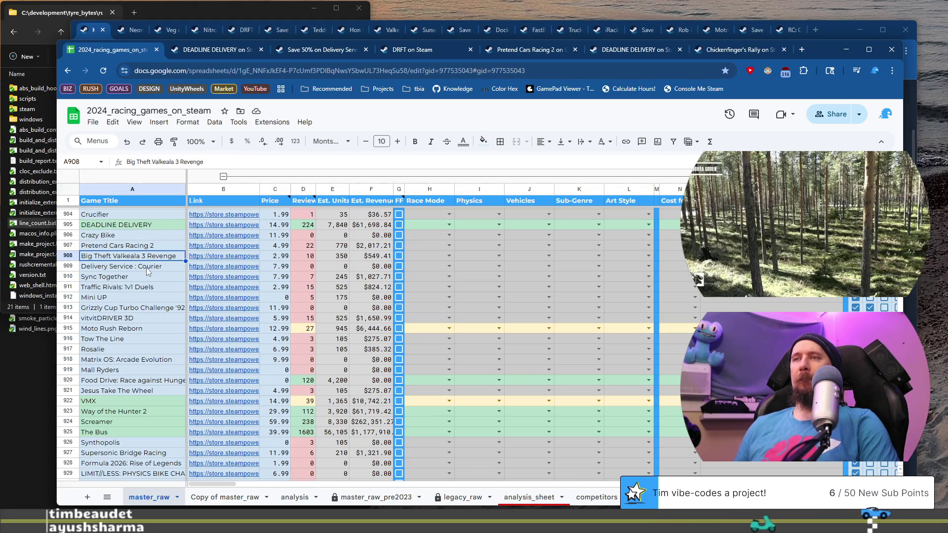
scroll(147, 268, "up", 10)
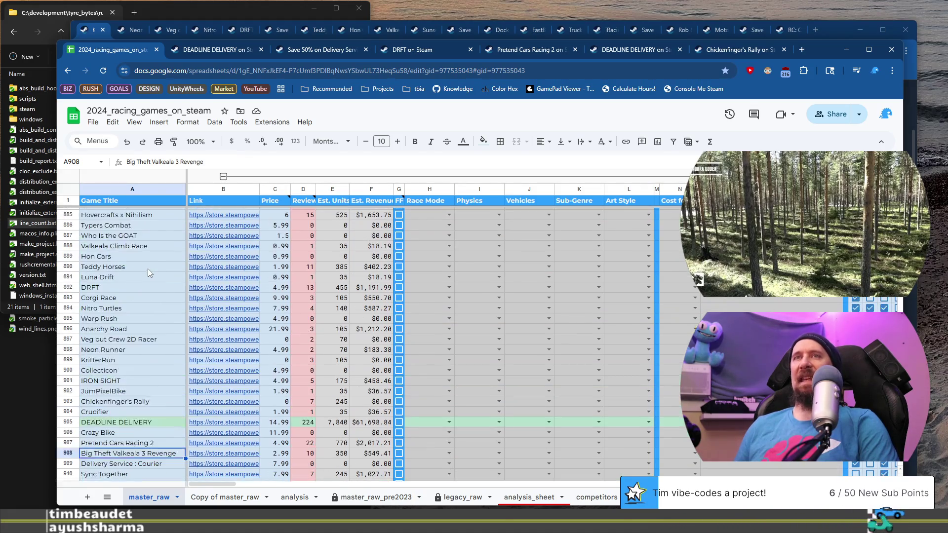
scroll(150, 272, "up", 2)
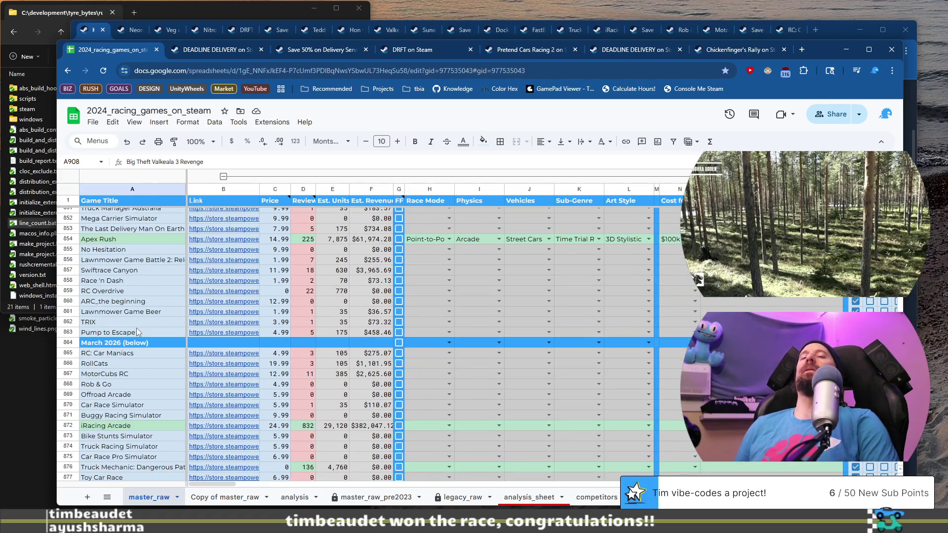
scroll(136, 328, "down", 9)
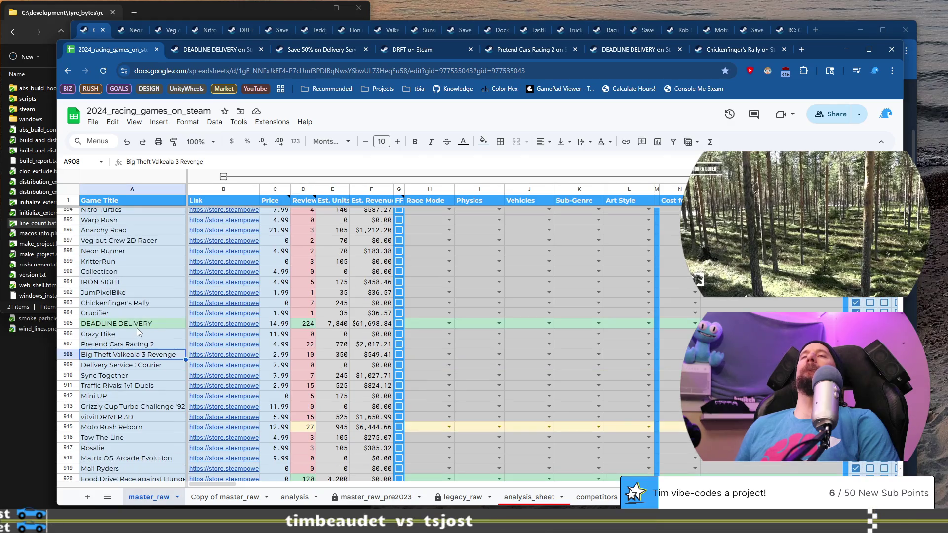
left_click(806, 49)
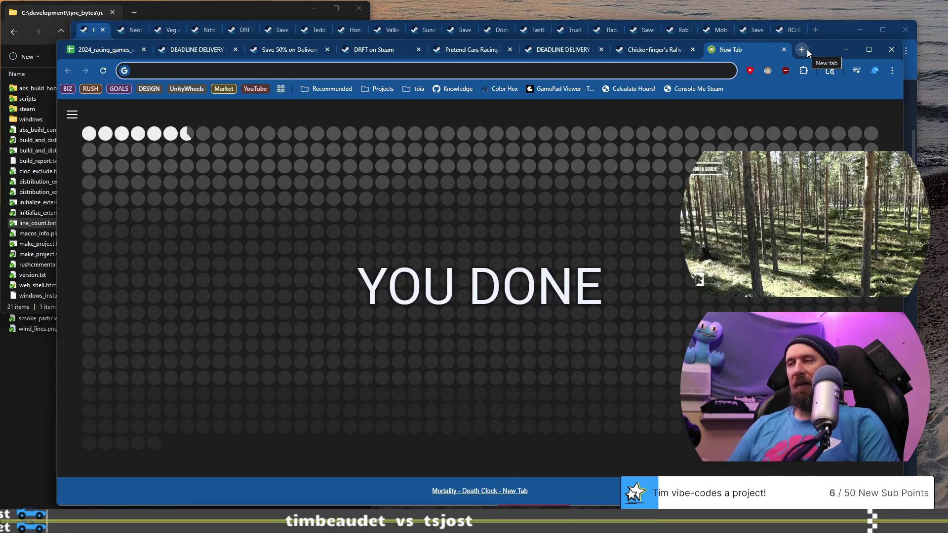
Step: Close the spare tab, select the titles in A952:A1003, then click H992
left_click(785, 49)
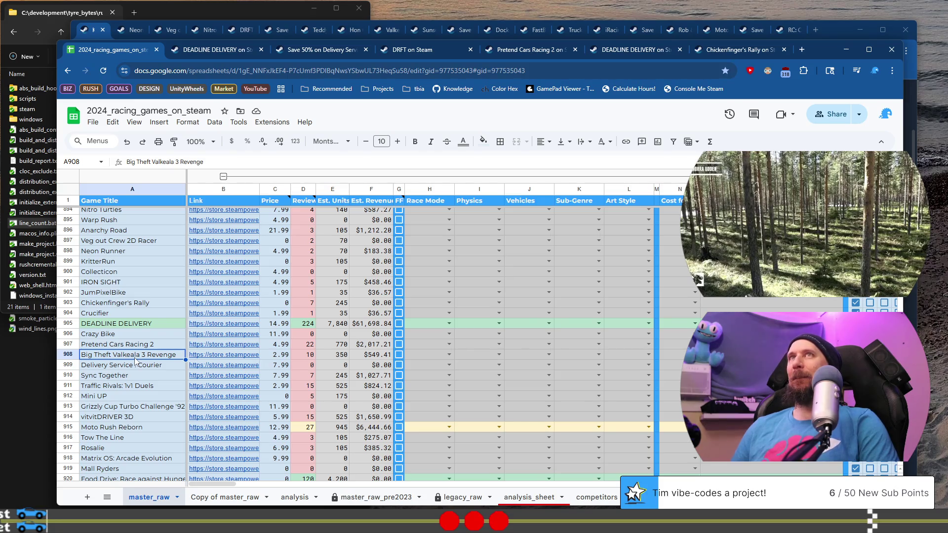
scroll(135, 361, "down", 2)
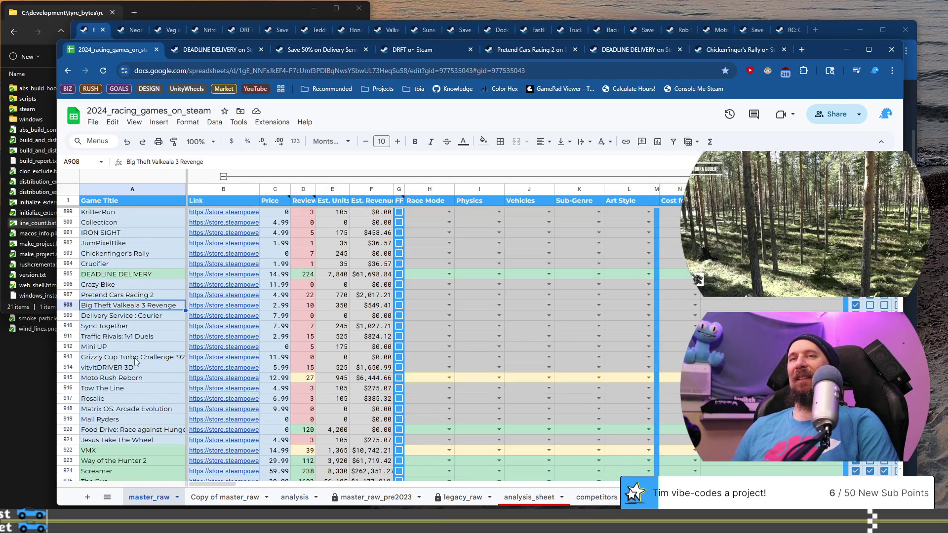
scroll(135, 361, "down", 15)
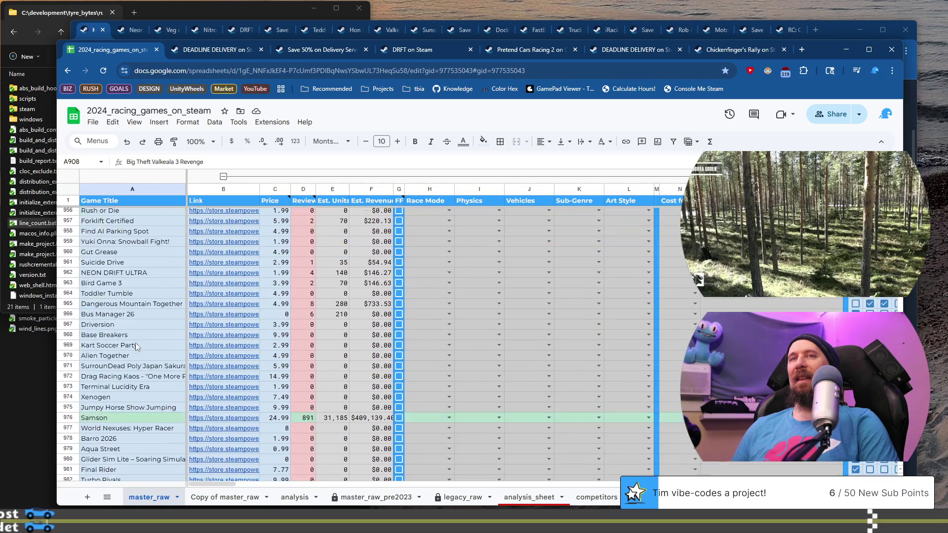
left_click(139, 318)
scroll(141, 336, "down", 13)
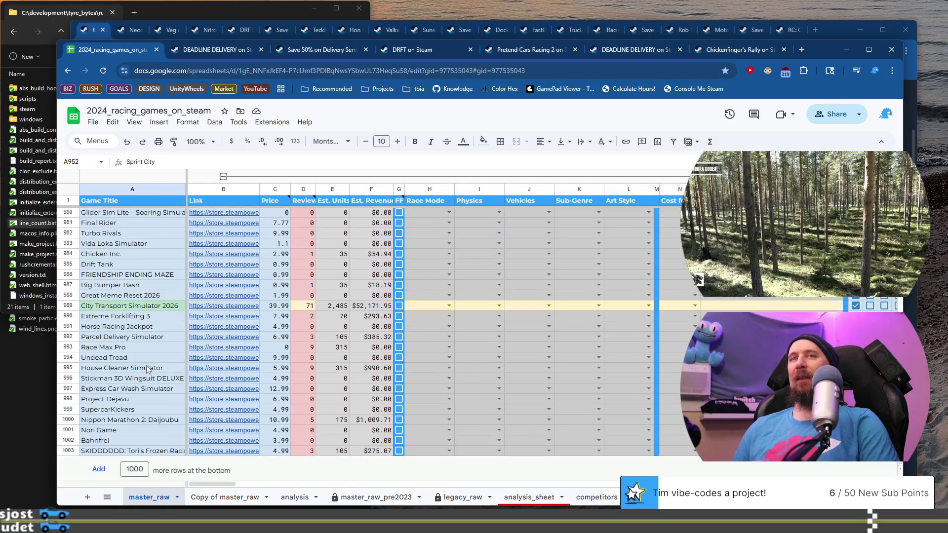
left_click(158, 454, "shift")
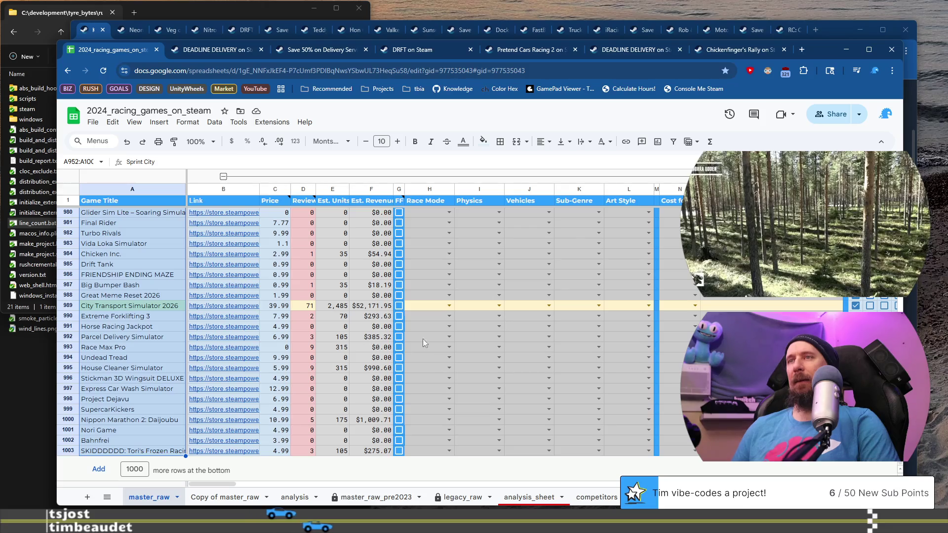
left_click(437, 340)
Step: Scroll back up and show the store link preview for Anarchy Road in B896
scroll(145, 354, "up", 5)
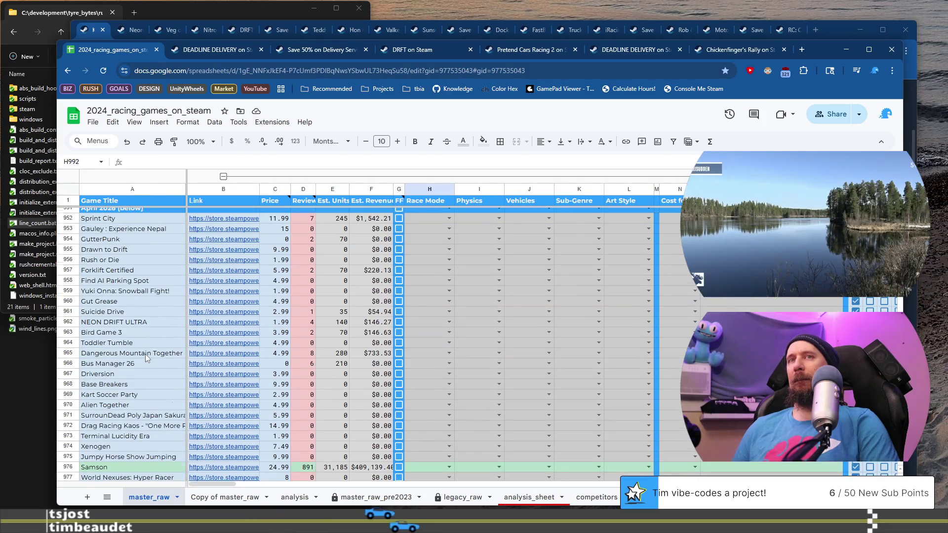
scroll(145, 354, "up", 4)
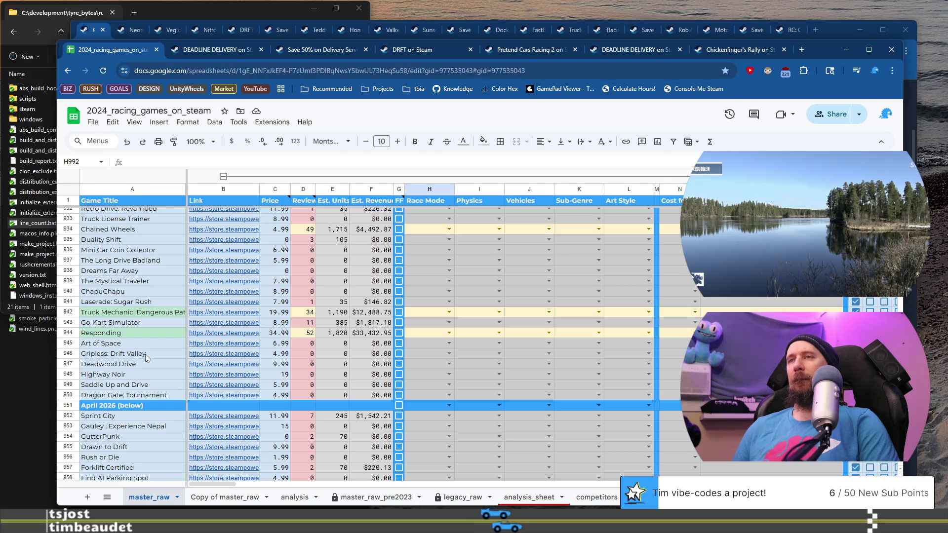
scroll(146, 354, "up", 4)
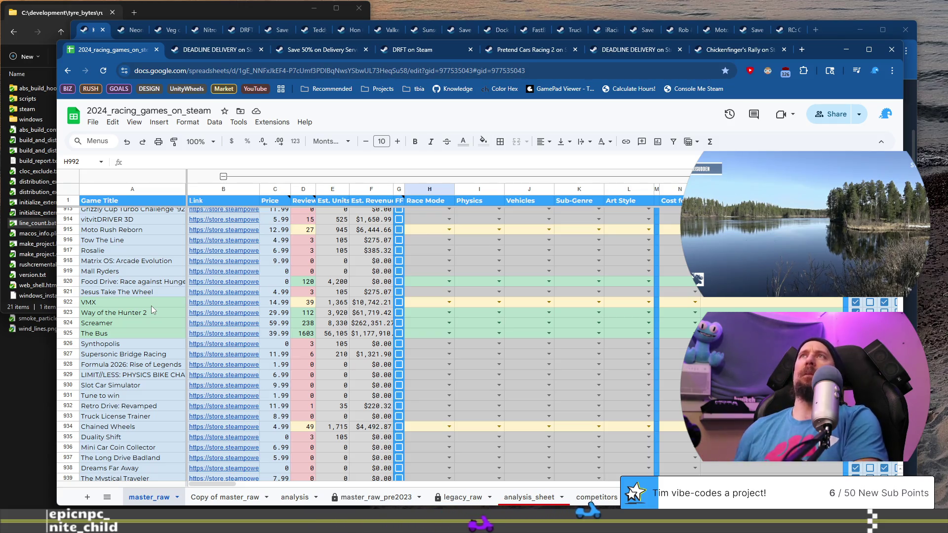
scroll(151, 306, "up", 5)
scroll(153, 364, "up", 10)
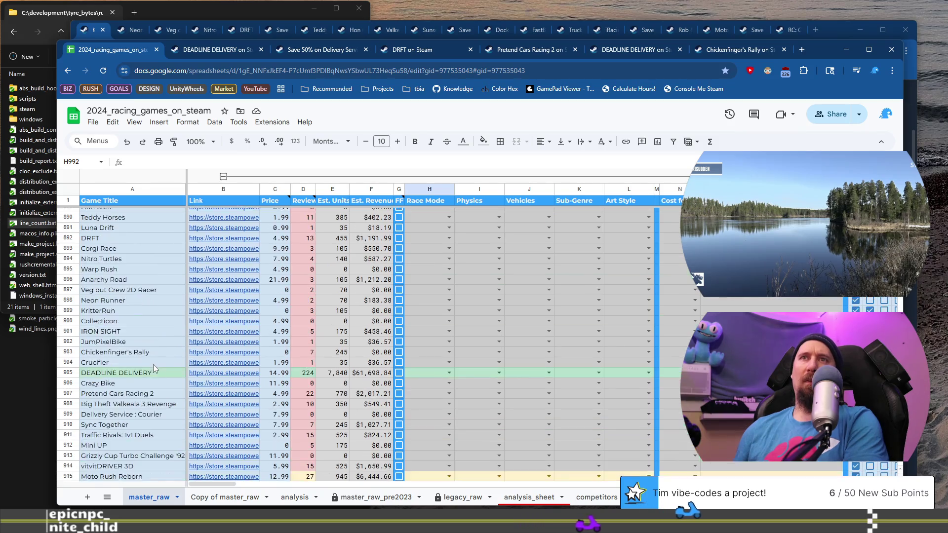
scroll(158, 358, "down", 8)
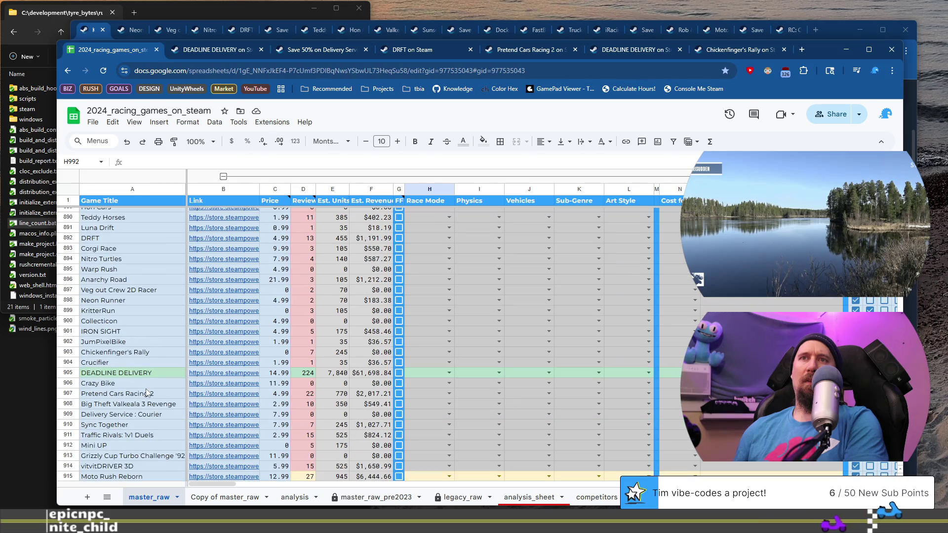
left_click(224, 279)
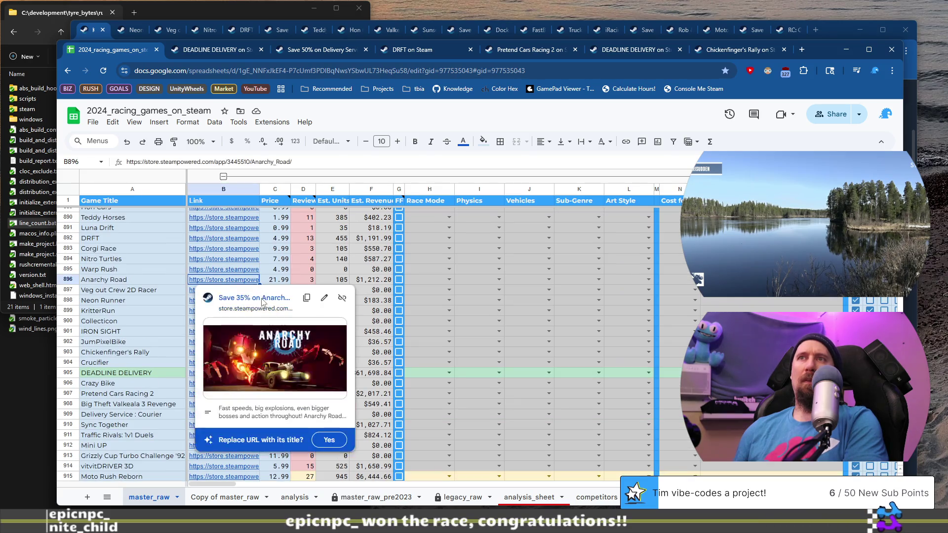
Step: Open Anarchy Road's Steam page and check its genres and customer reviews
left_click(263, 295)
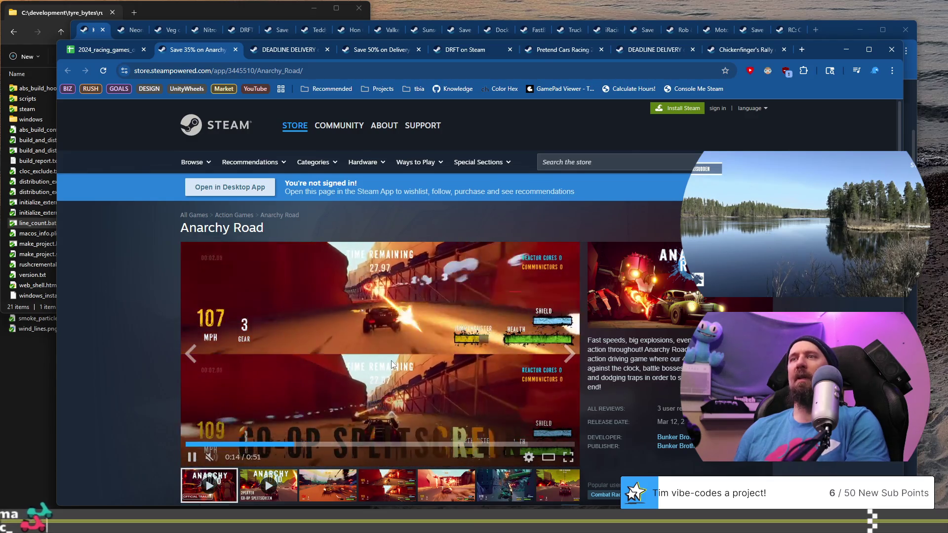
scroll(391, 362, "down", 20)
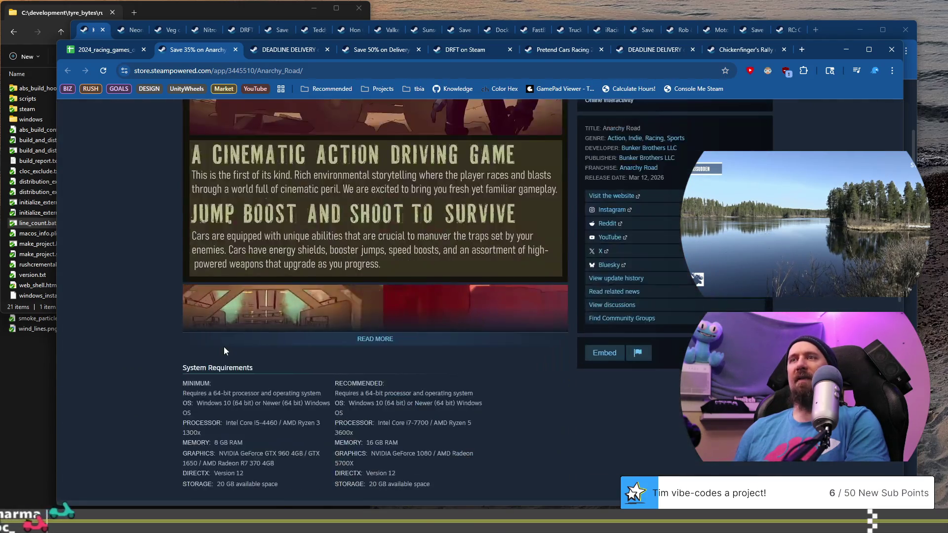
scroll(223, 345, "down", 5)
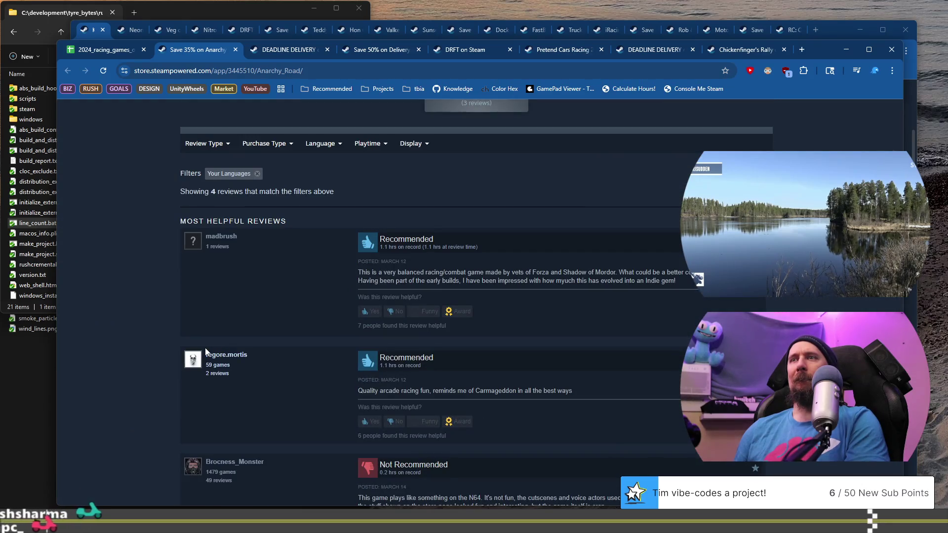
scroll(206, 348, "down", 2)
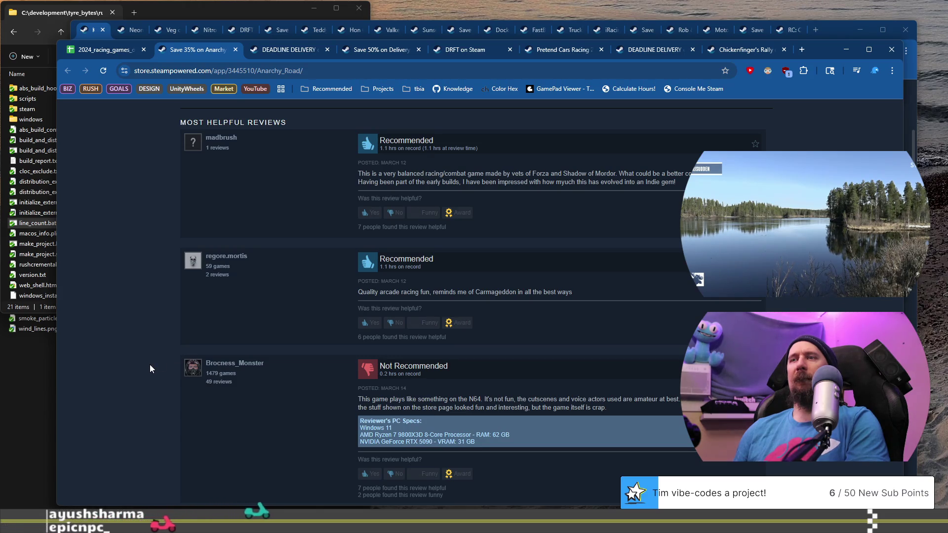
scroll(150, 366, "down", 2)
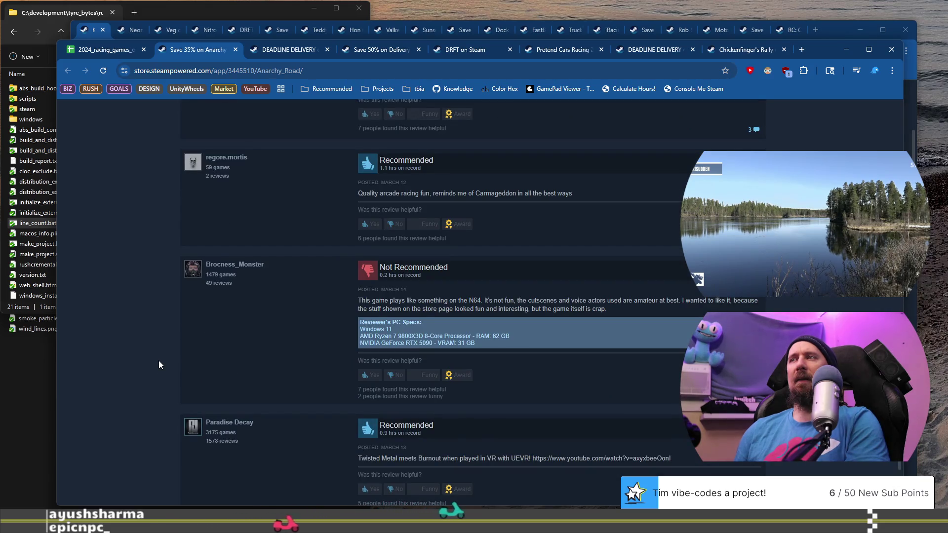
scroll(159, 362, "down", 2)
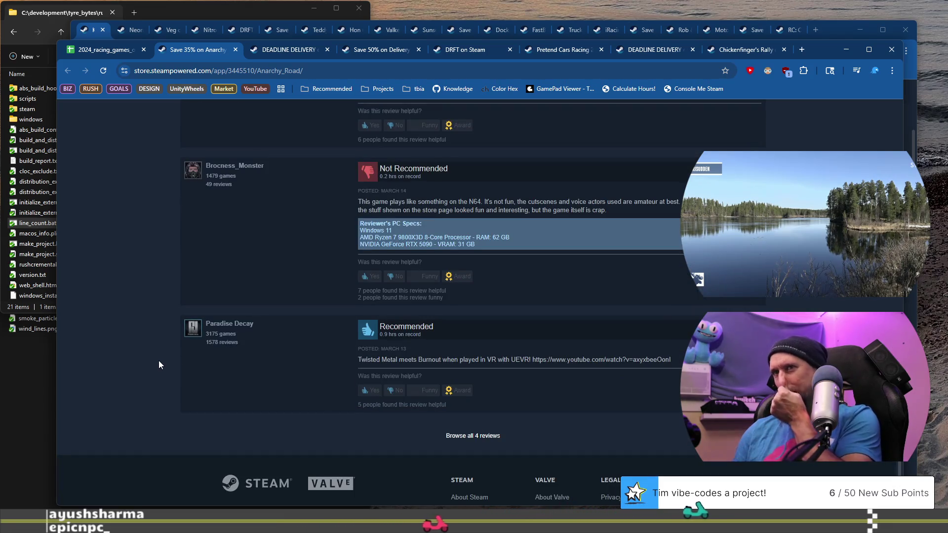
scroll(165, 354, "down", 2)
scroll(165, 354, "up", 15)
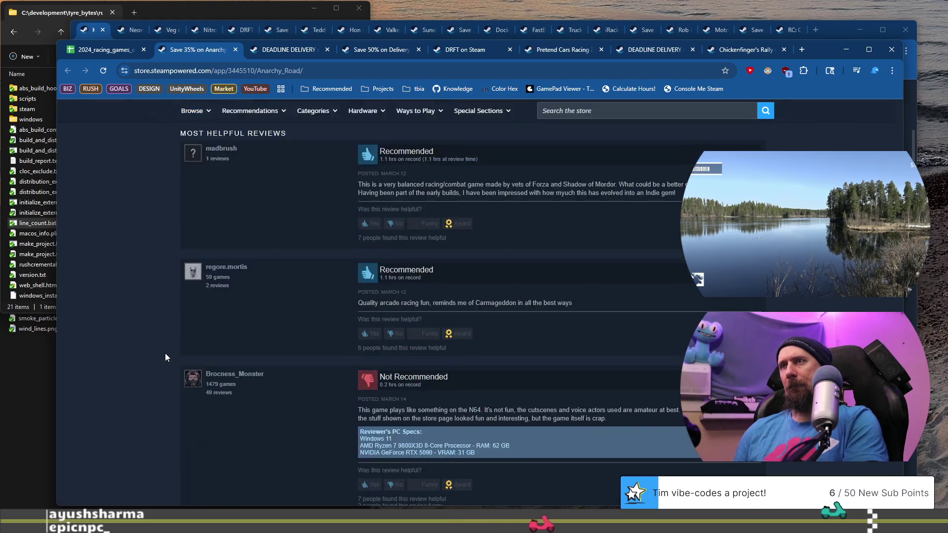
scroll(165, 353, "down", 12)
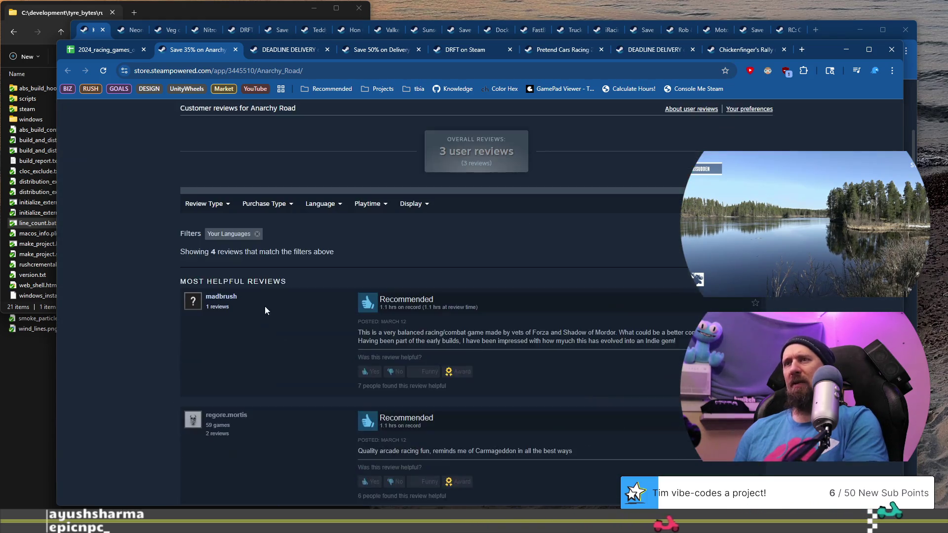
scroll(287, 278, "down", 2)
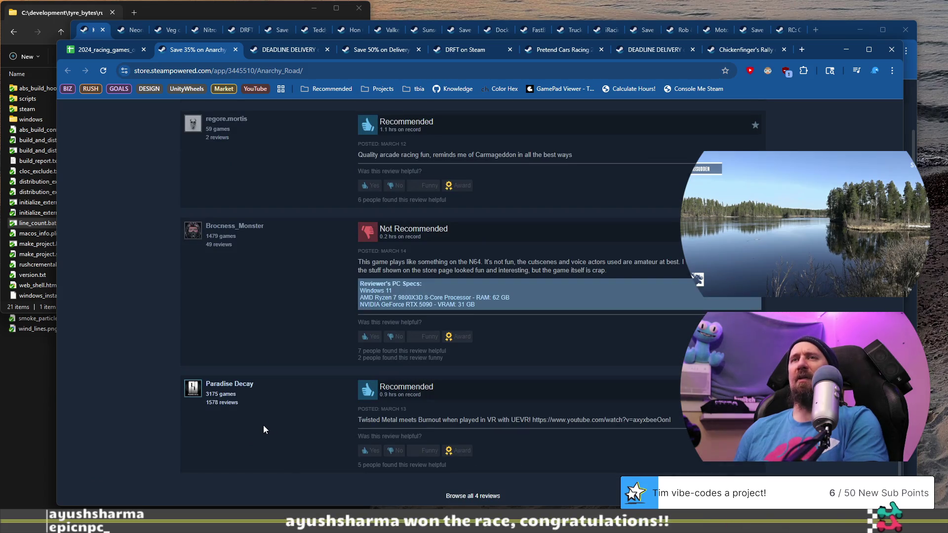
scroll(258, 428, "down", 1)
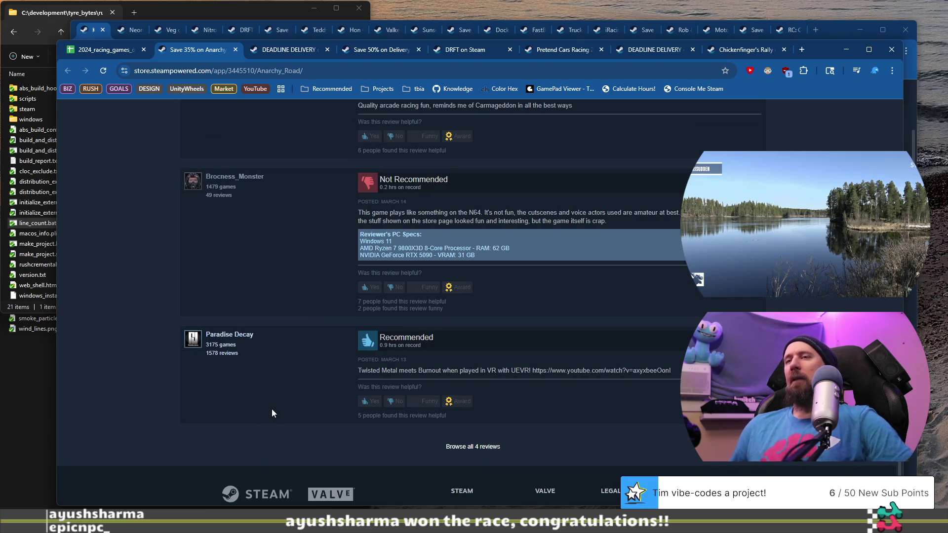
scroll(506, 380, "up", 15)
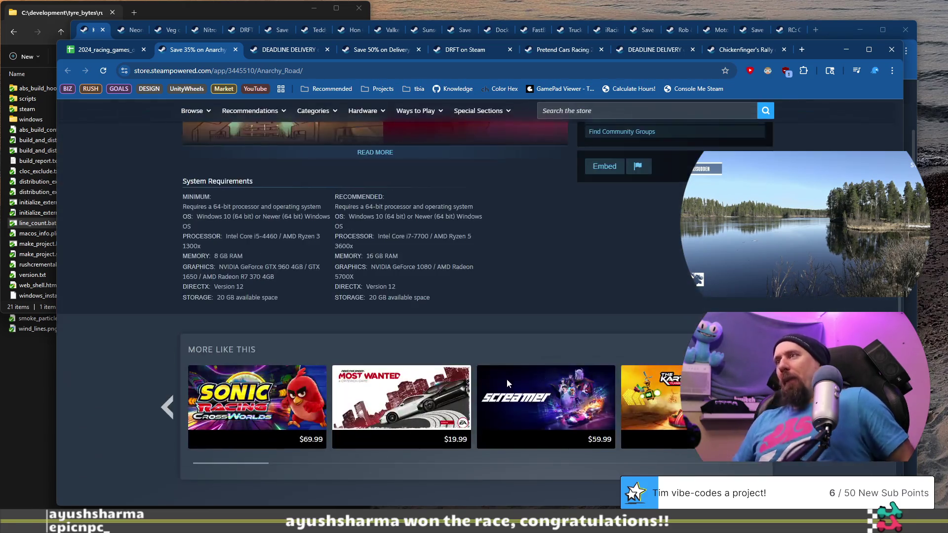
scroll(507, 383, "up", 10)
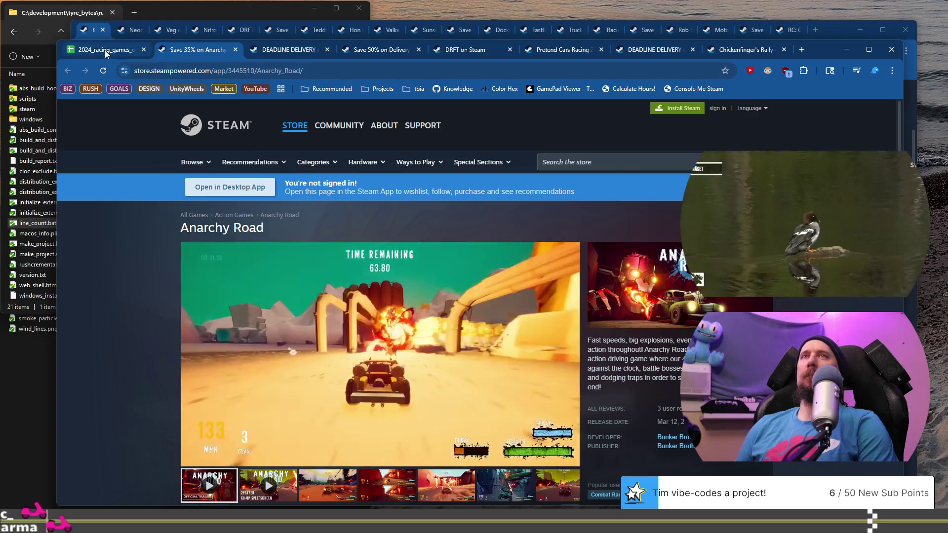
Step: Return to the racing games spreadsheet and select the Crazy Bike title
left_click(105, 49)
scroll(222, 329, "down", 3)
left_click(144, 284)
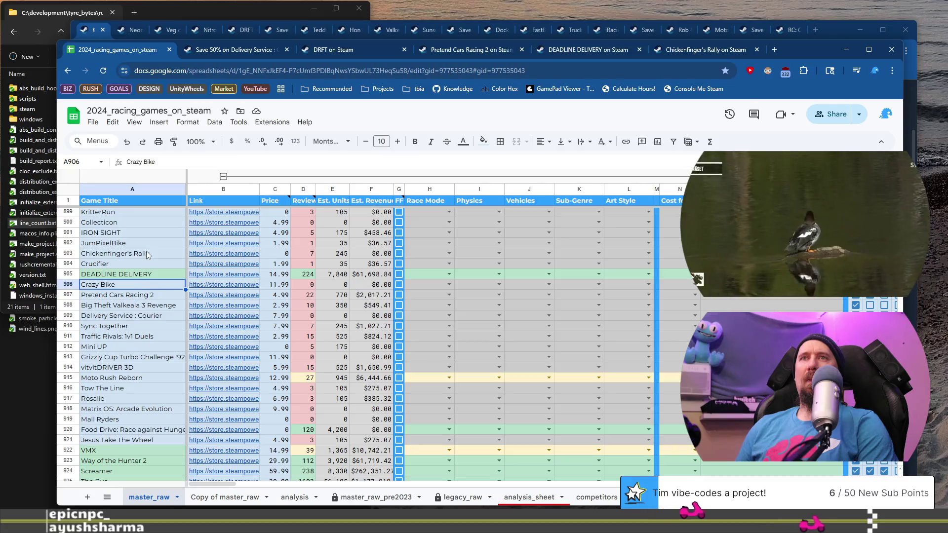
Step: Move to the Sync Together row in B910 and open its Steam store page
left_click(150, 316)
key("Down")
scroll(149, 315, "down", 2)
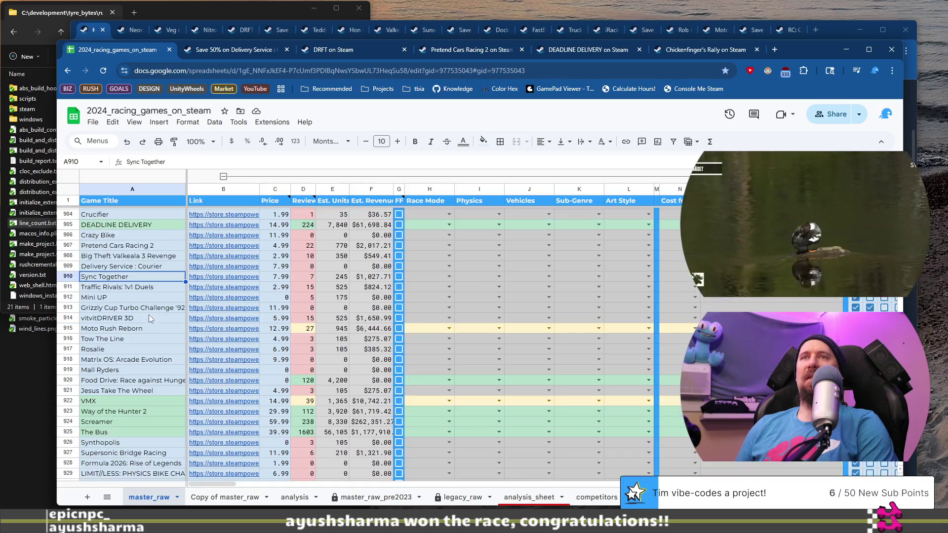
mouse_move(208, 278)
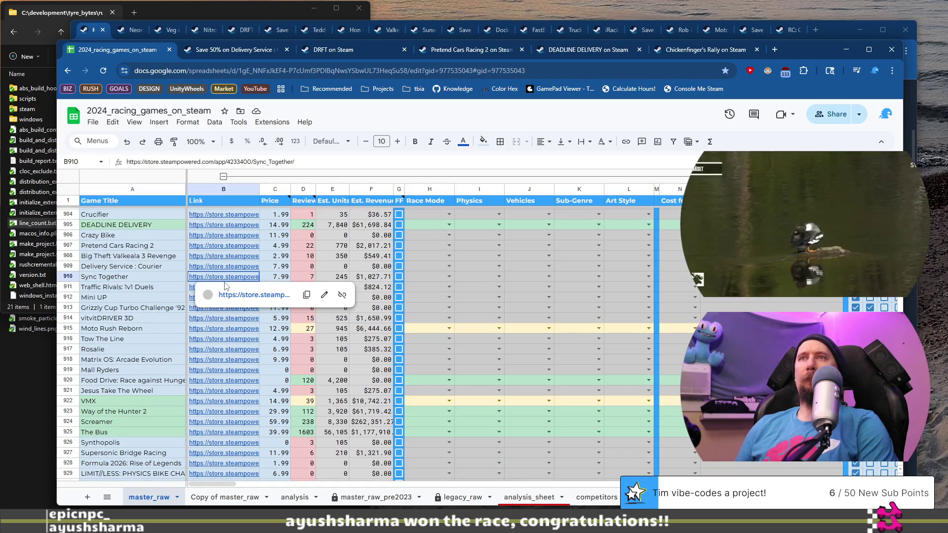
left_click(247, 298)
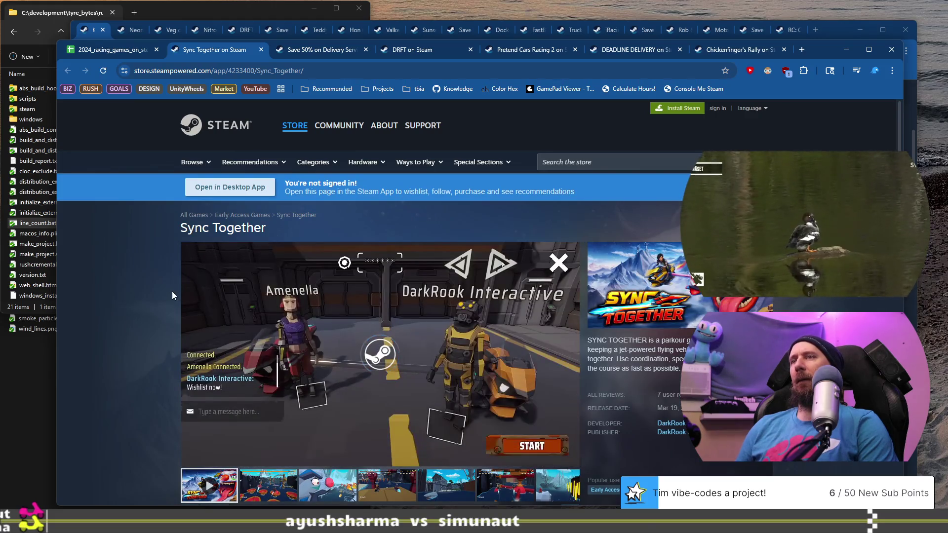
Step: Look through Sync Together's screenshots, harbour and race scenes, and play a later race video
scroll(172, 296, "down", 2)
left_click(330, 393)
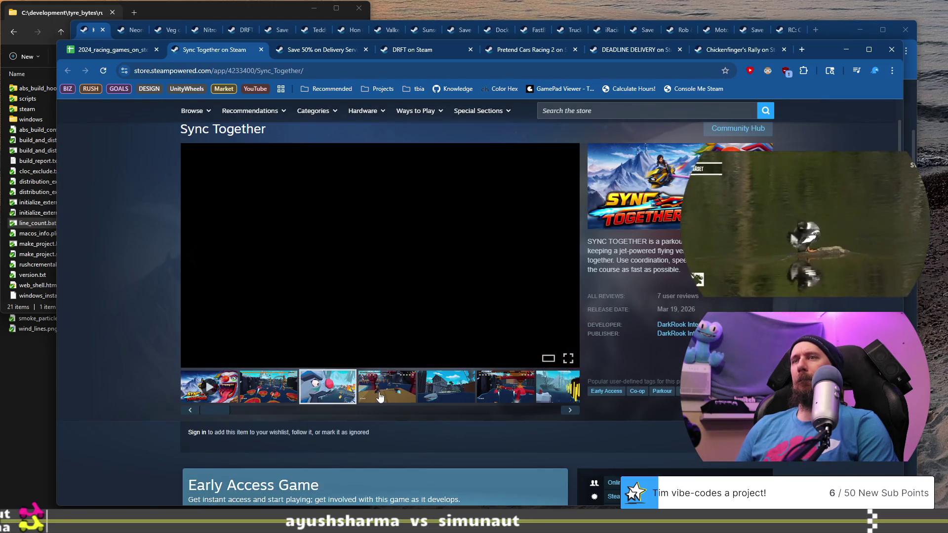
left_click(390, 395)
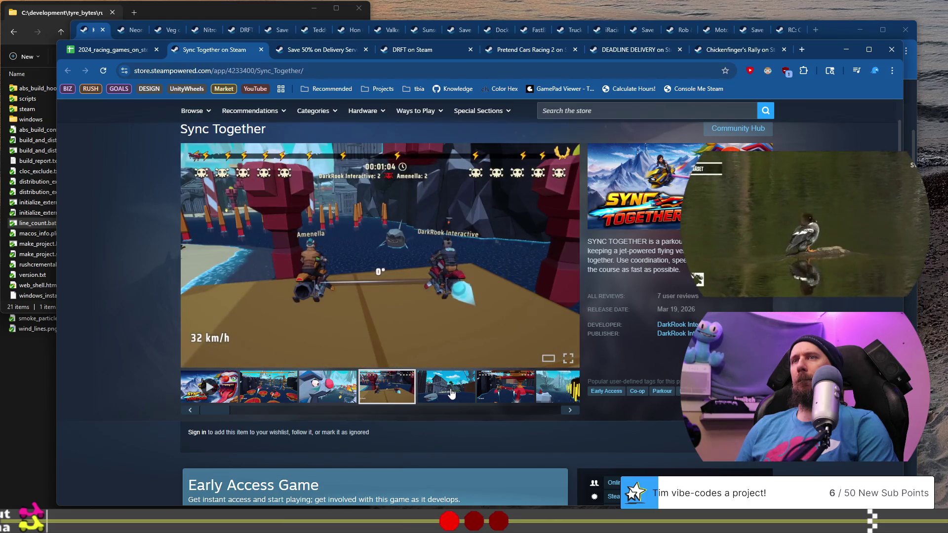
left_click(452, 394)
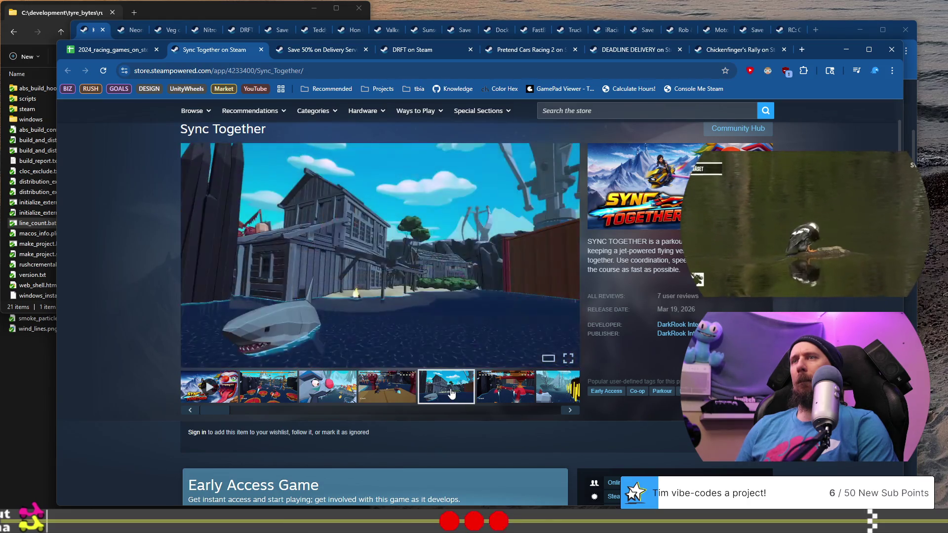
left_click(505, 393)
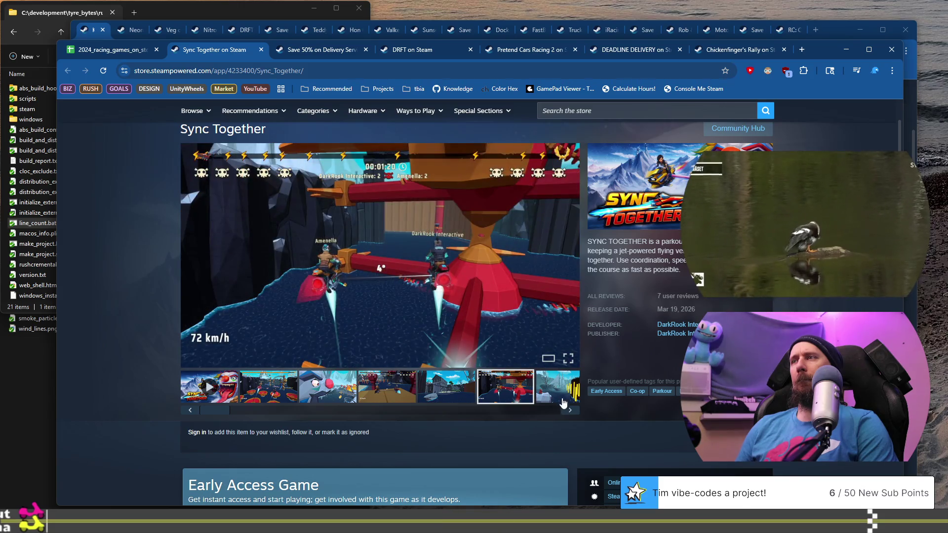
left_click(564, 395)
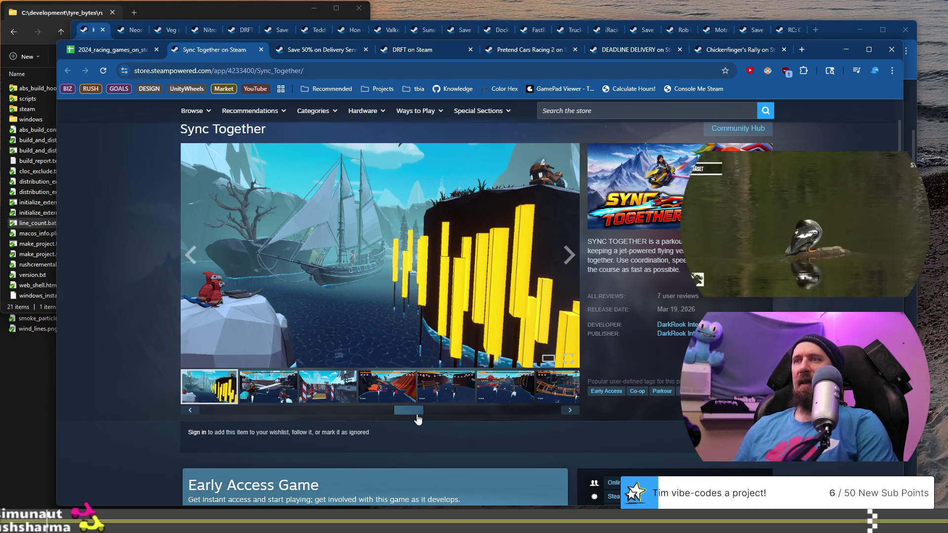
left_click(548, 410)
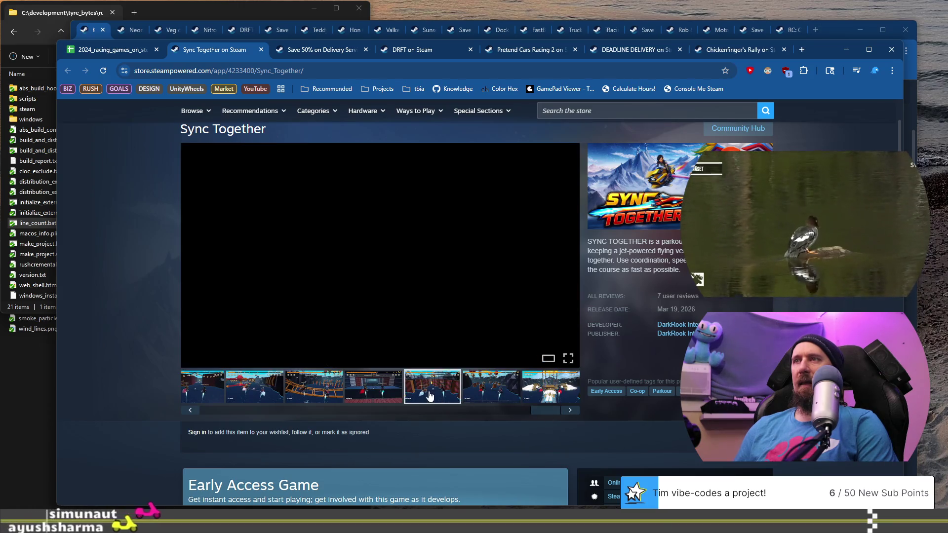
left_click(495, 395)
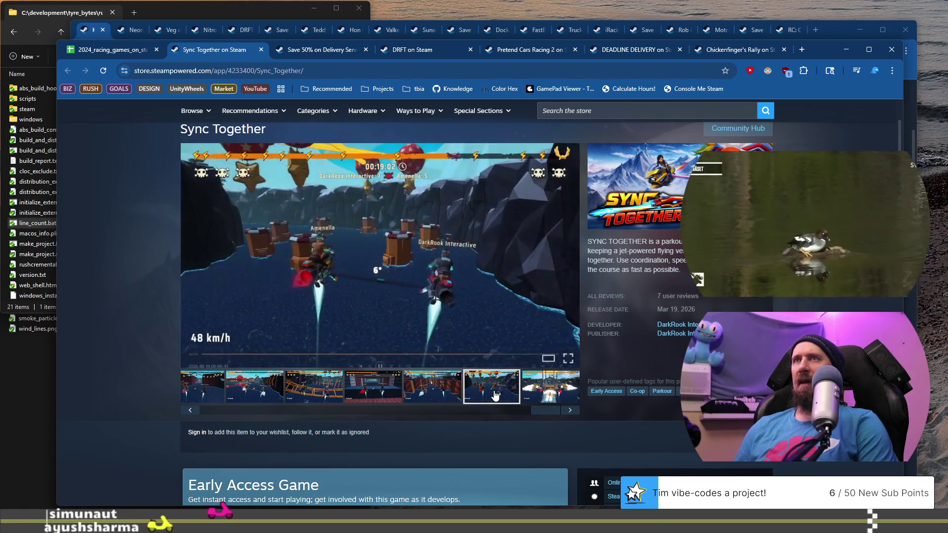
scroll(242, 307, "down", 8)
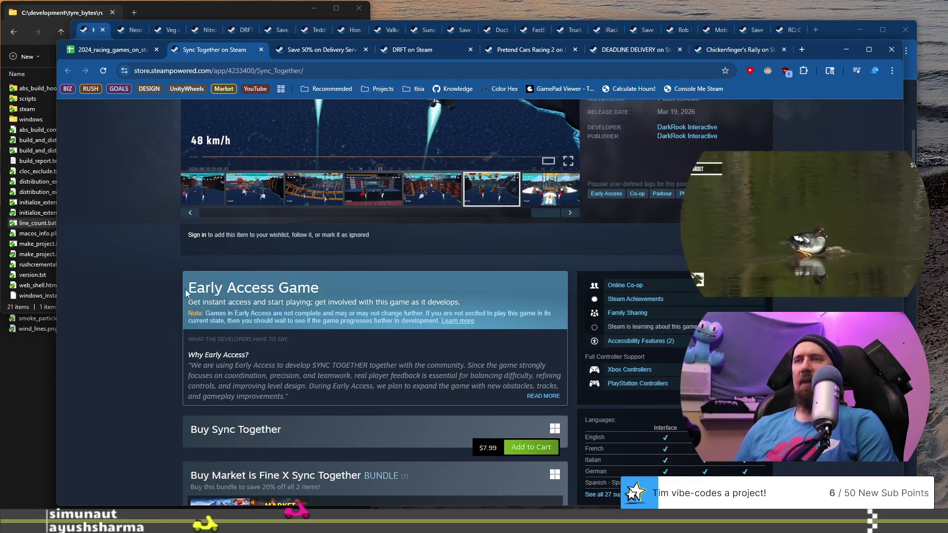
scroll(183, 293, "up", 8)
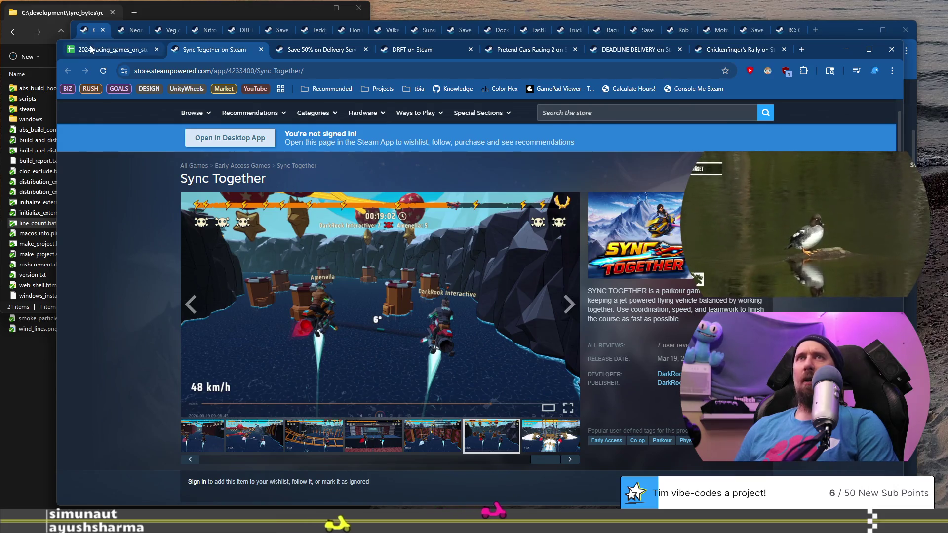
Step: Back in the sheet, select rows 910–912, then the Mini UP title
left_click(114, 49)
mouse_move(223, 327)
left_mouse_down()
mouse_move(165, 307)
mouse_move(163, 348)
left_mouse_up()
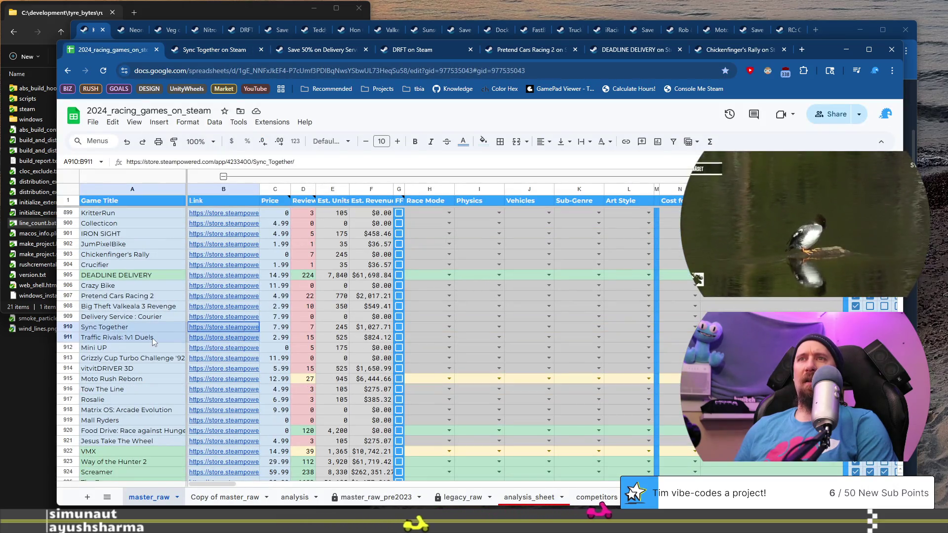
left_click(158, 347)
Step: Open the Traffic Rivals: 1v1 Duels store page and view its cockpit and garage screenshots
left_click(163, 337)
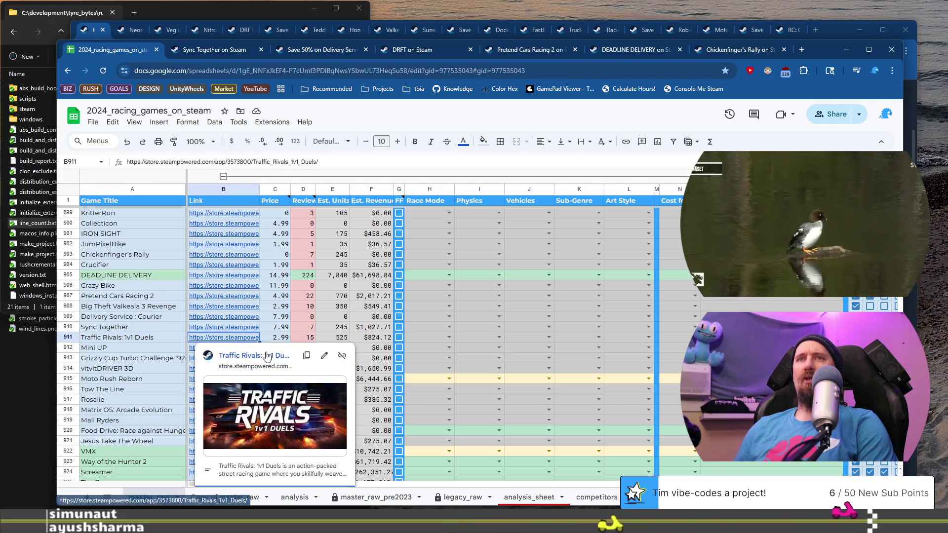
left_click(262, 345)
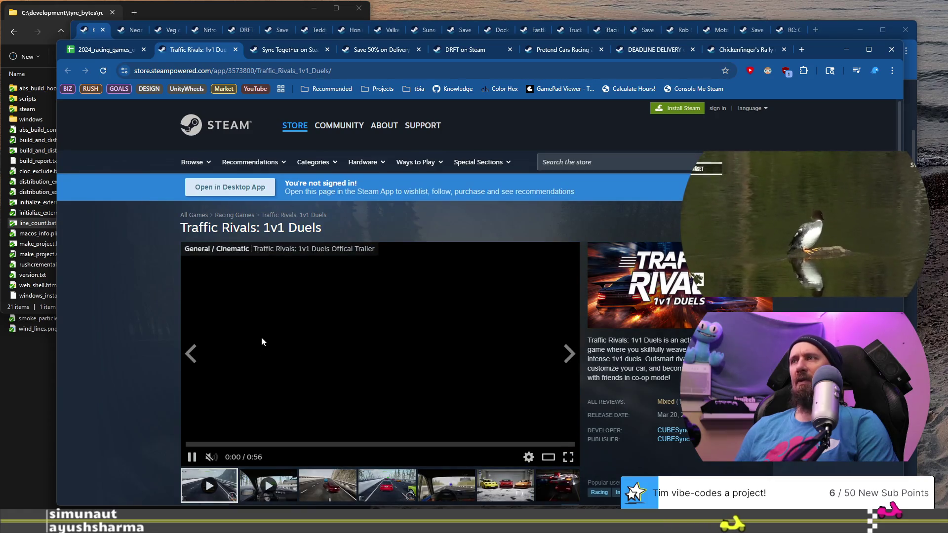
scroll(259, 331, "down", 2)
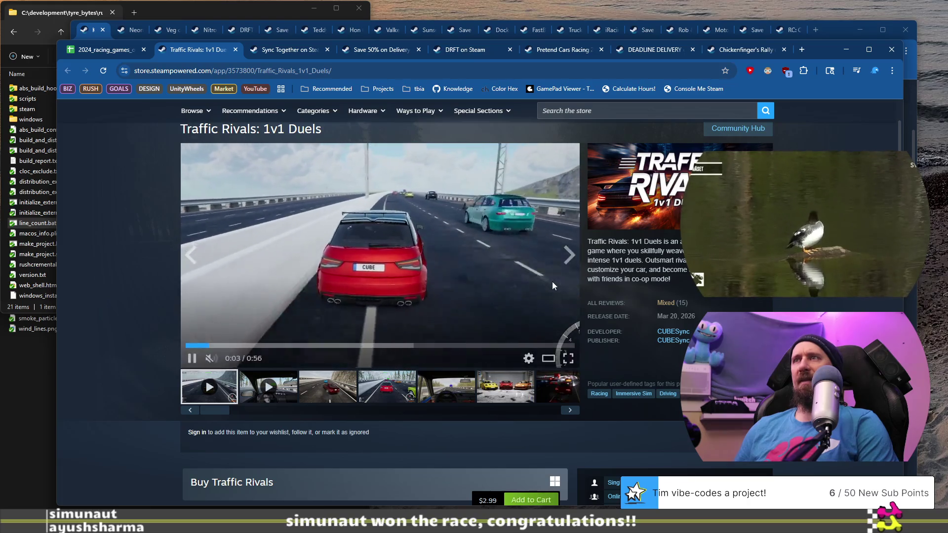
left_click(327, 395)
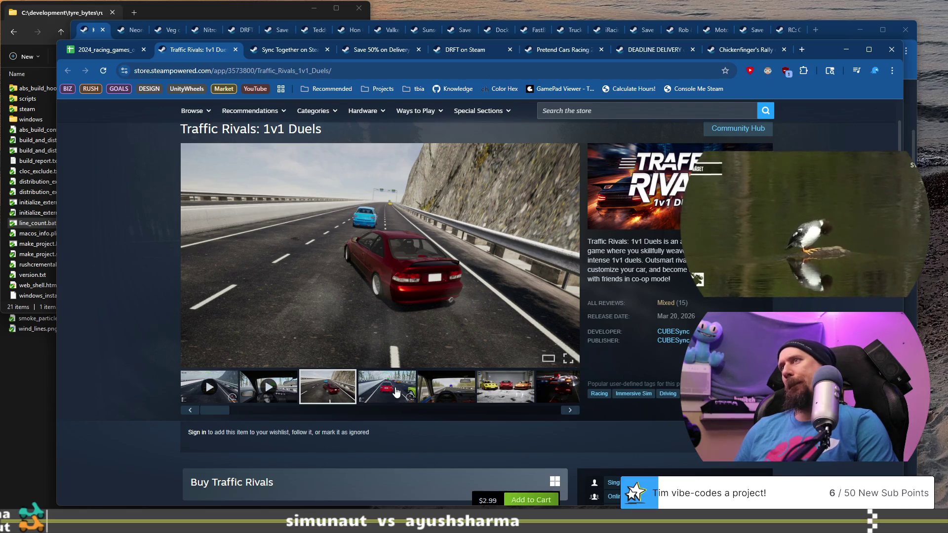
left_click(446, 399)
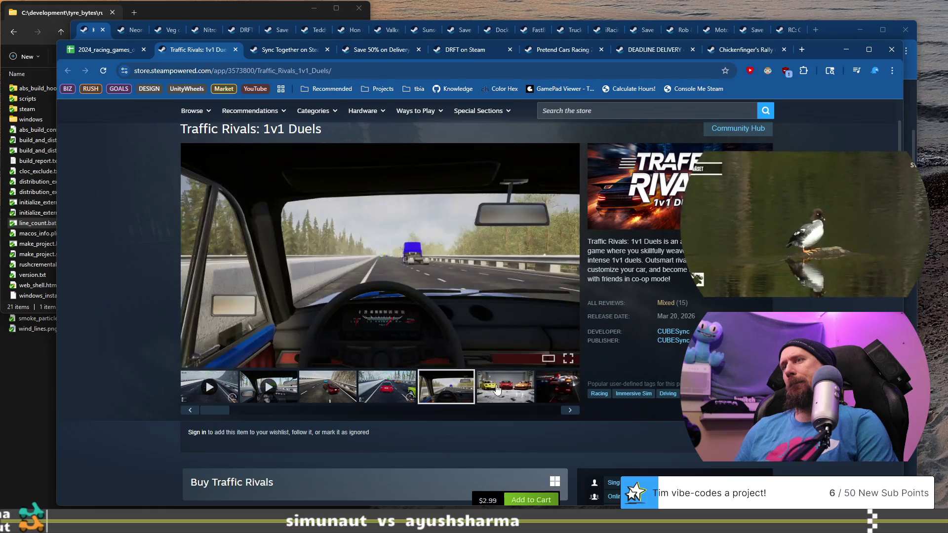
left_click(494, 390)
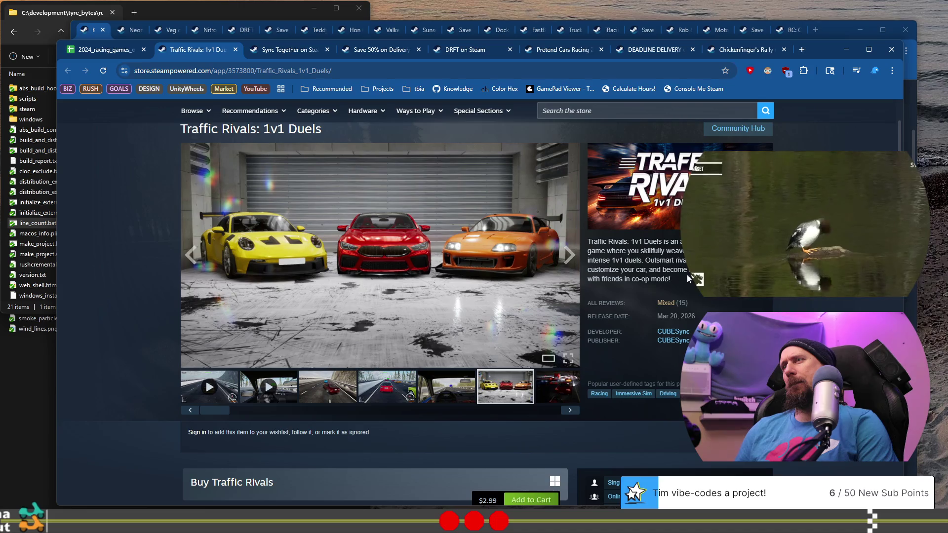
left_click(423, 394)
Step: Highlight the AI content disclosure and the reviews' online-only and abandonware complaints
scroll(205, 328, "down", 10)
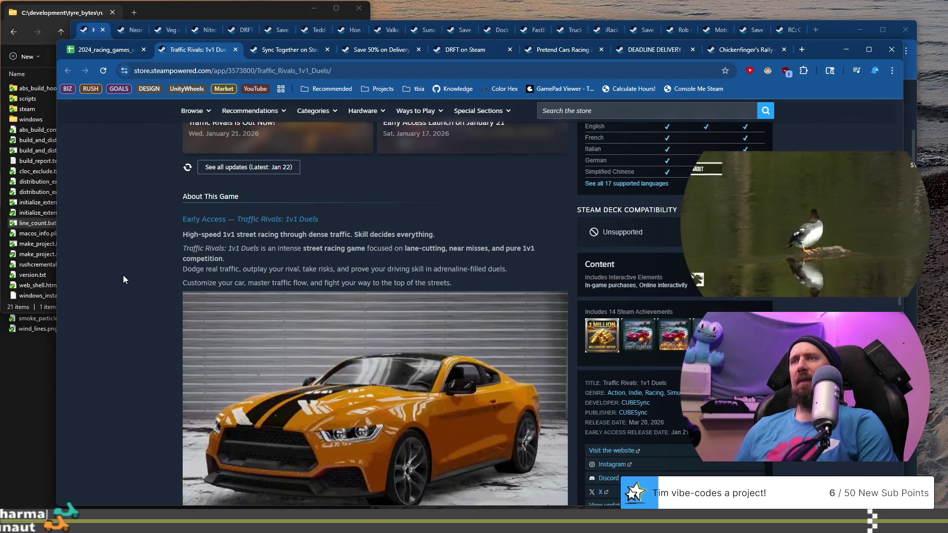
scroll(126, 271, "down", 7)
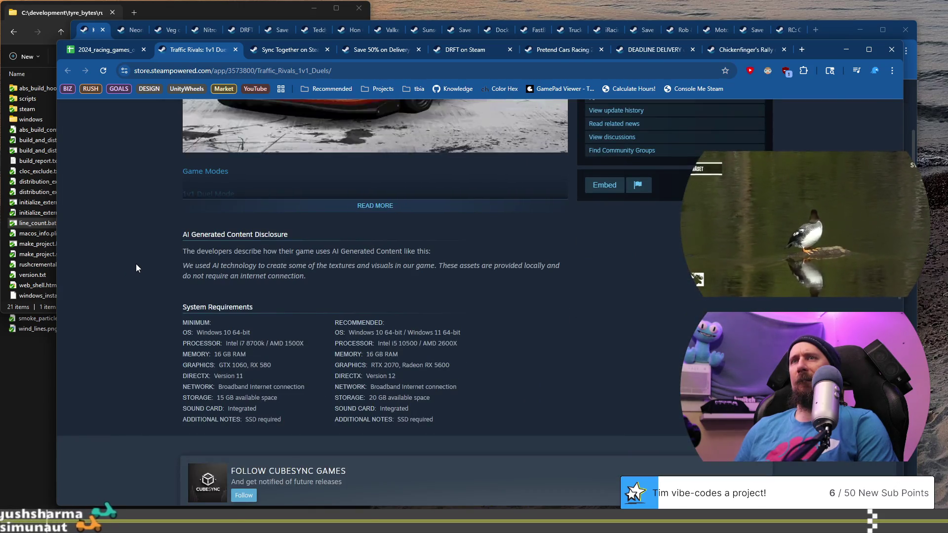
left_click_drag(206, 266, 336, 278)
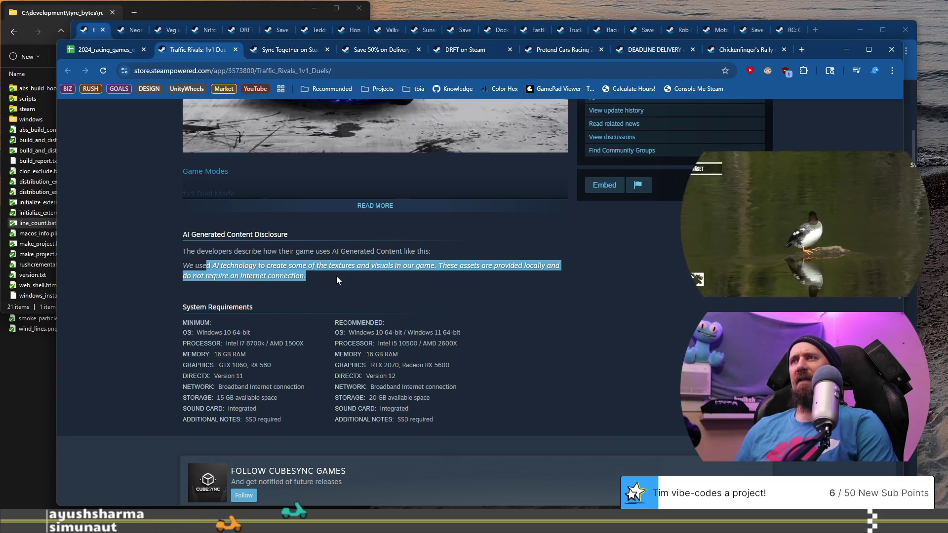
scroll(201, 263, "down", 5)
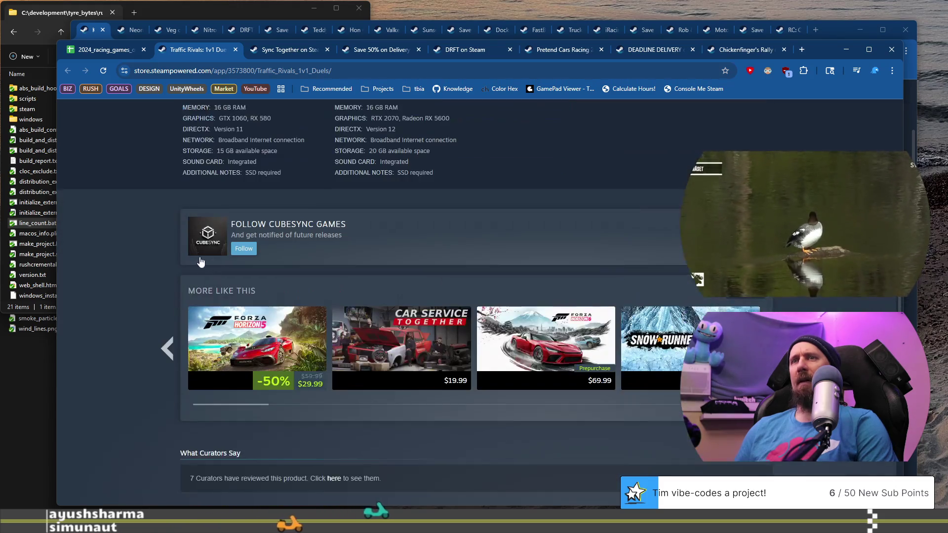
scroll(173, 256, "down", 12)
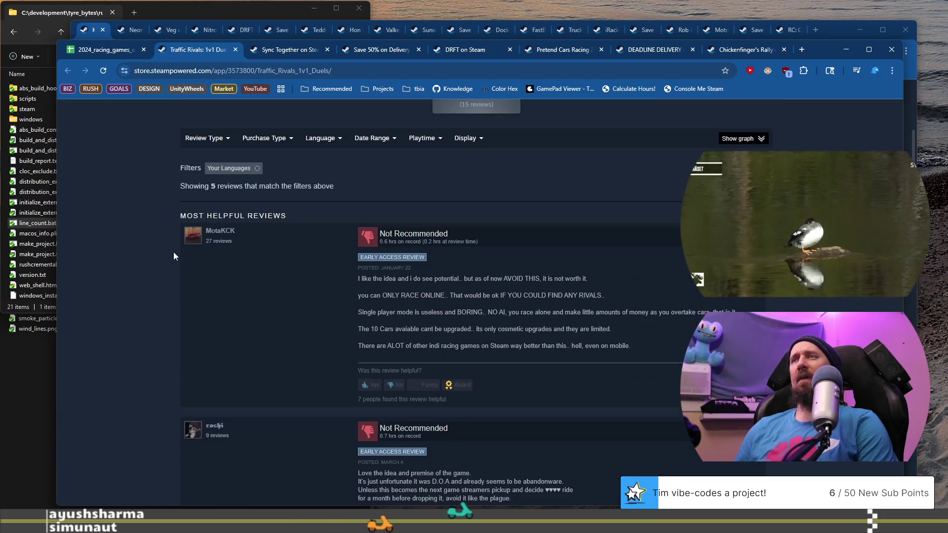
left_click_drag(390, 287, 429, 298)
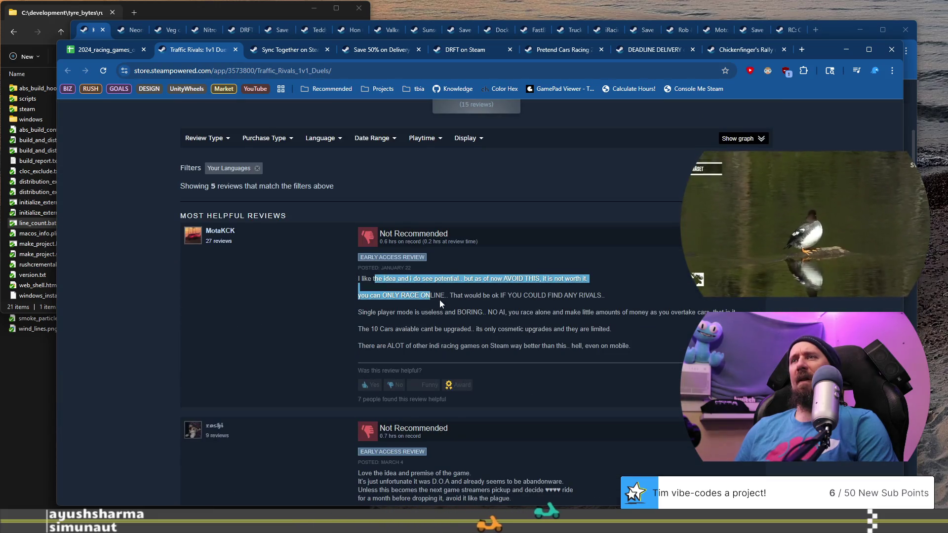
scroll(439, 301, "down", 3)
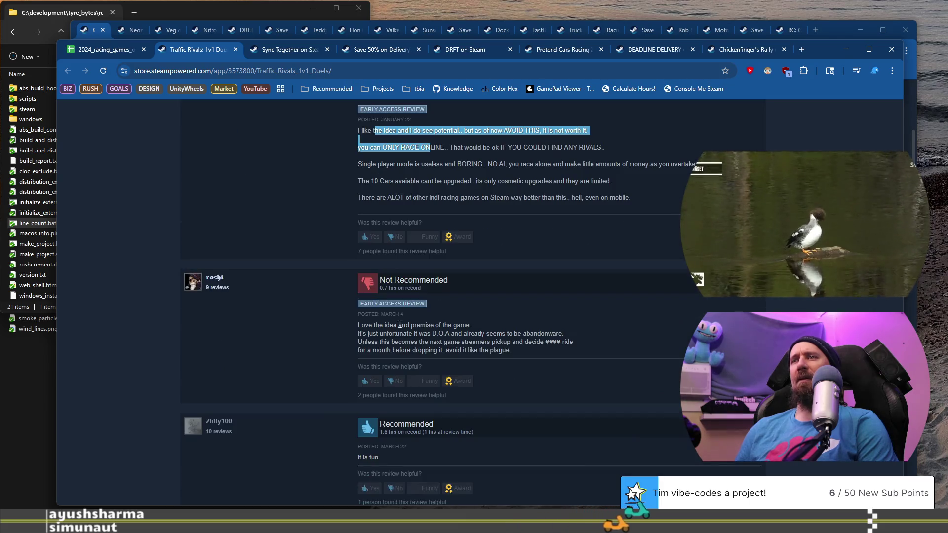
left_click_drag(372, 322, 458, 335)
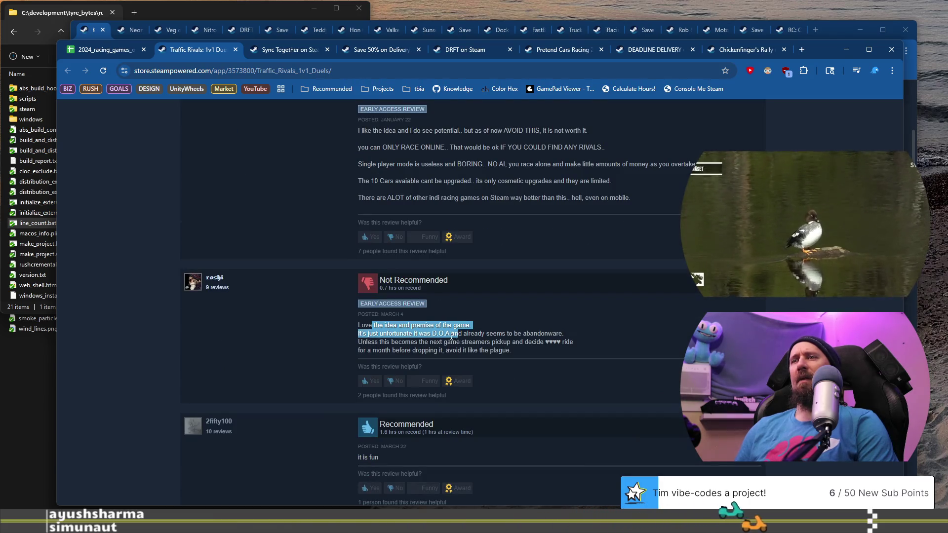
scroll(451, 337, "down", 6)
scroll(450, 338, "down", 5)
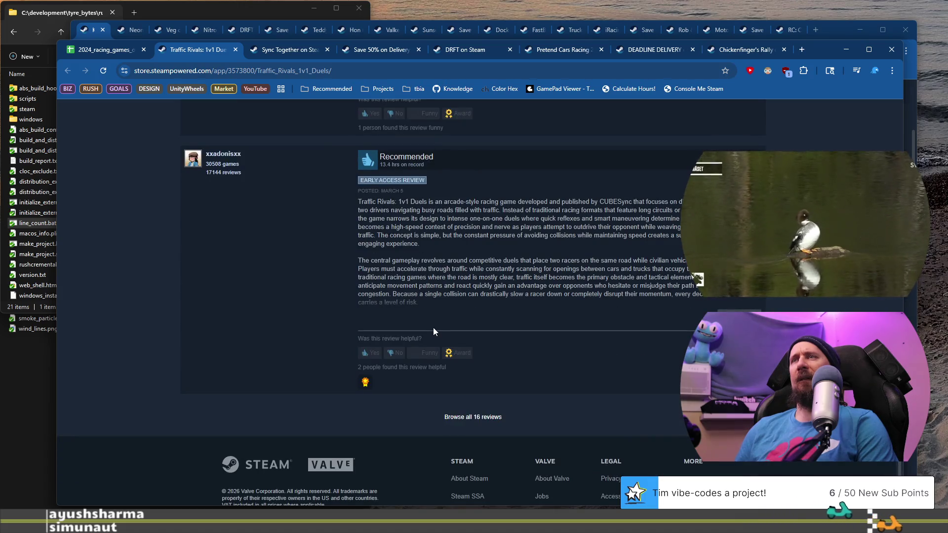
Step: Read through the full list of all 16 Traffic Rivals reviews
left_click(473, 417)
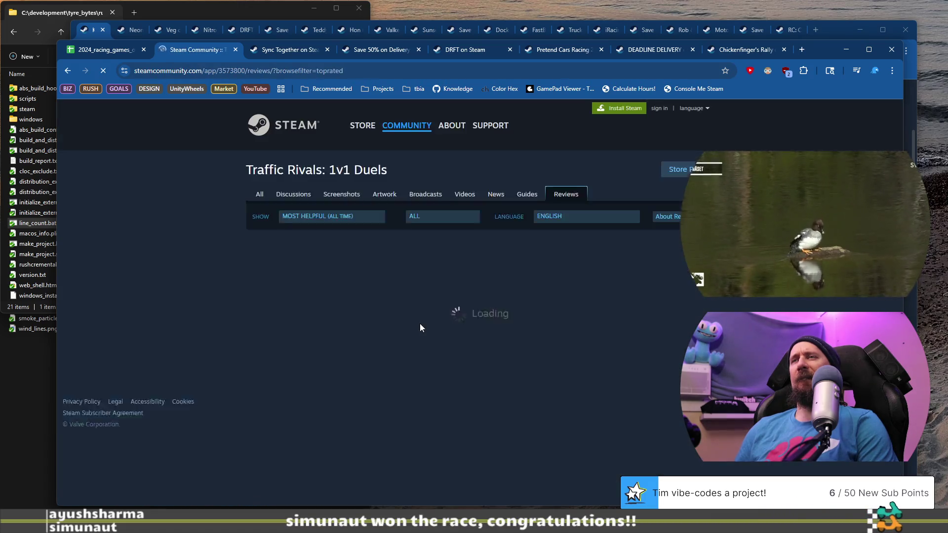
scroll(420, 327, "down", 4)
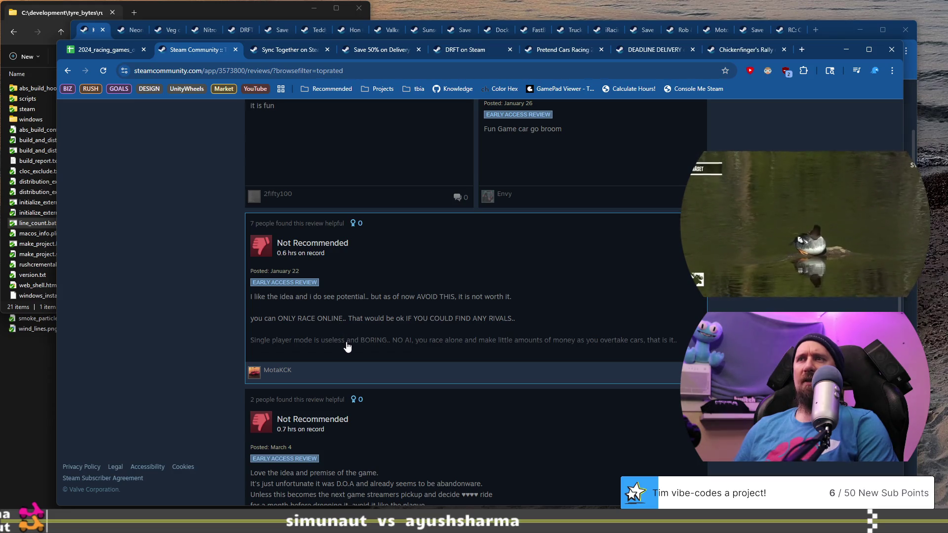
scroll(347, 346, "down", 5)
scroll(301, 249, "down", 3)
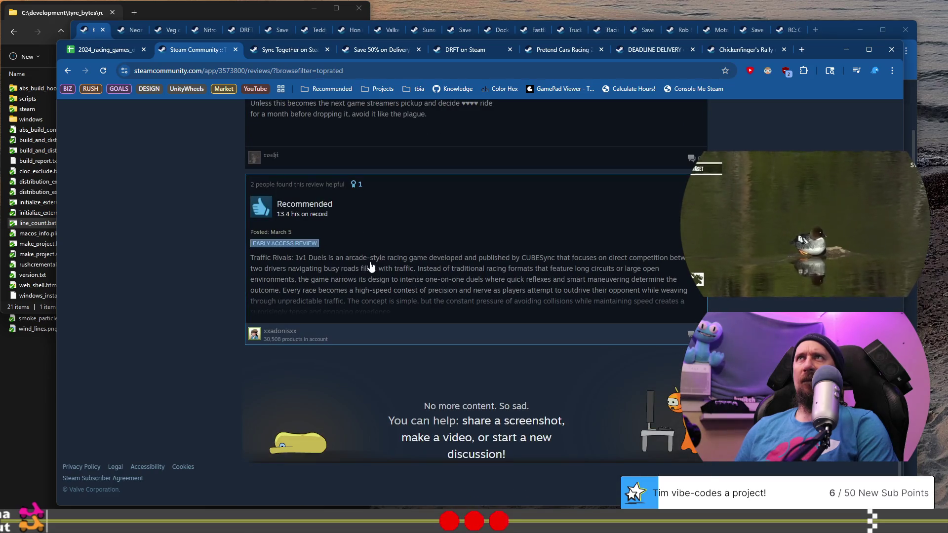
scroll(366, 328, "up", 15)
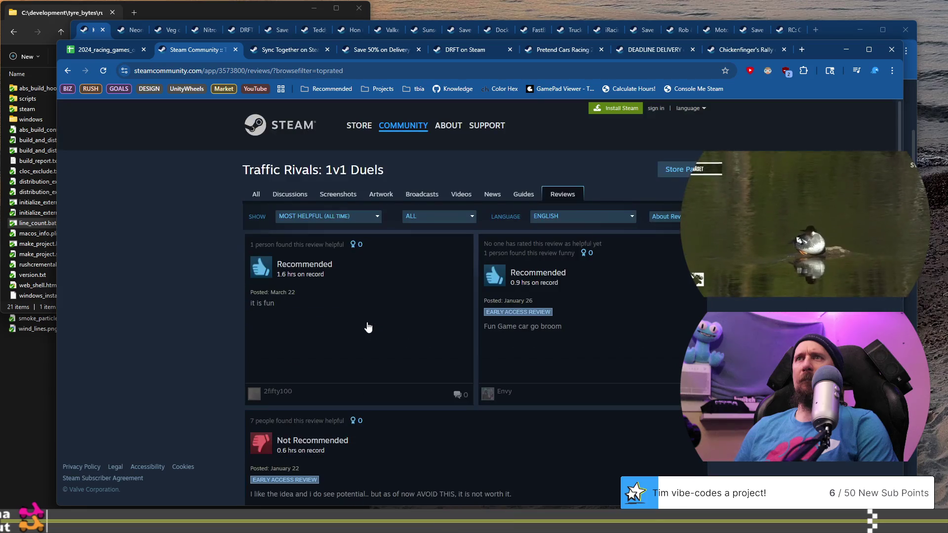
Step: Go back to the store page, skip ahead in the trailer, then return to the spreadsheet
left_click(67, 69)
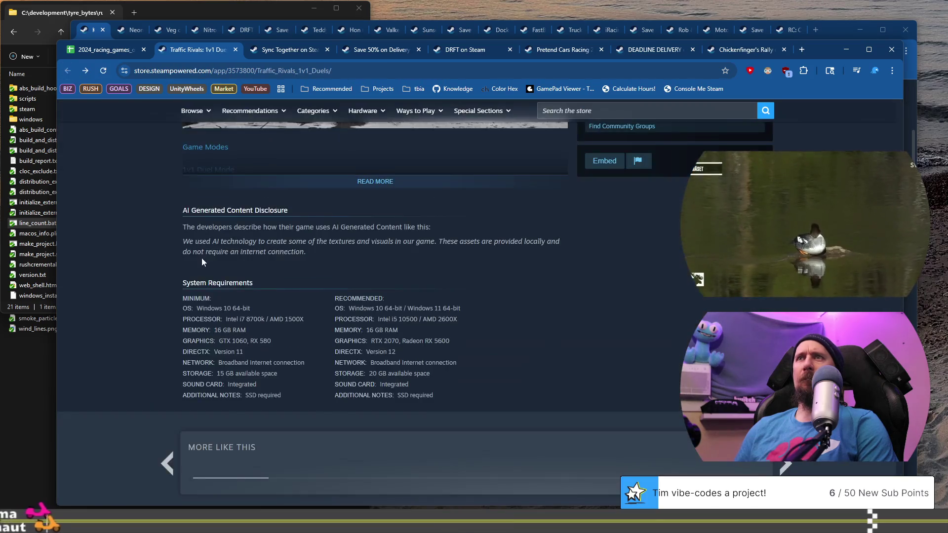
scroll(201, 258, "up", 10)
scroll(217, 244, "up", 5)
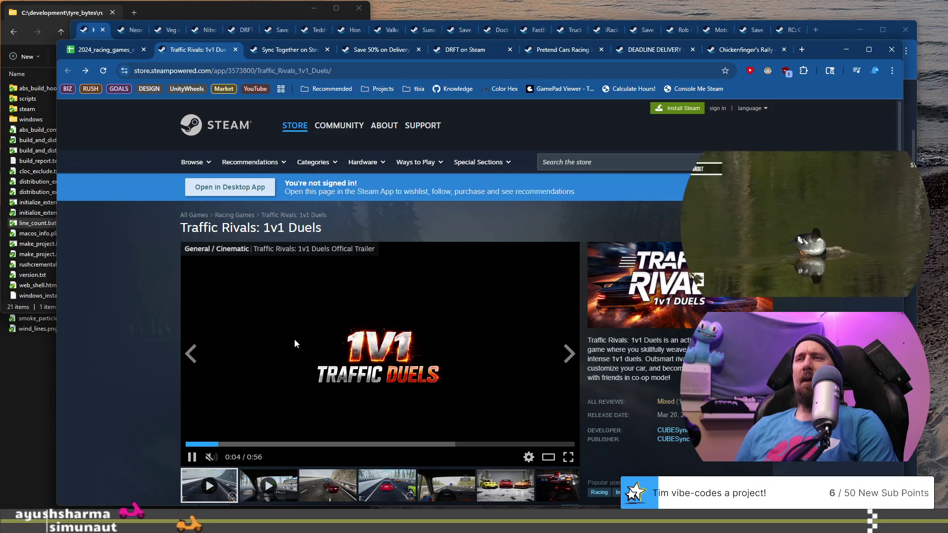
left_click(261, 444)
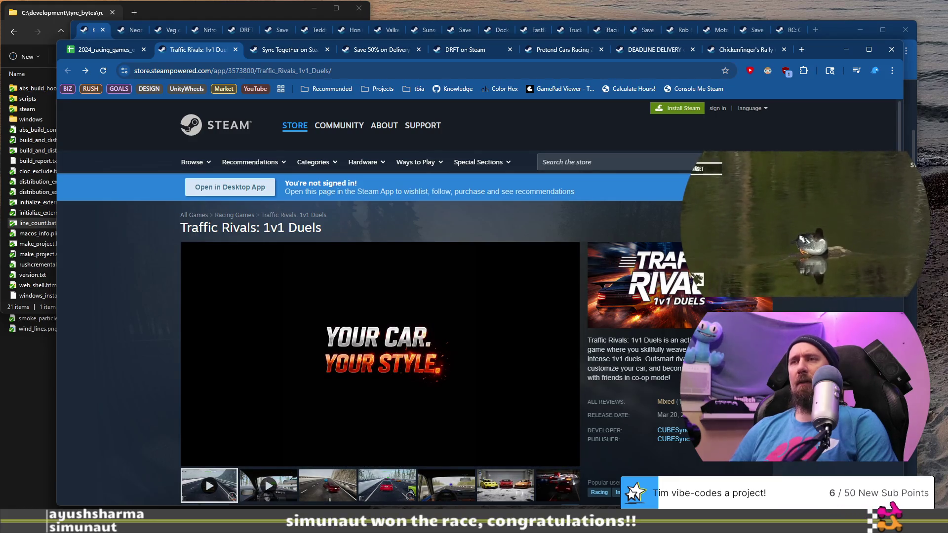
scroll(275, 390, "down", 1)
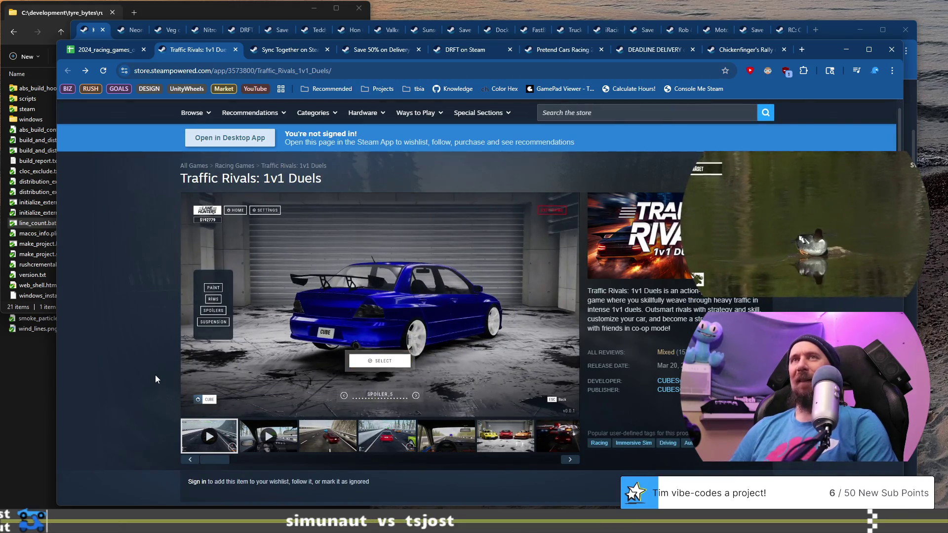
left_click(111, 51)
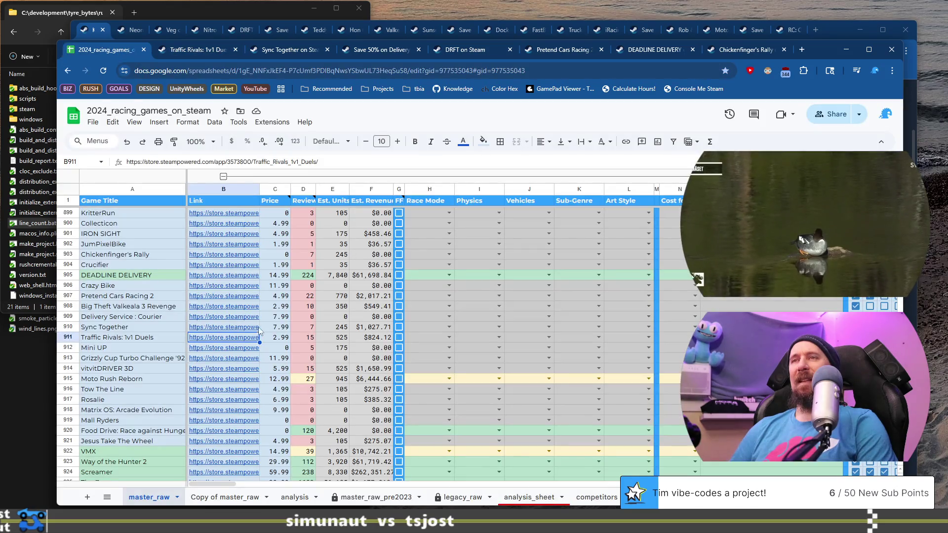
left_click(133, 340)
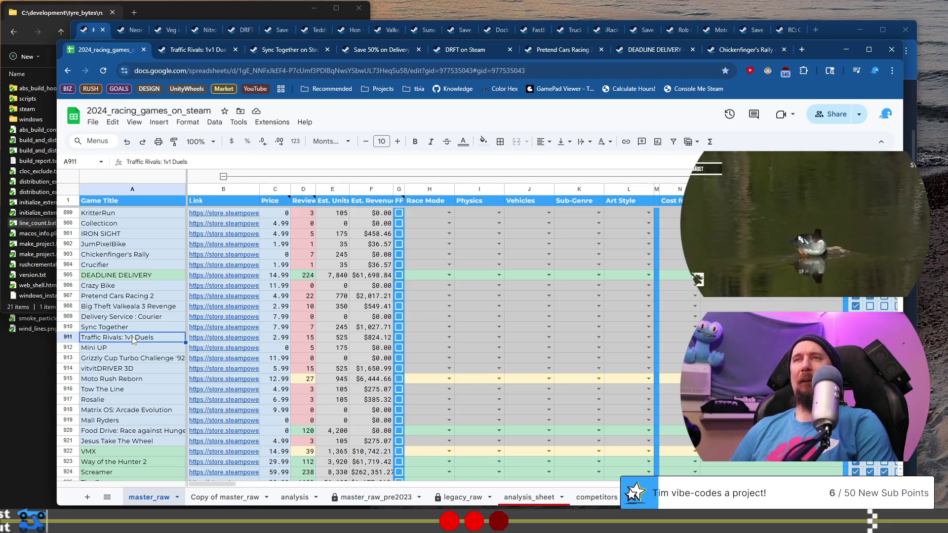
left_click(197, 49)
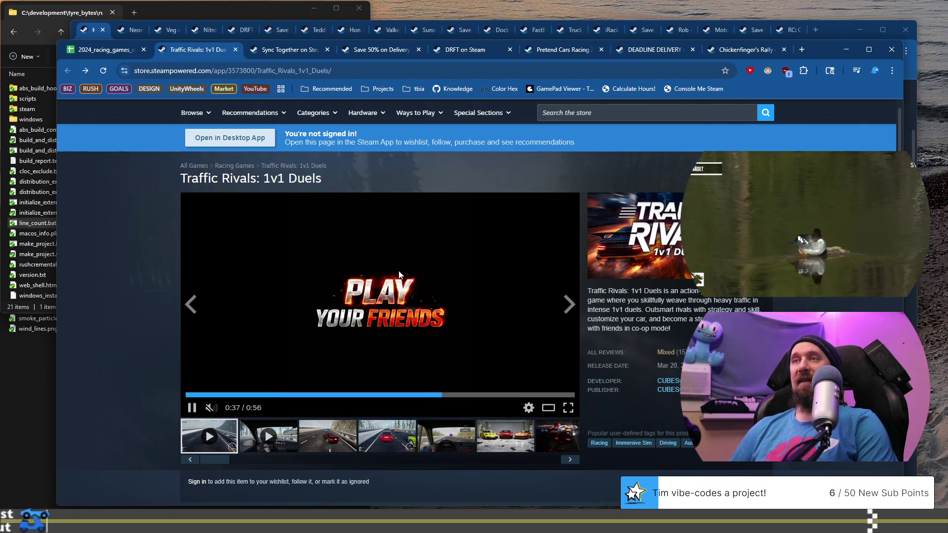
left_click(334, 434)
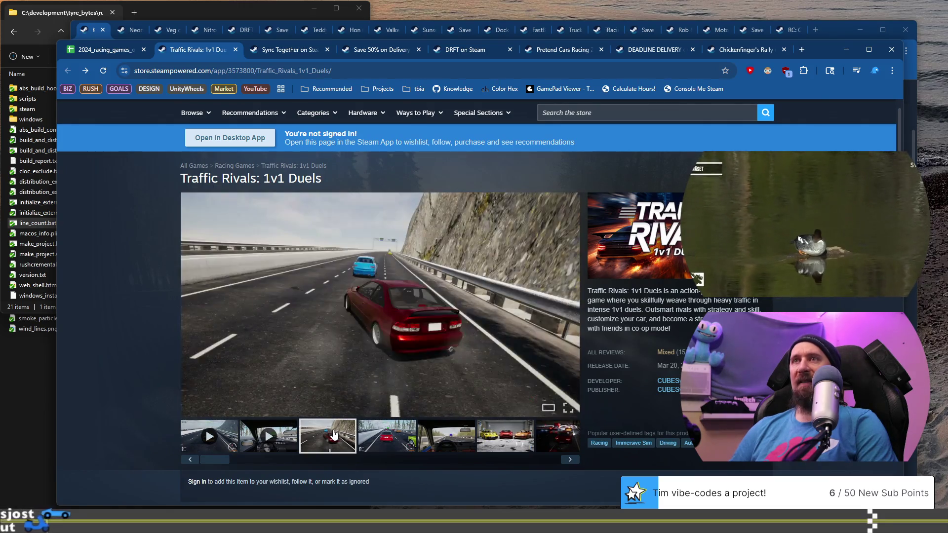
left_click(375, 439)
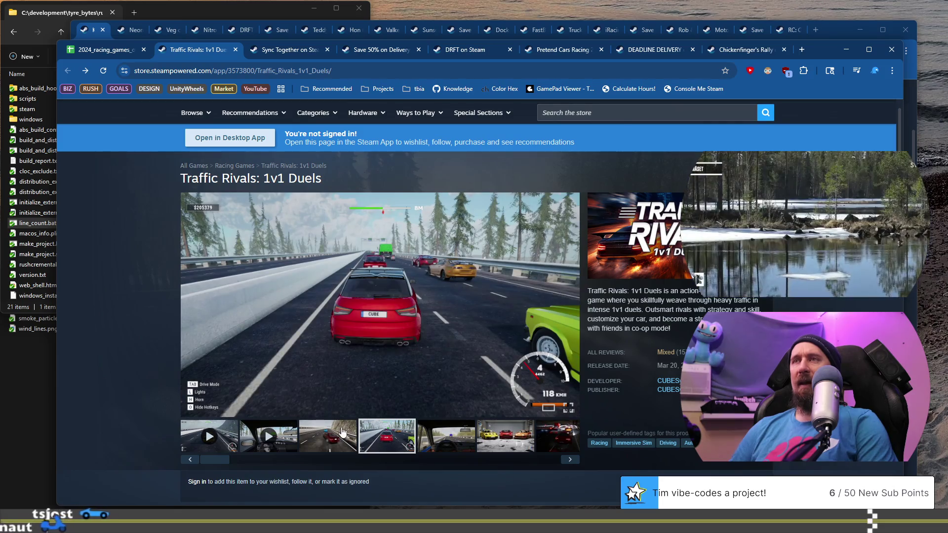
left_click(335, 434)
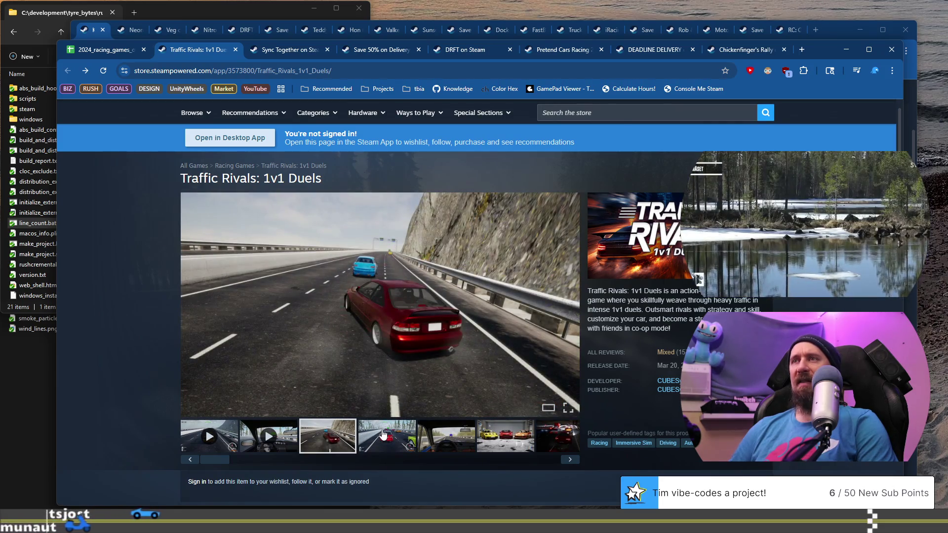
left_click(390, 429)
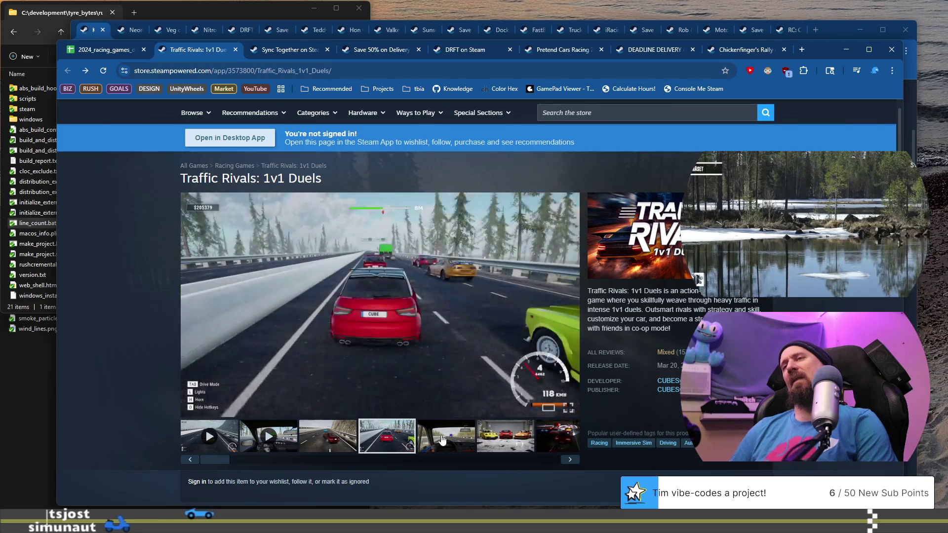
left_click(447, 440)
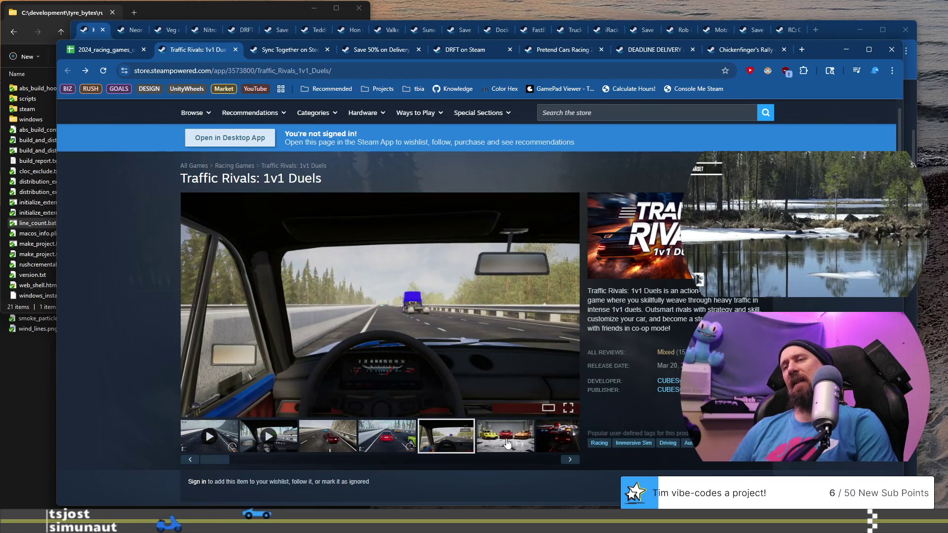
left_click(500, 438)
left_click(451, 436)
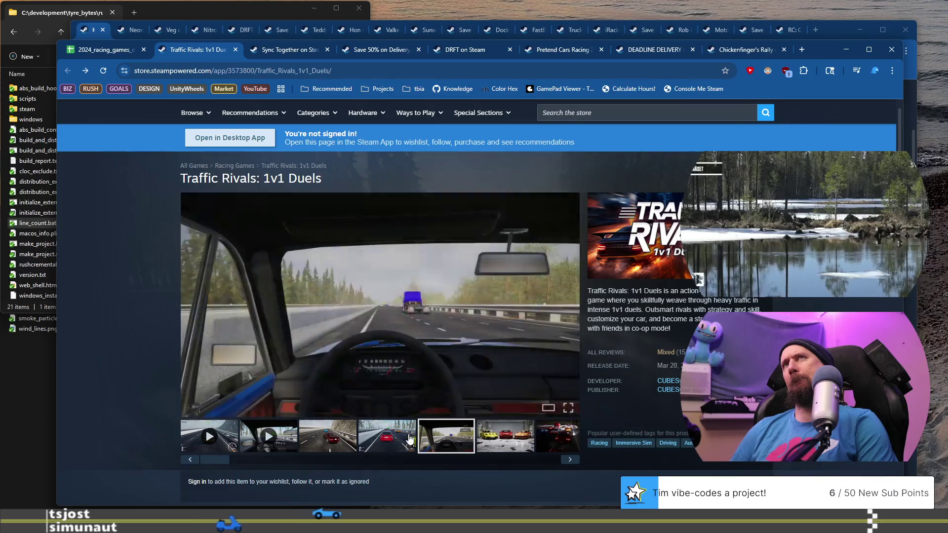
left_click(409, 439)
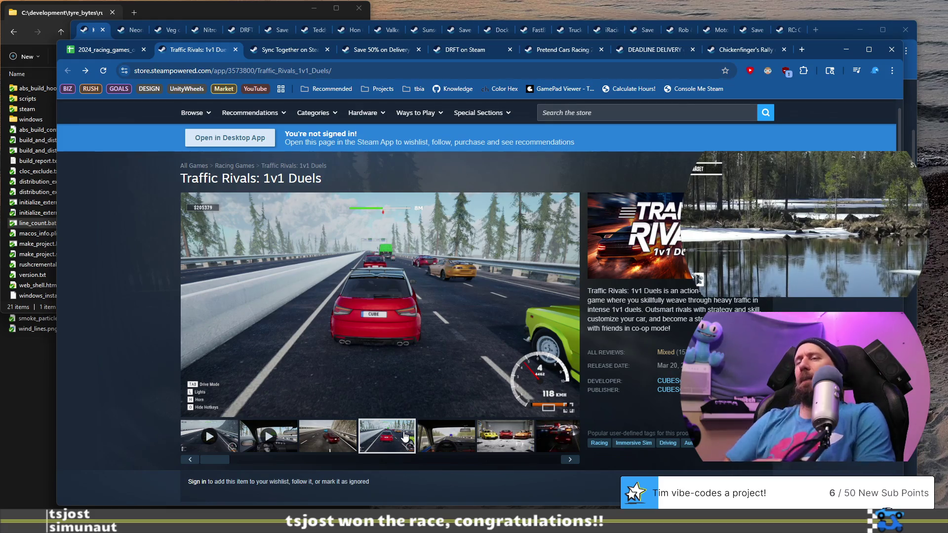
left_click(109, 51)
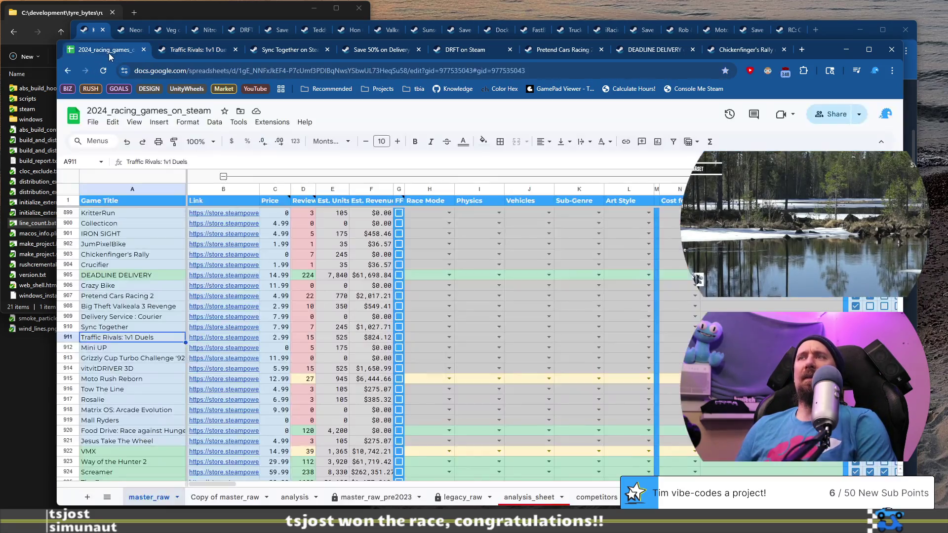
left_click(132, 348)
mouse_move(214, 348)
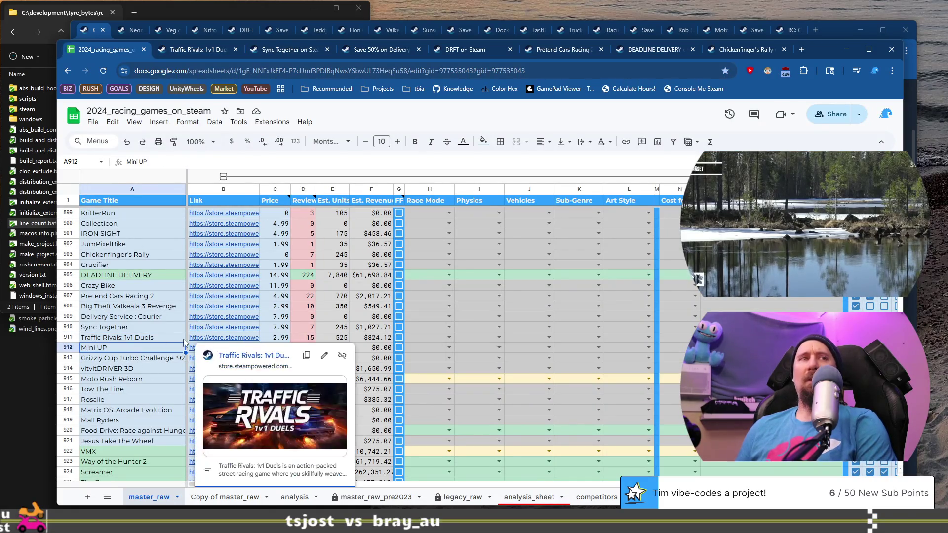
left_click(113, 341)
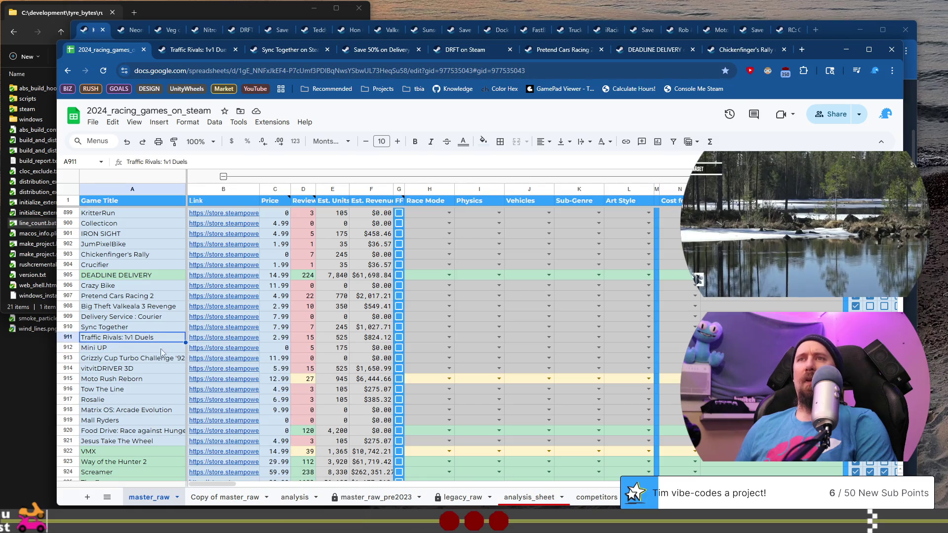
mouse_move(208, 348)
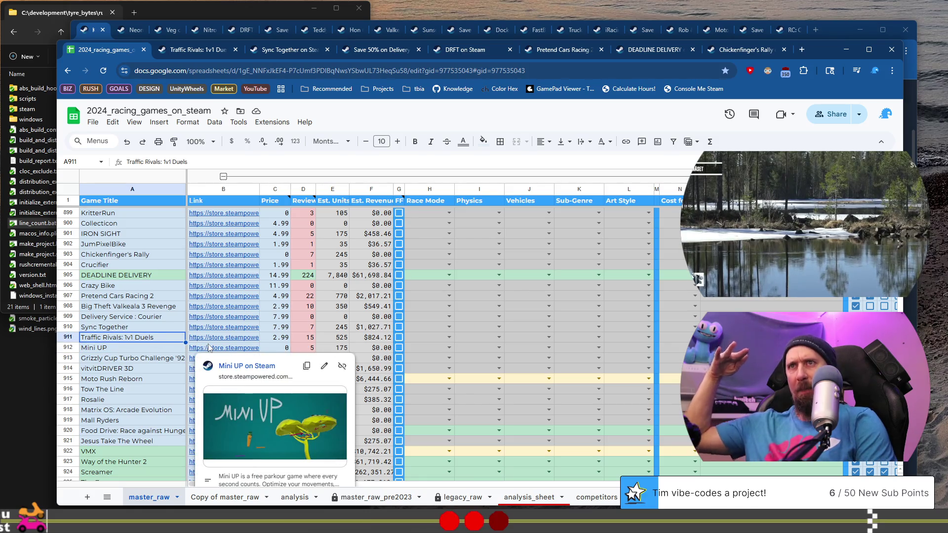
left_click(146, 348)
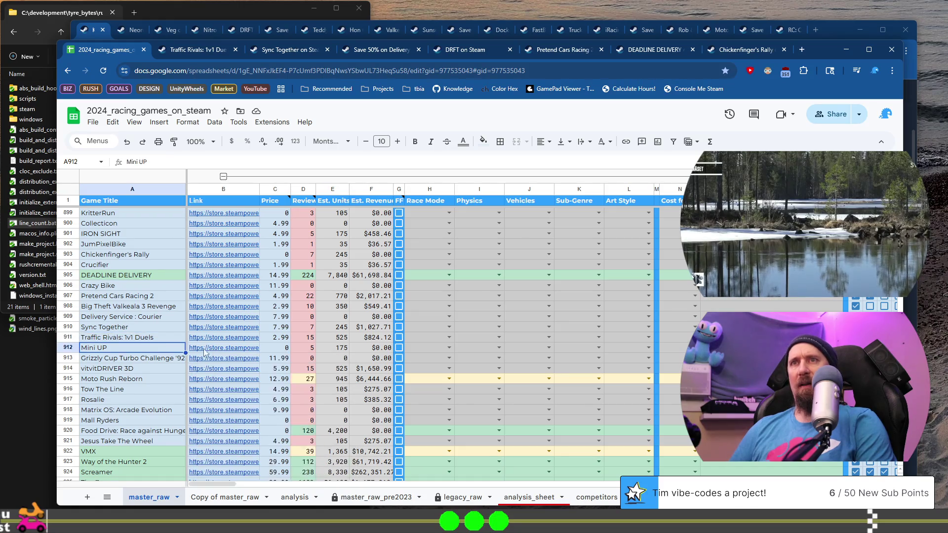
Step: Open Mini UP's store page from the sheet and browse its second to fifth screenshots
left_click(221, 349)
left_click(256, 366)
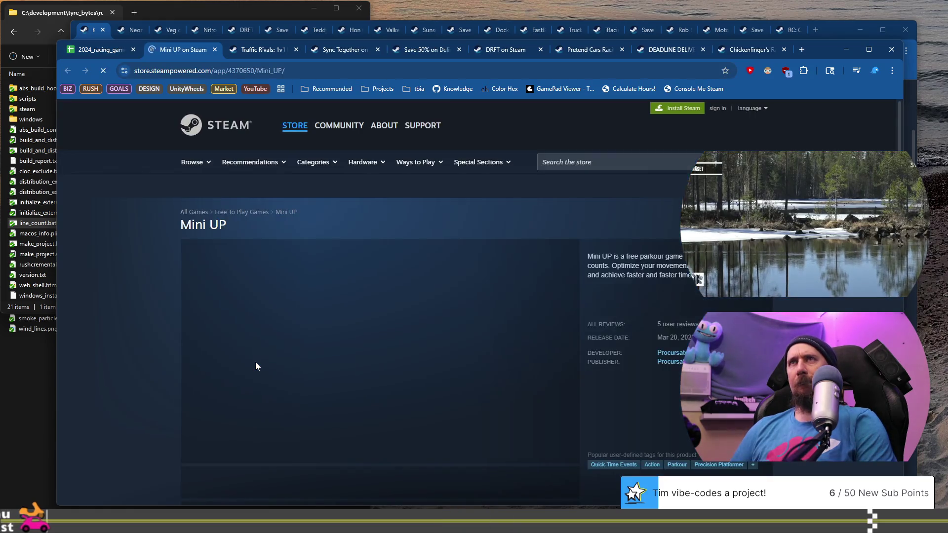
scroll(256, 365, "down", 2)
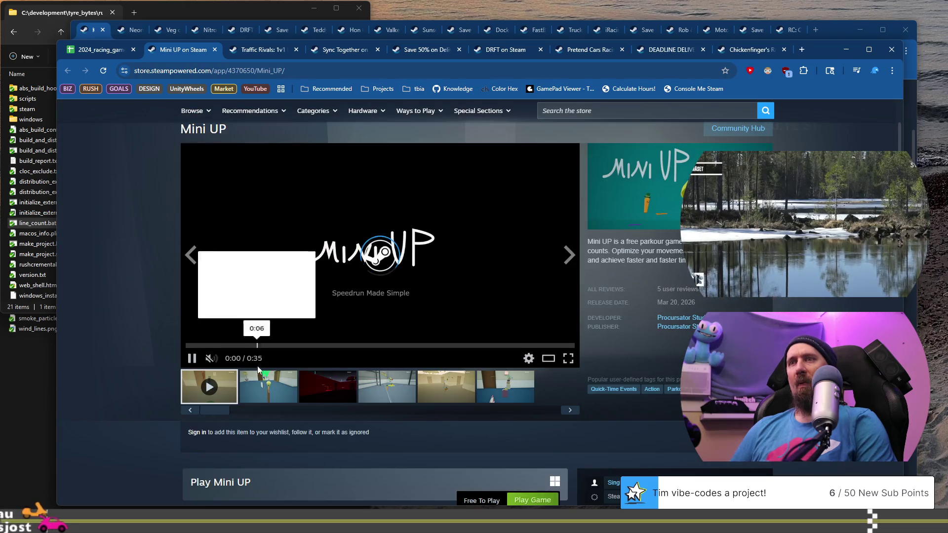
left_click(289, 387)
left_click(315, 388)
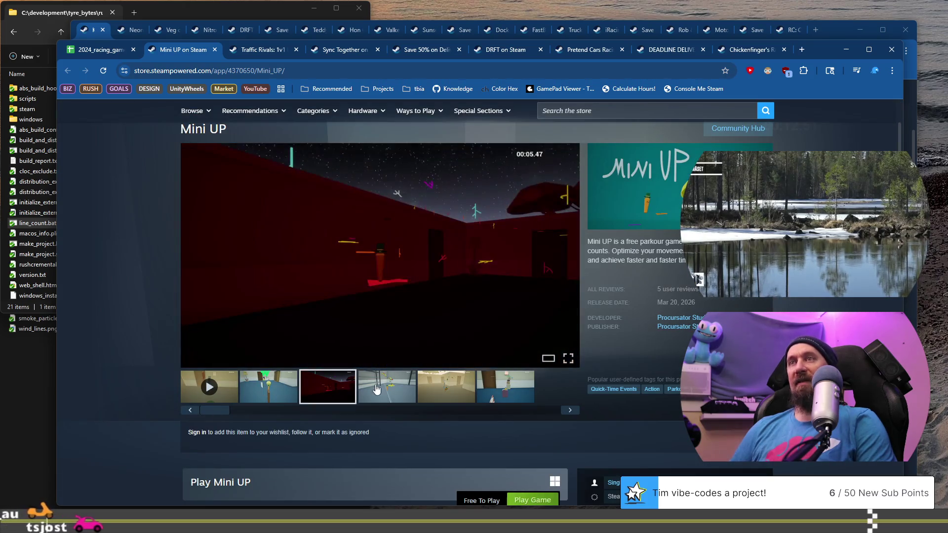
left_click(386, 387)
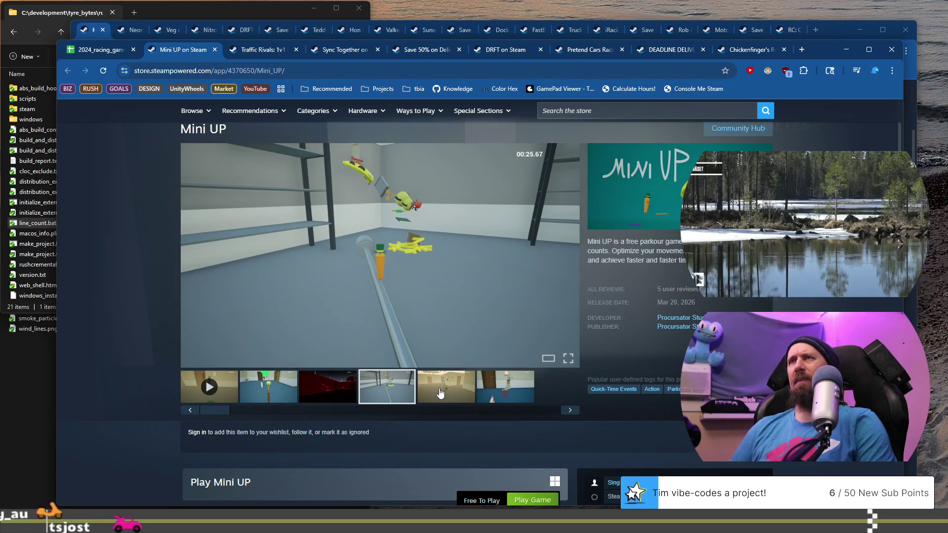
left_click(440, 394)
Step: Copy the Mini UP URL, run ./collector --ignore with it, and close the Mini UP tab
left_click(359, 73)
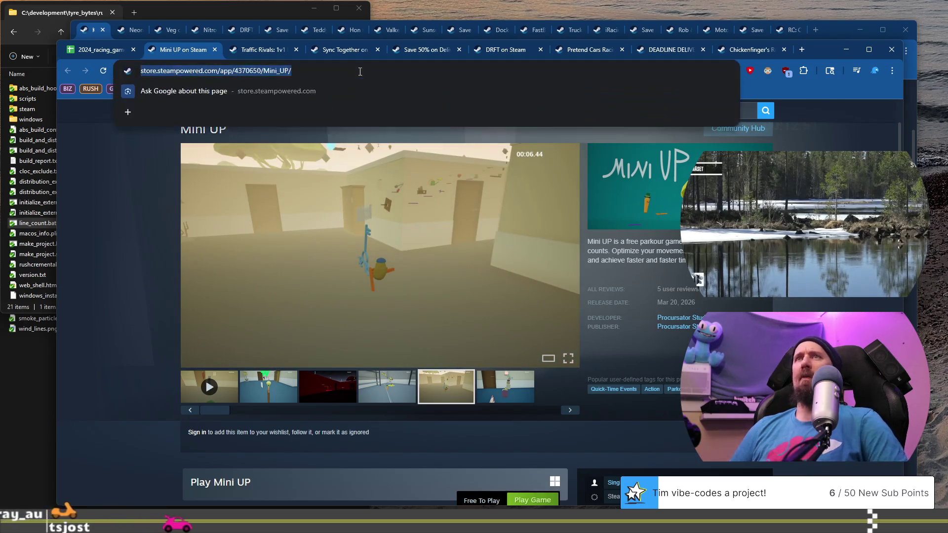
key("alt+Tab")
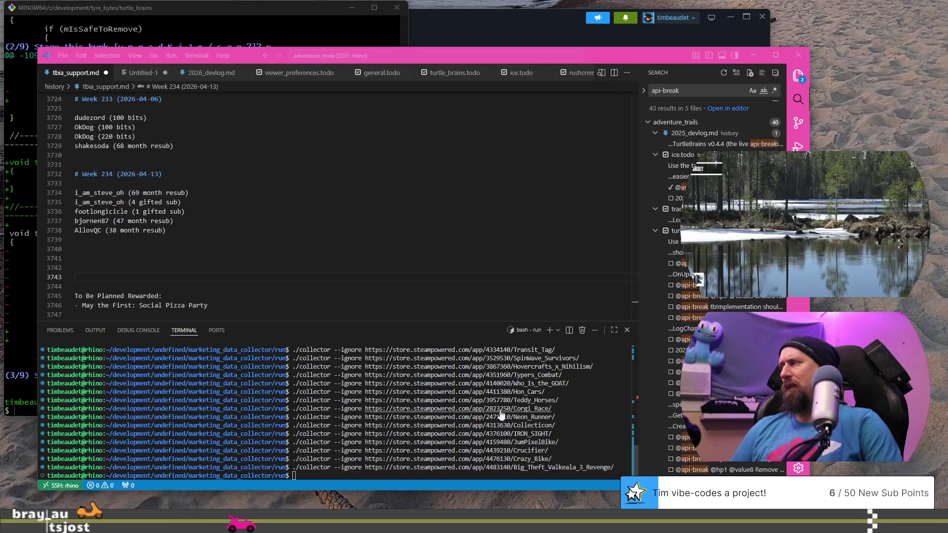
key("Up")
key("ctrl+w")
type("https://store.steampowered.com/app/4370650/Mini_UP/")
key("Return")
key("alt+Tab")
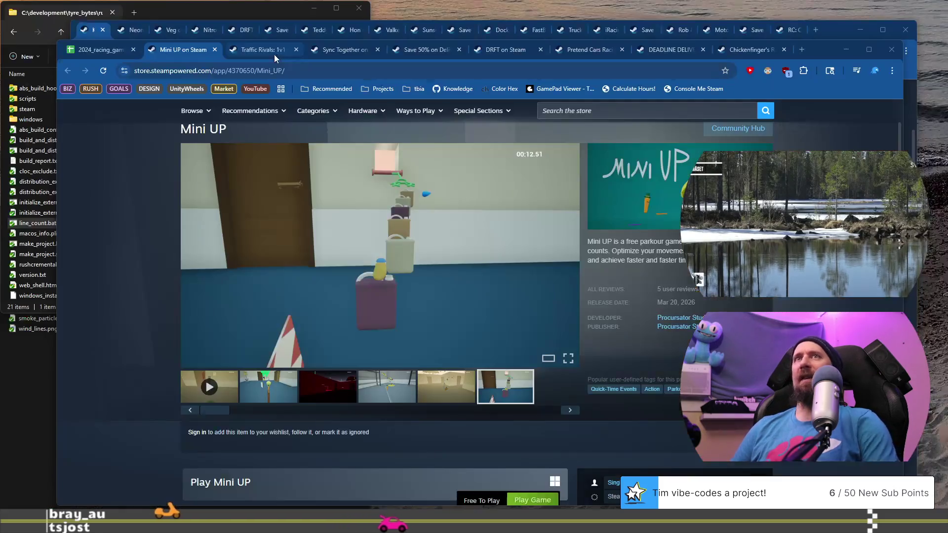
left_click(215, 49)
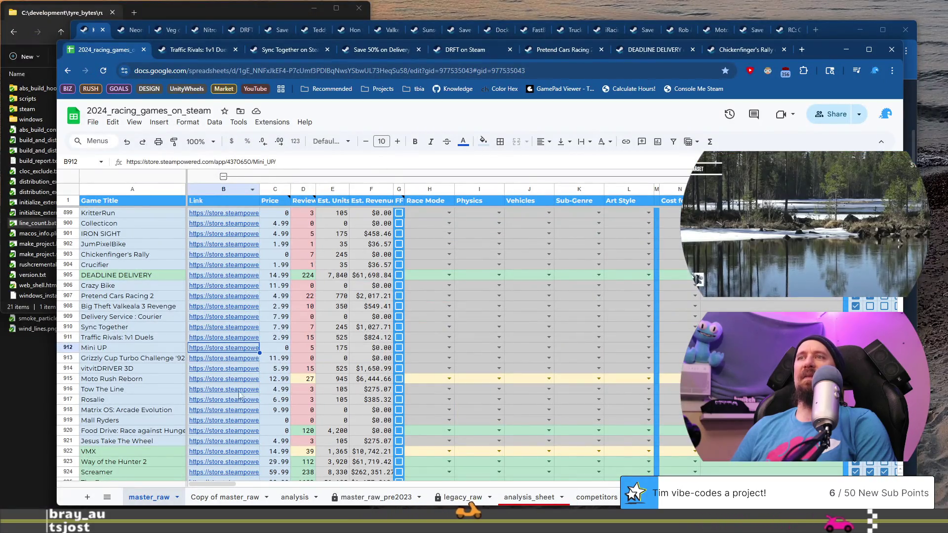
Step: Open the Grizzly Cup Turbo Challenge '92 Steam store page from its sheet row's link
left_click(122, 359)
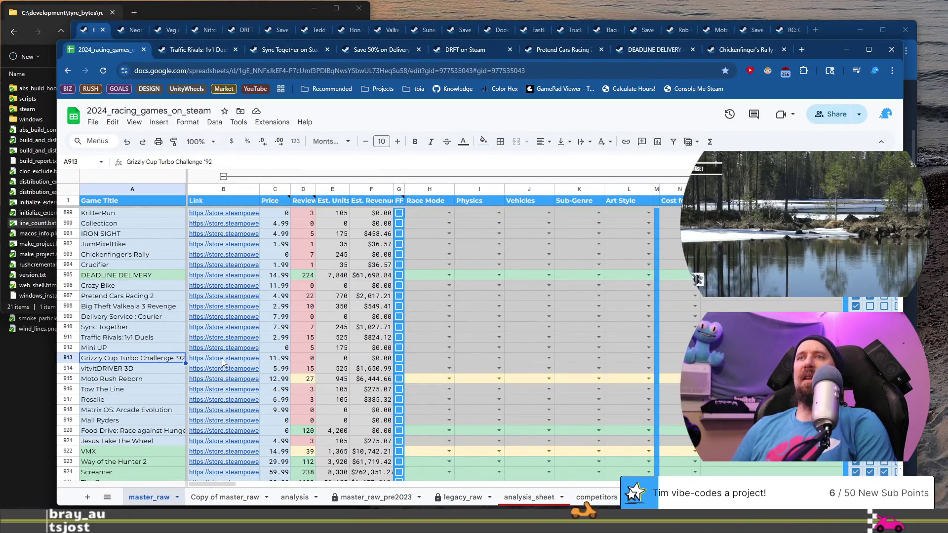
left_click(223, 363)
left_click(250, 377)
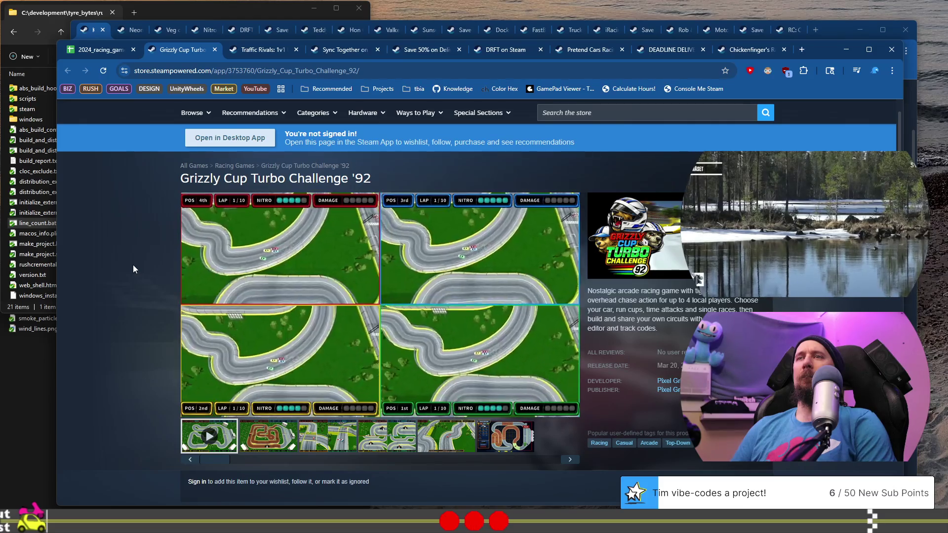
Step: Read through About This Game, Features and requirements, then go back up to the trailer
scroll(133, 265, "down", 4)
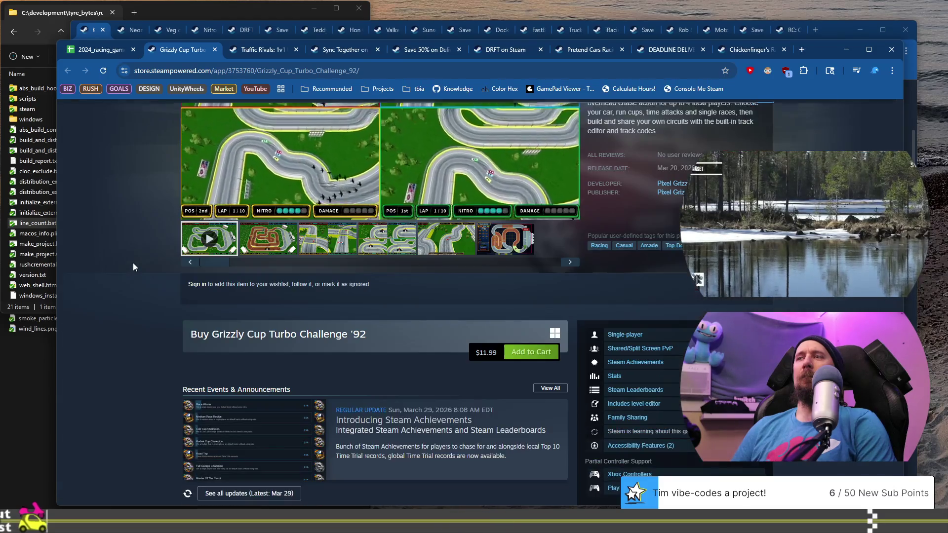
scroll(132, 267, "down", 3)
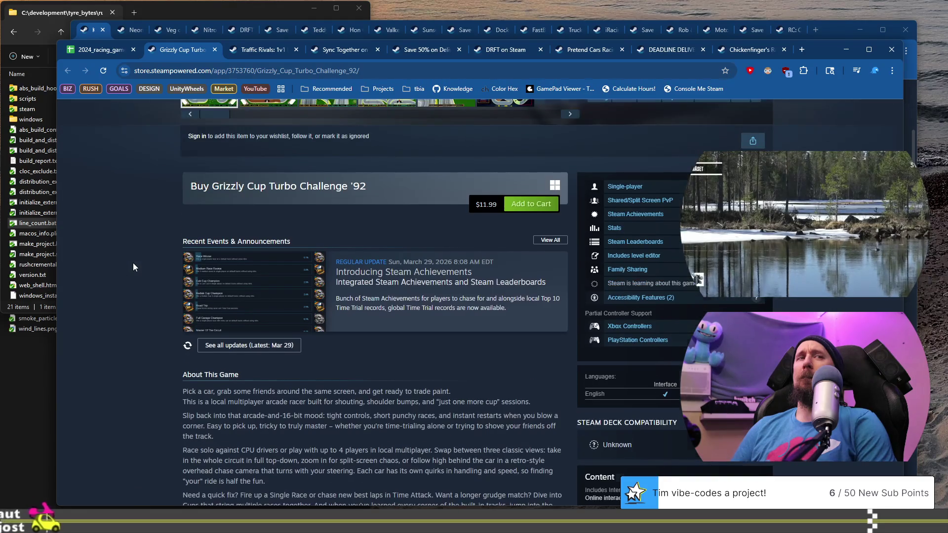
scroll(133, 267, "down", 3)
scroll(134, 267, "down", 1)
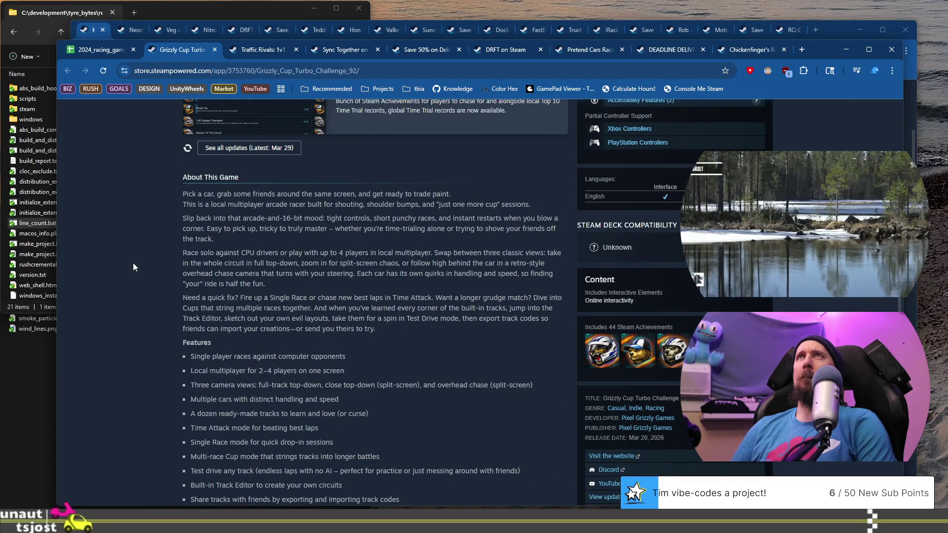
scroll(132, 267, "down", 3)
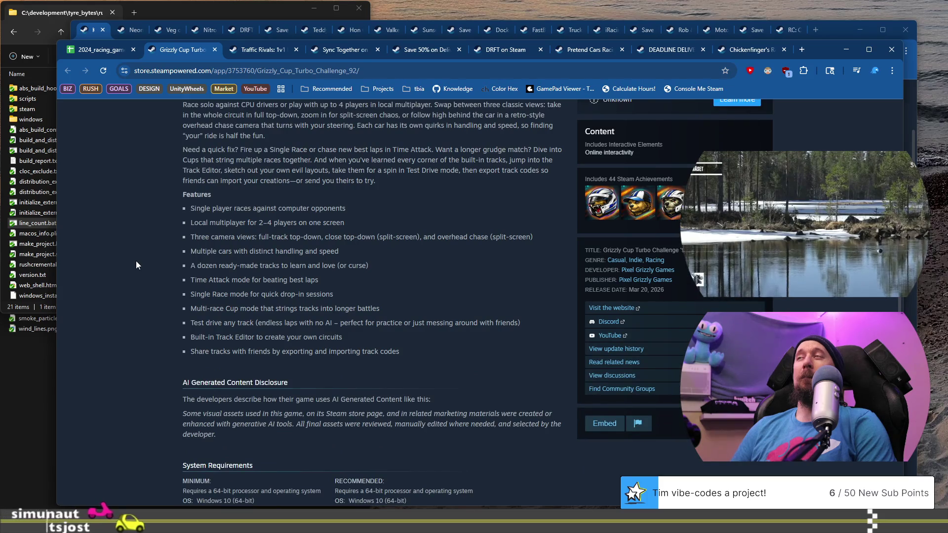
scroll(137, 259, "down", 4)
scroll(137, 259, "up", 10)
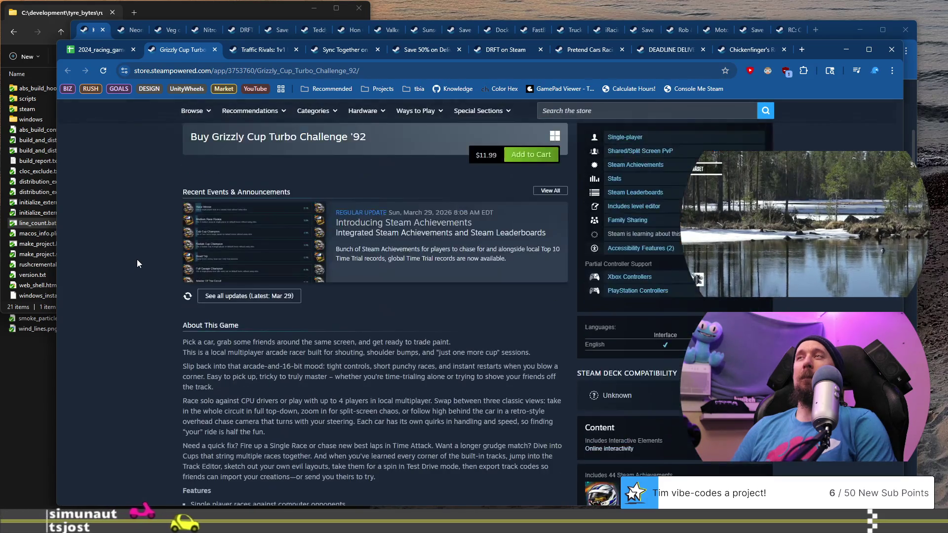
scroll(137, 259, "up", 7)
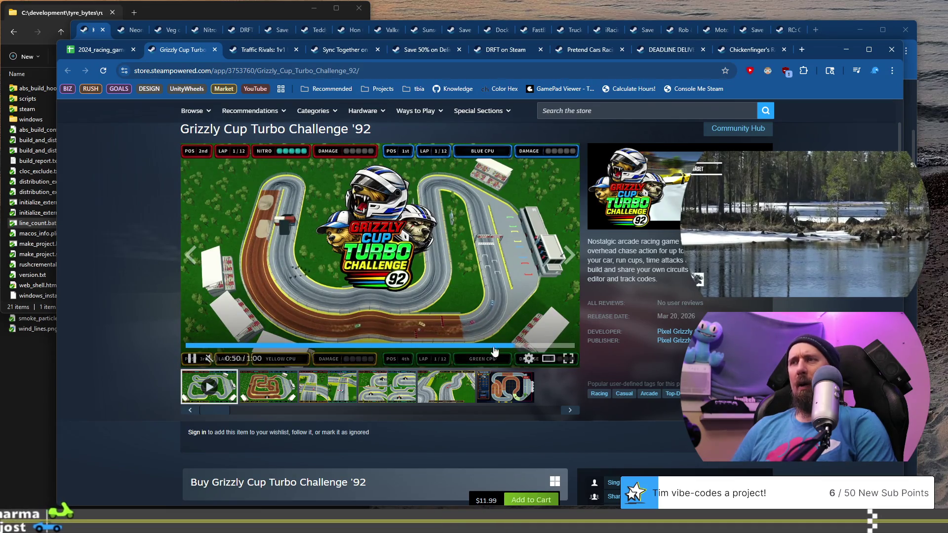
Step: Rewind the trailer to the bridge scene and pause it around 0:44
left_click(469, 344)
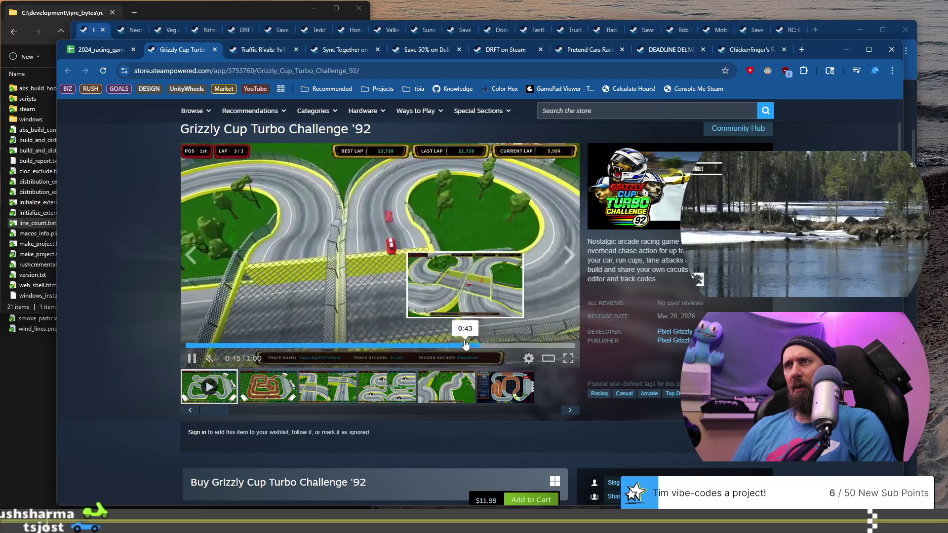
left_click(464, 345)
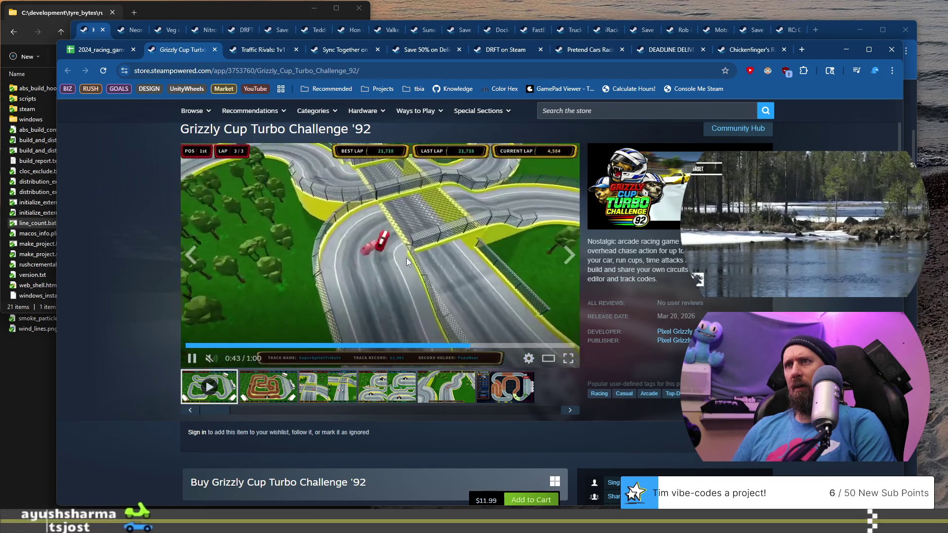
left_click(407, 258)
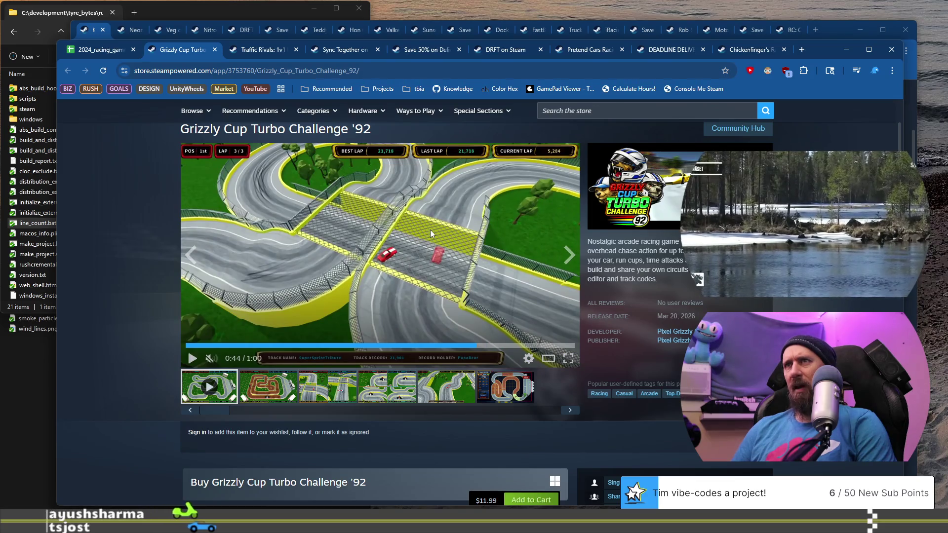
left_click(455, 269)
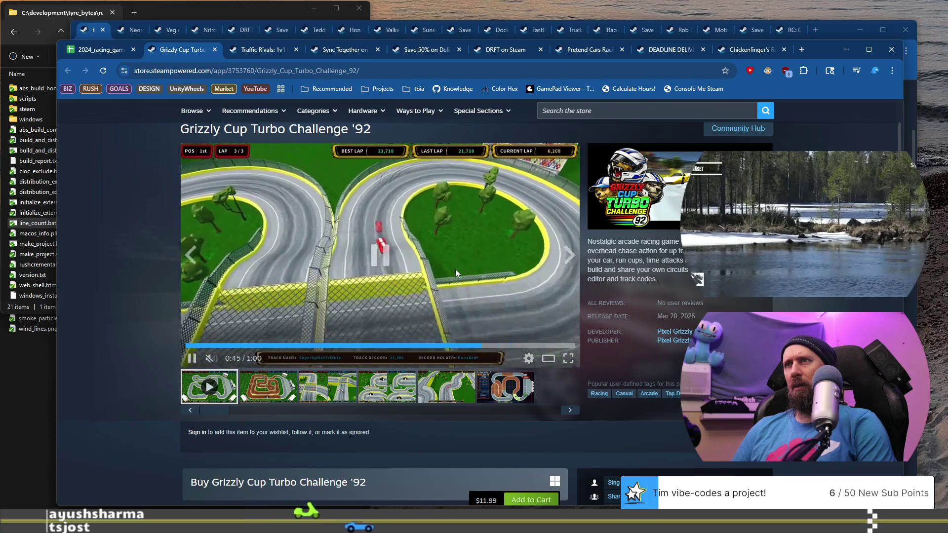
left_click(455, 269)
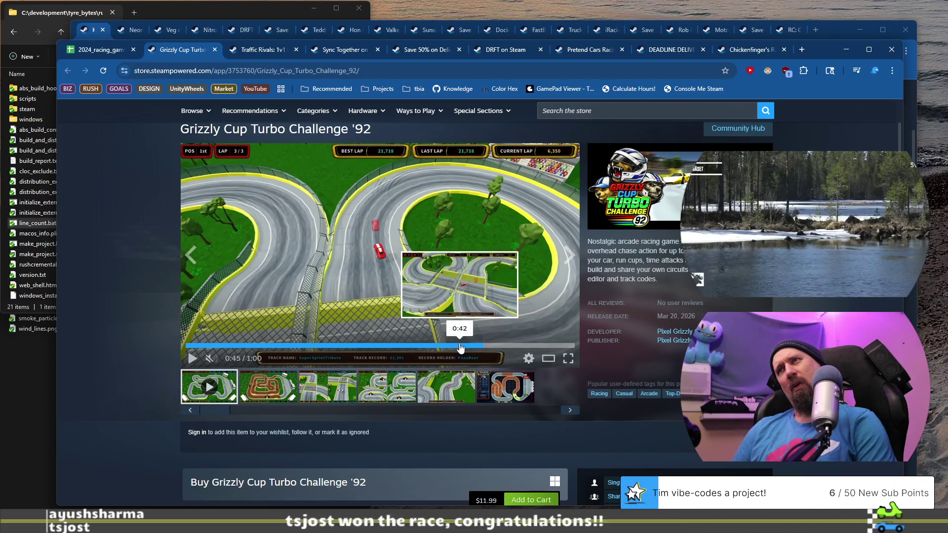
Step: Replay 0:42–0:45, then restart from 0:35 and let the trailer run to its end card
left_click(458, 345)
left_click(434, 279)
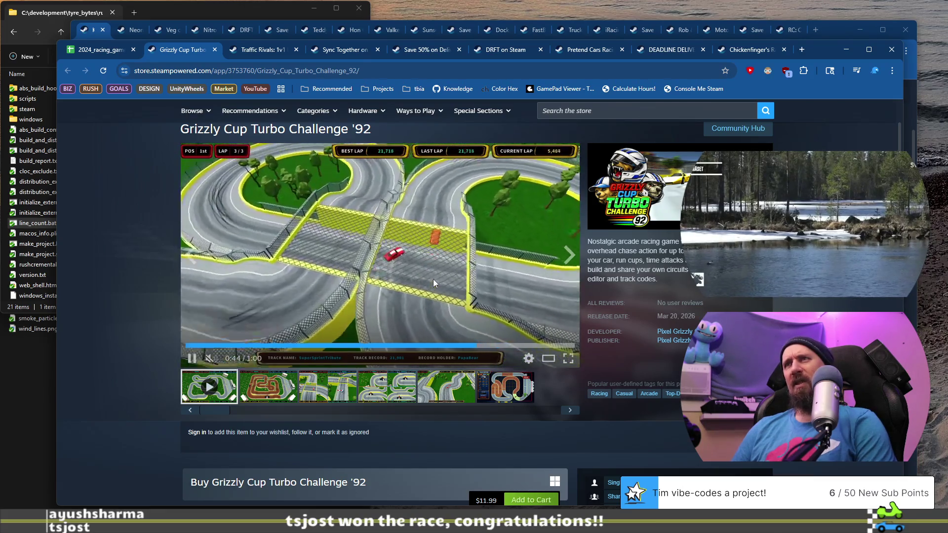
left_click(434, 279)
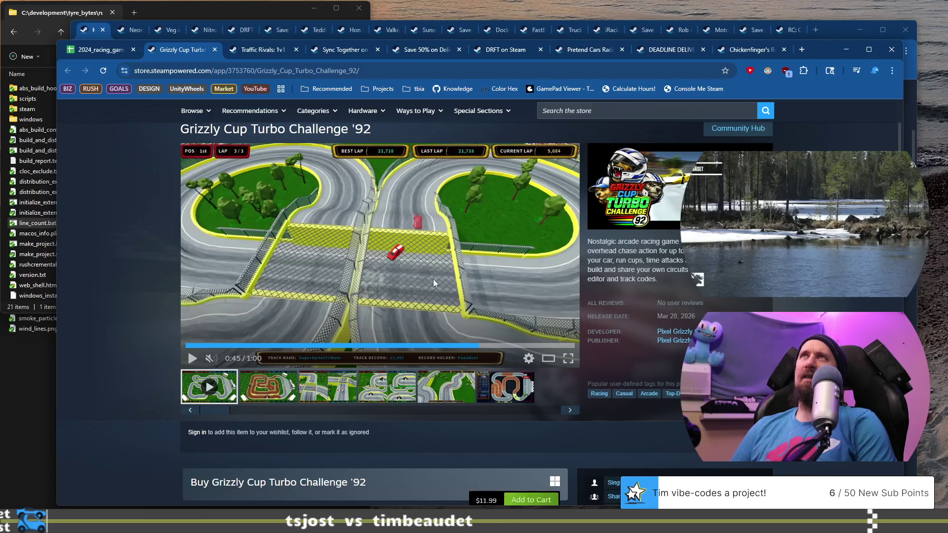
left_click(434, 280)
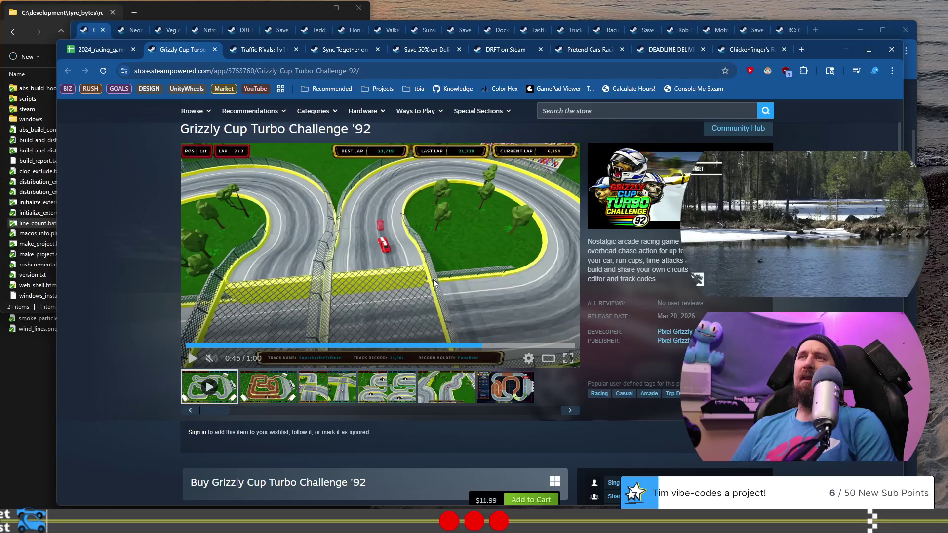
left_click(437, 344)
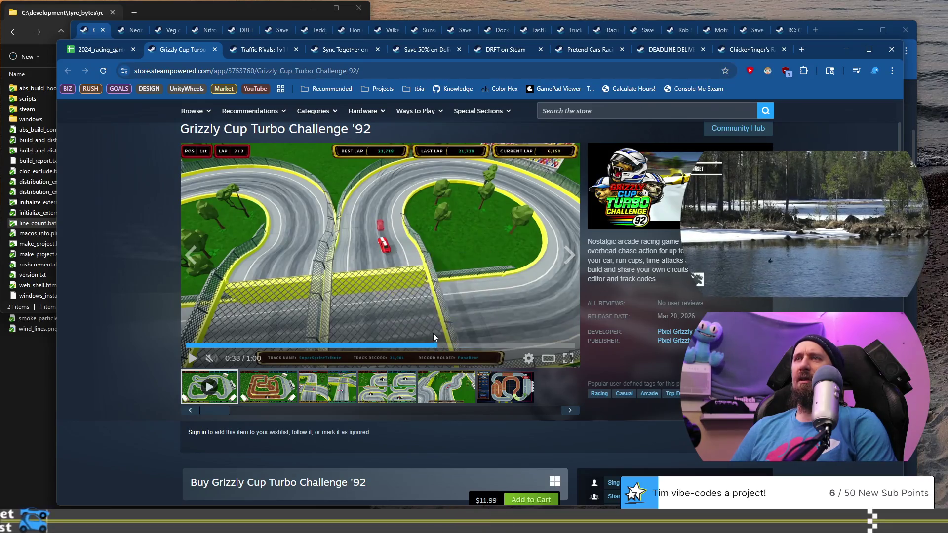
left_click(414, 345)
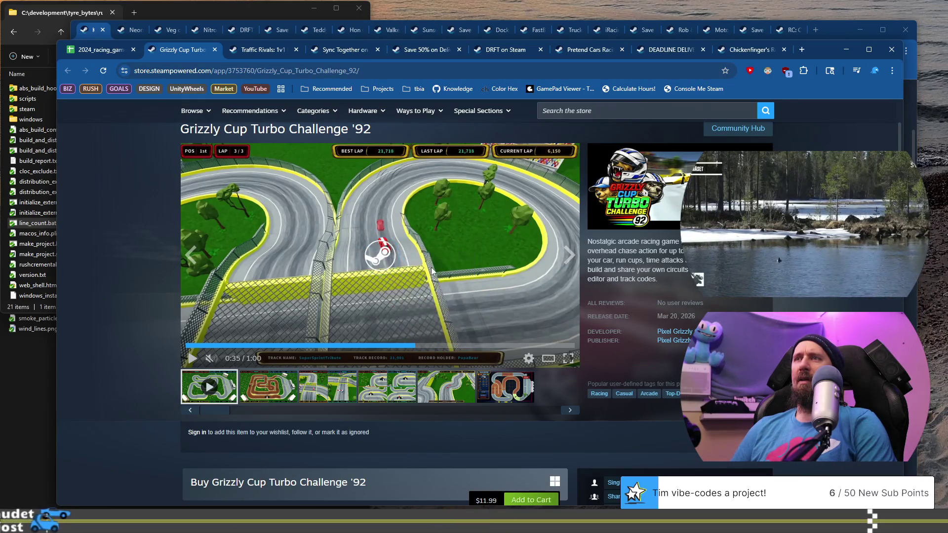
left_click(431, 271)
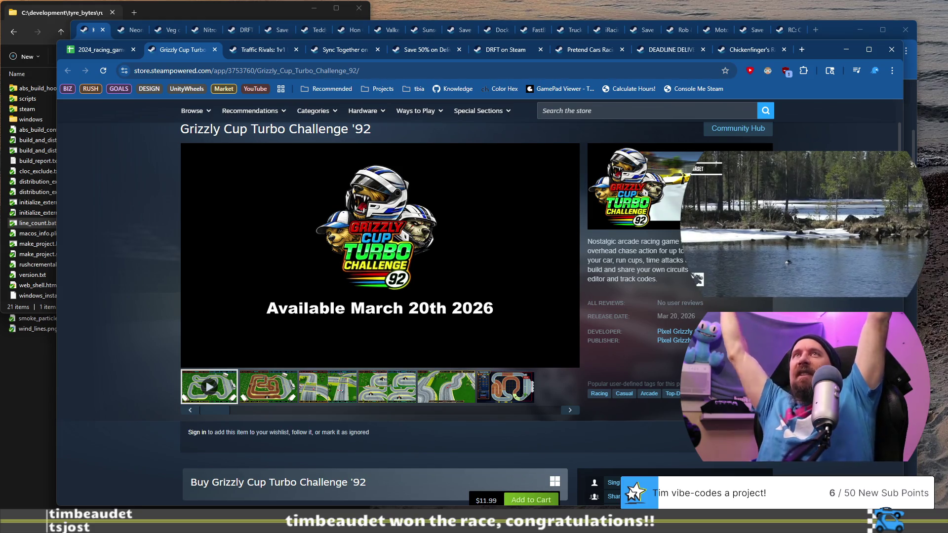
Step: Replay the Grizzly Cup trailer from about 0:42, pause at 0:51, and return to the spreadsheet
scroll(304, 309, "down", 2)
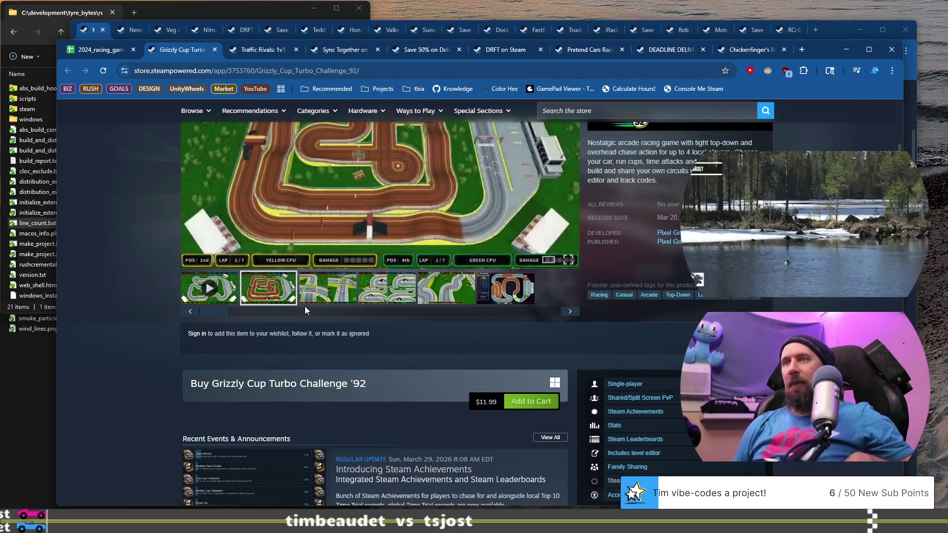
scroll(304, 306, "up", 4)
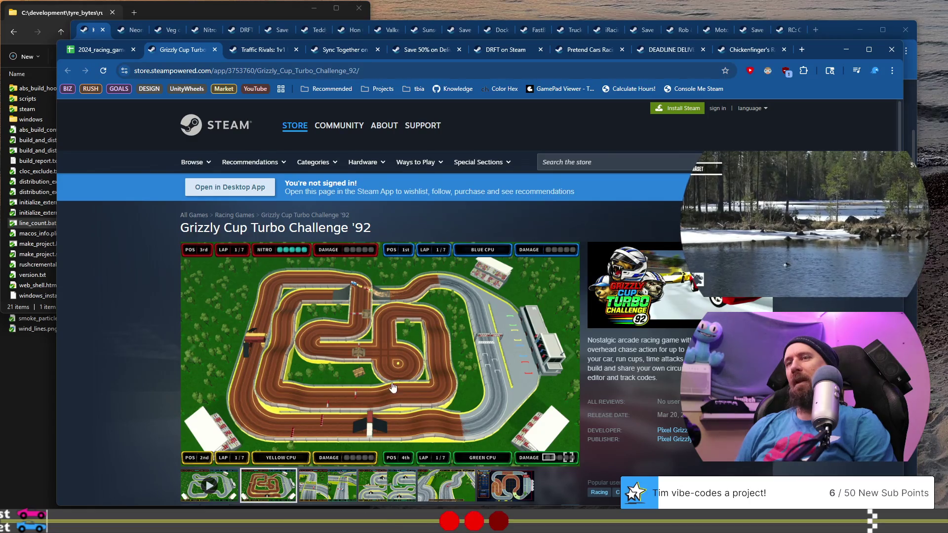
scroll(419, 440, "down", 3)
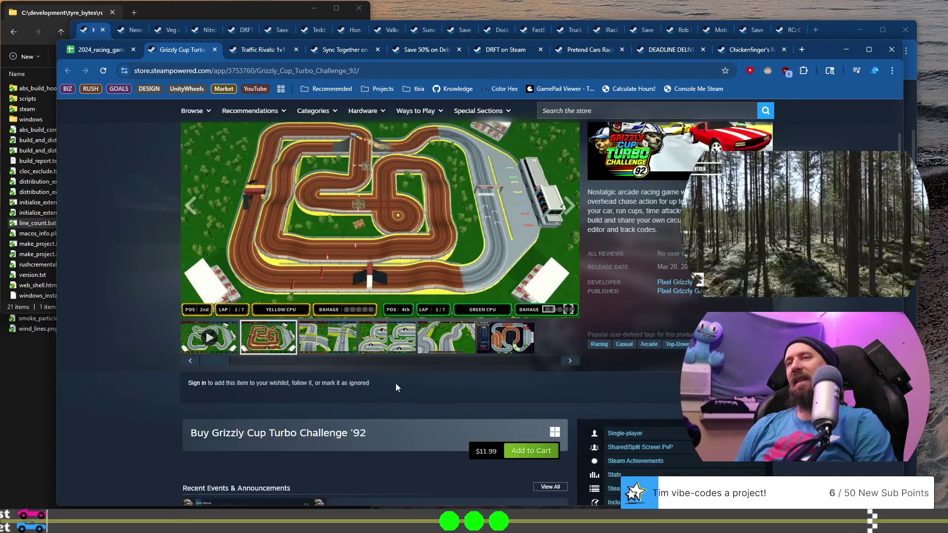
left_click(203, 340)
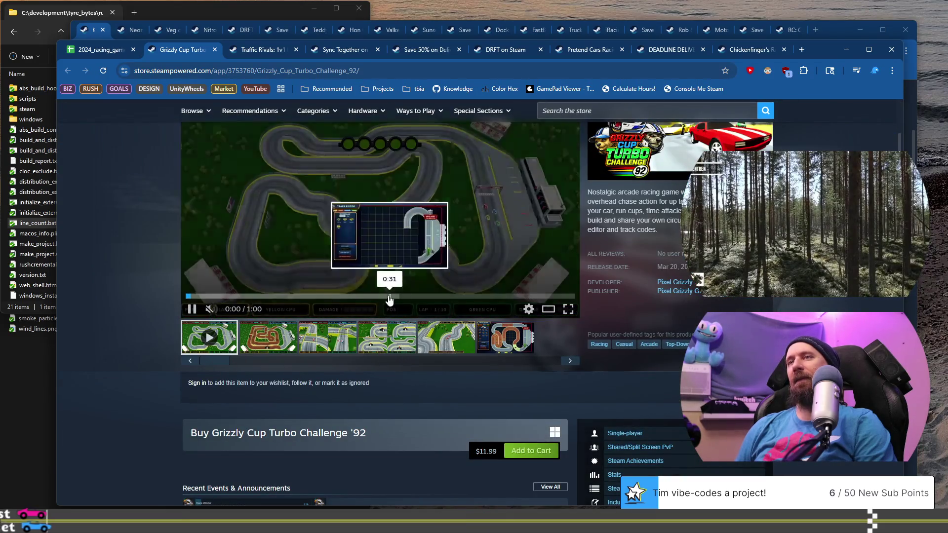
left_click(449, 296)
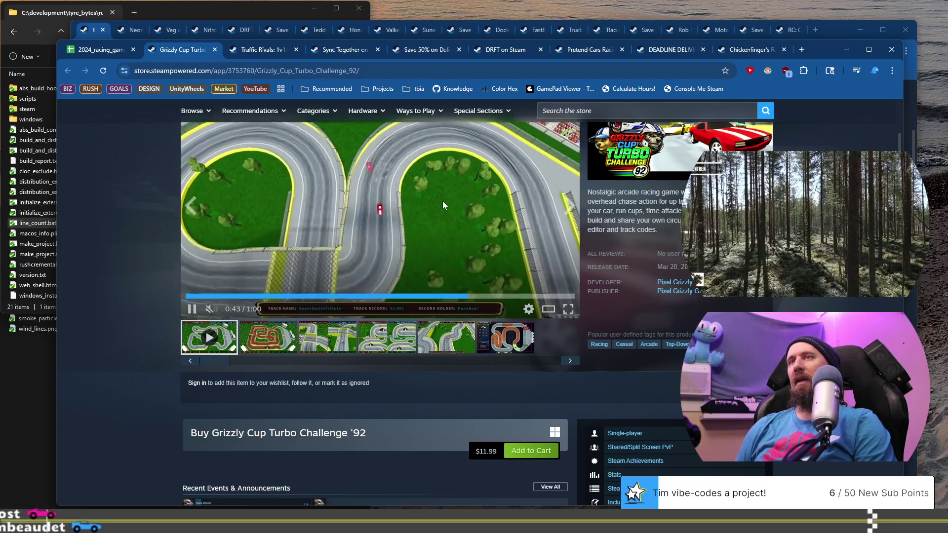
left_click(440, 200)
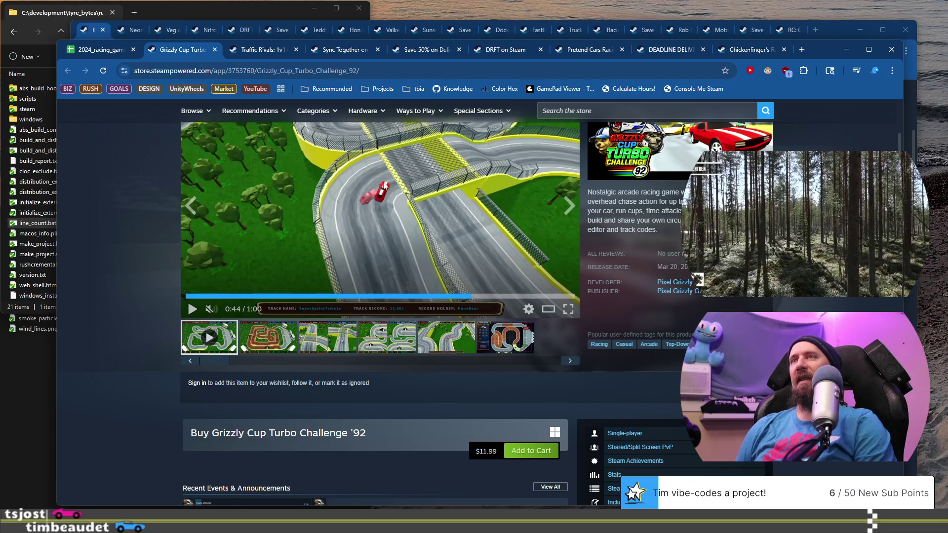
left_click(453, 191)
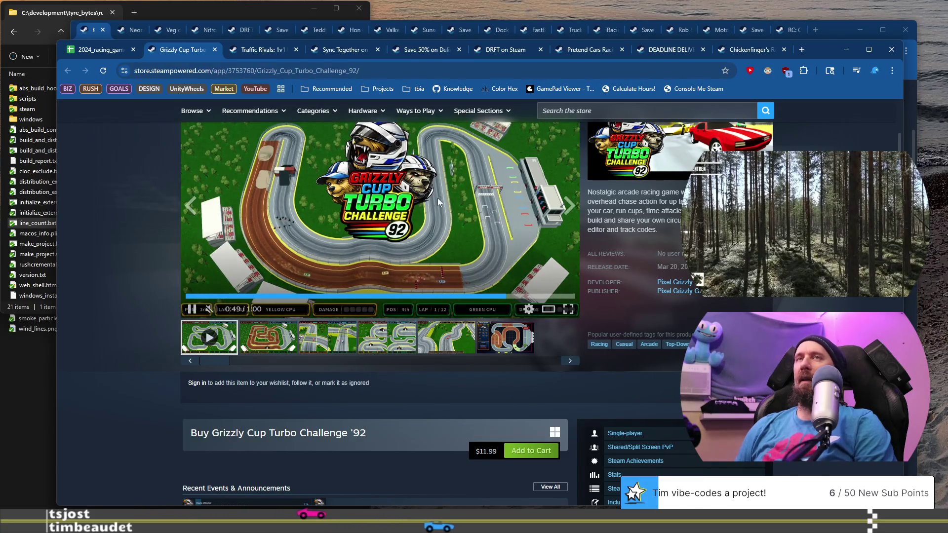
left_click(262, 189)
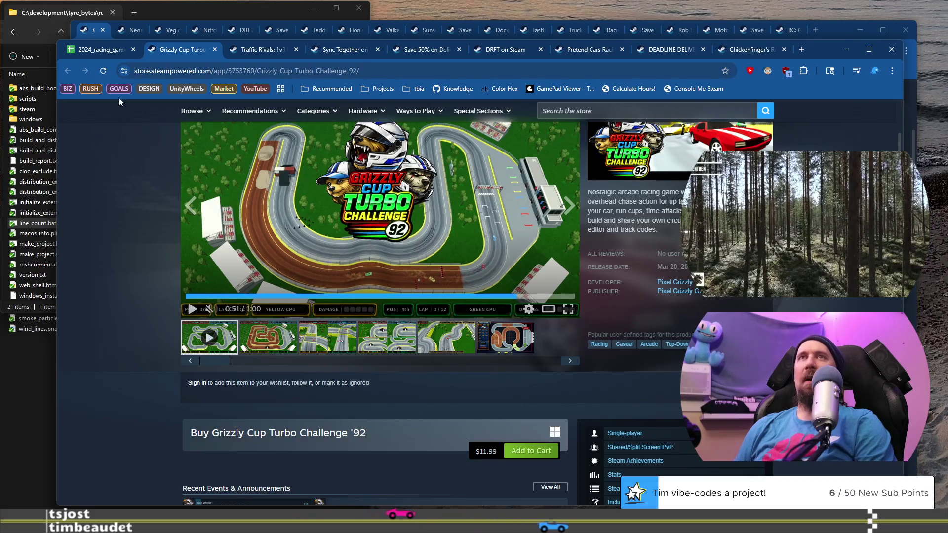
left_click(85, 51)
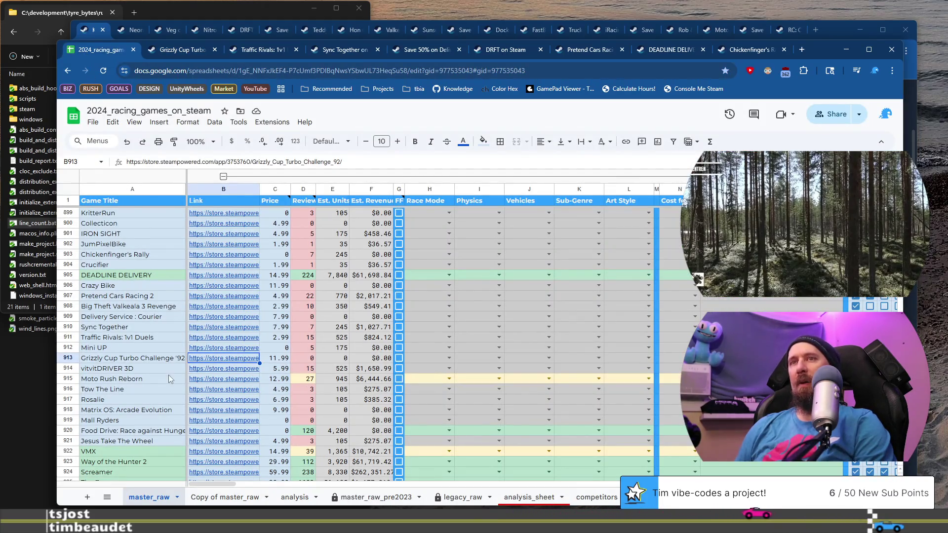
Step: Open the vitvitDRIVER 3D Steam page from the store link in cell B914
left_click(142, 368)
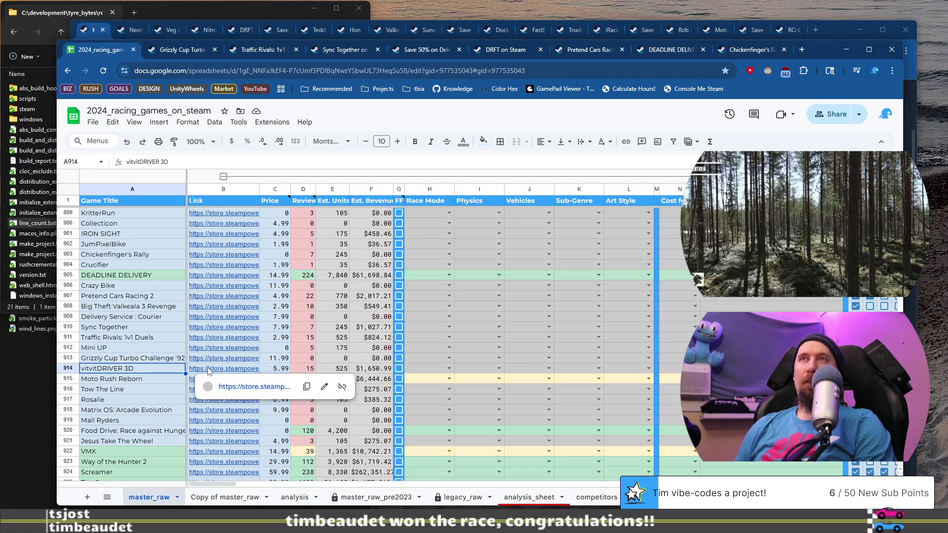
left_click(208, 369)
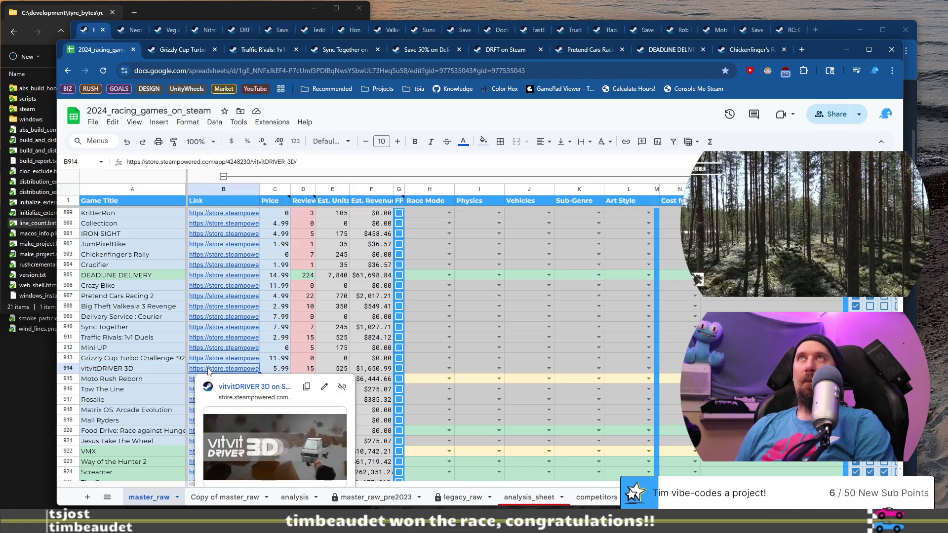
left_click(254, 387)
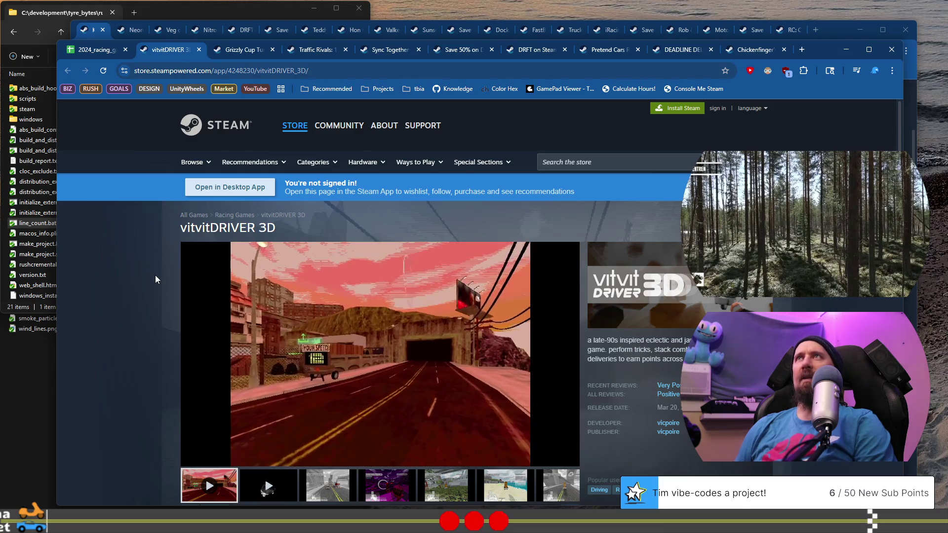
Step: View the highway, purple, grassy and beach screenshots of vitvitDRIVER 3D, then scroll down the page
scroll(147, 274, "down", 1)
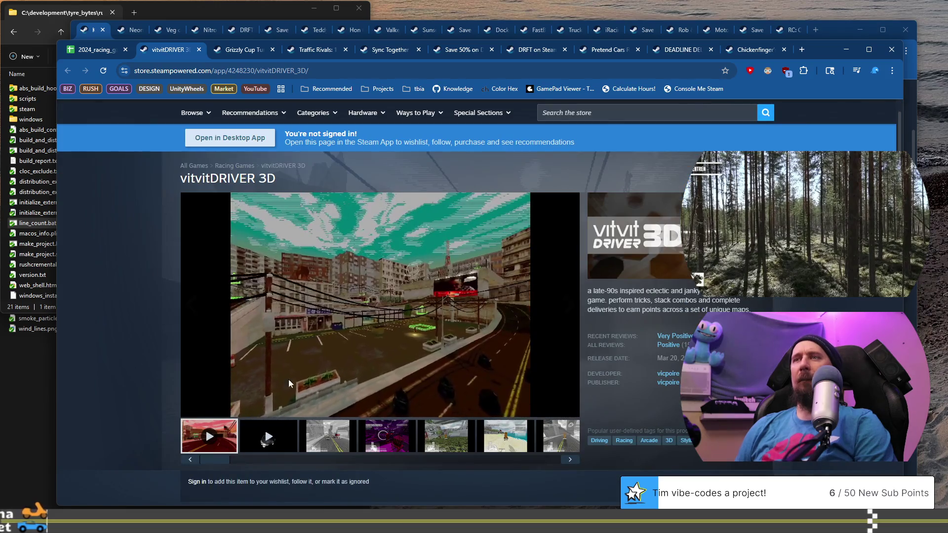
left_click(327, 436)
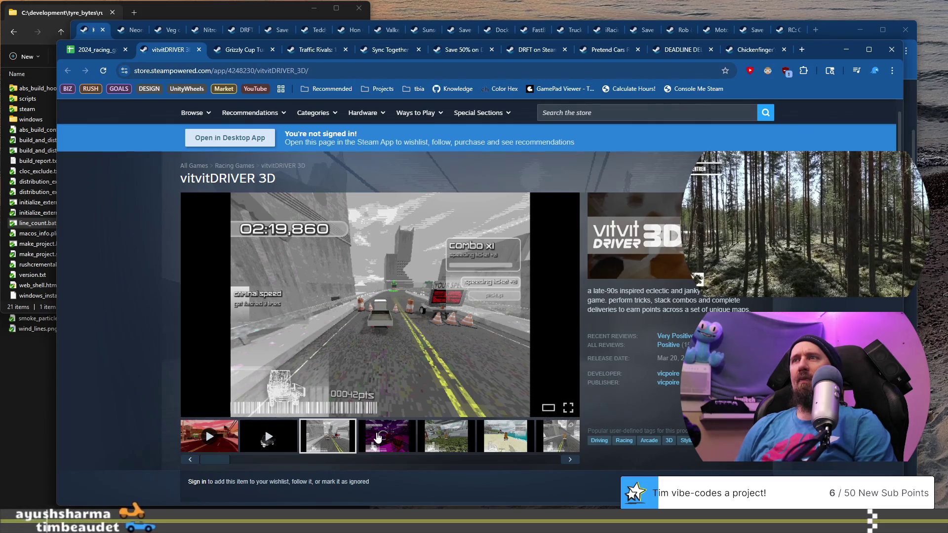
left_click(377, 437)
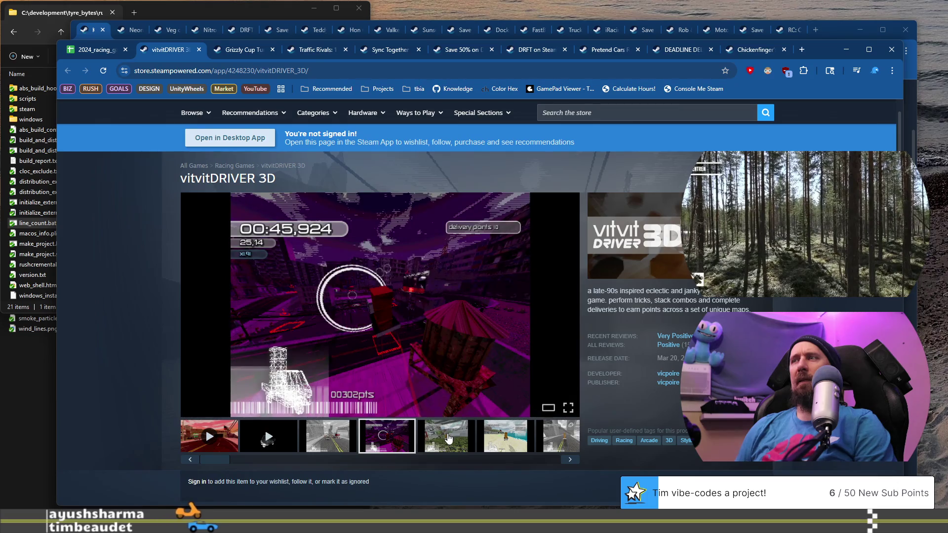
left_click(447, 437)
left_click(520, 434)
scroll(516, 426, "down", 4)
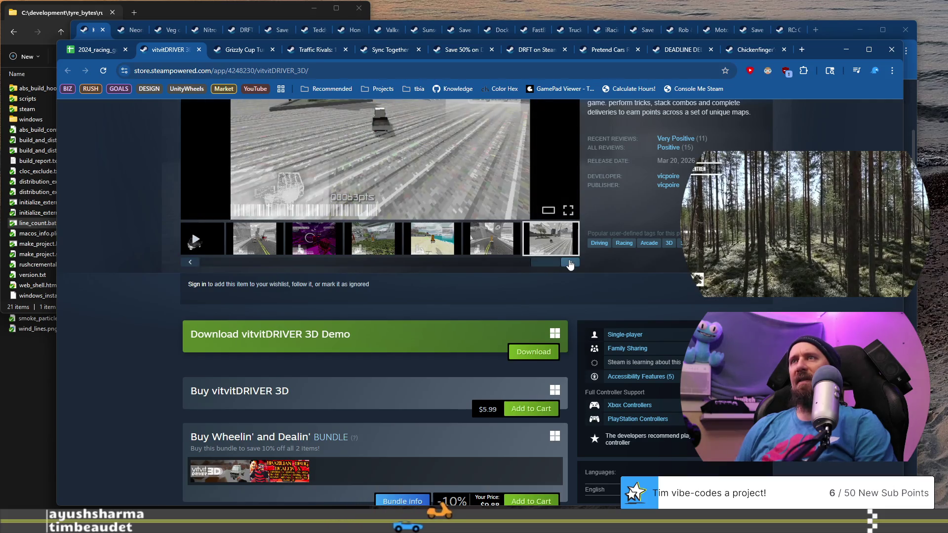
scroll(425, 286, "up", 1)
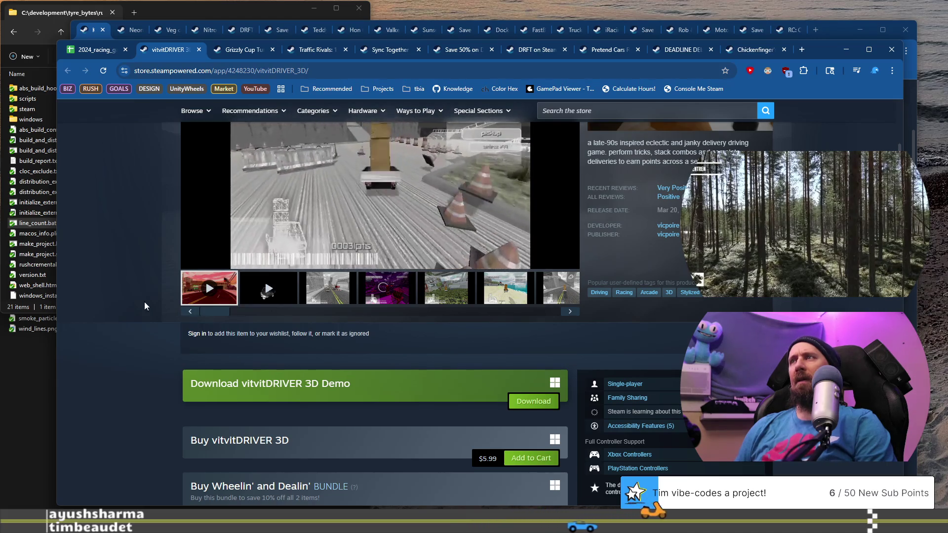
scroll(143, 301, "down", 20)
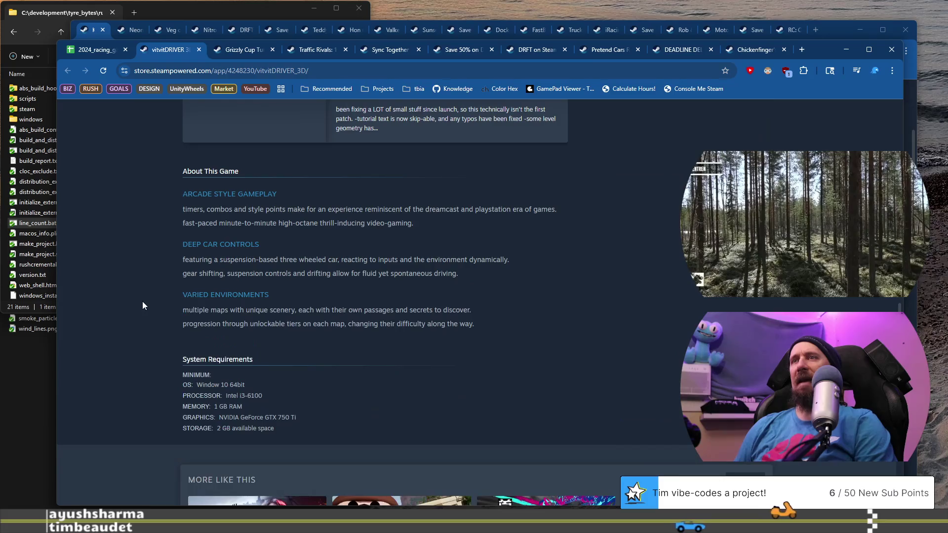
scroll(143, 301, "down", 8)
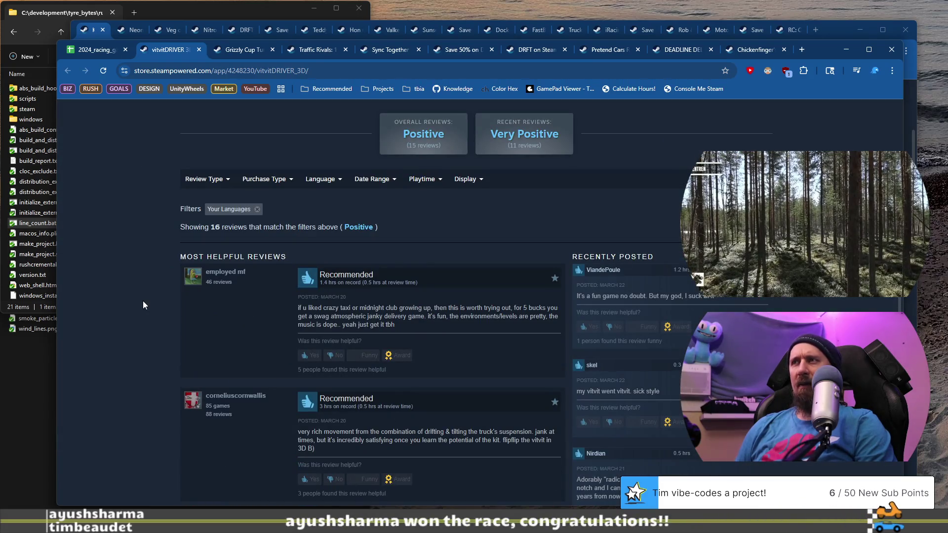
scroll(143, 305, "down", 2)
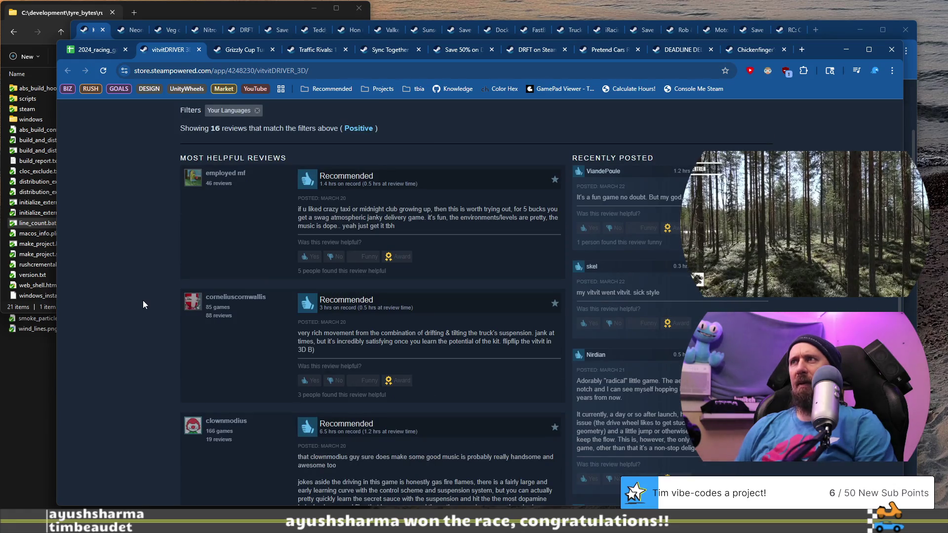
scroll(143, 301, "down", 7)
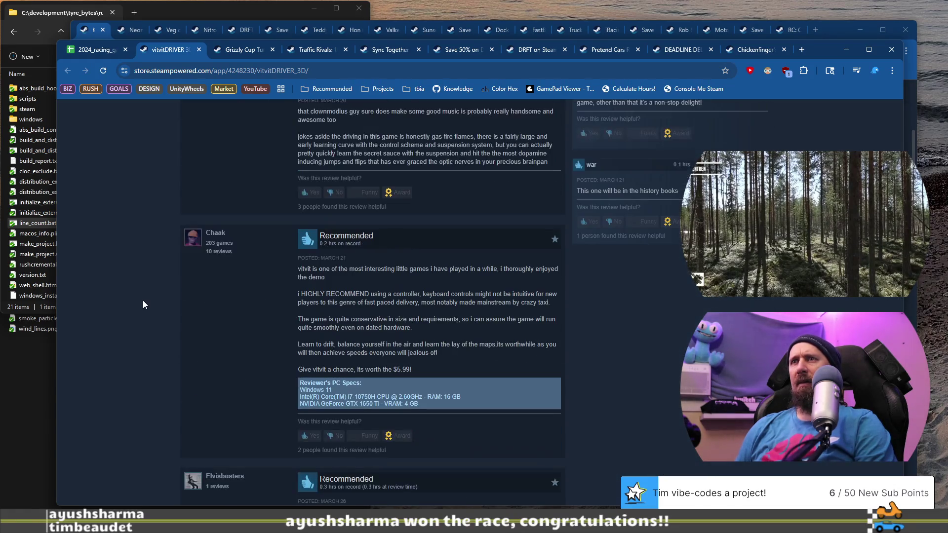
scroll(143, 301, "up", 7)
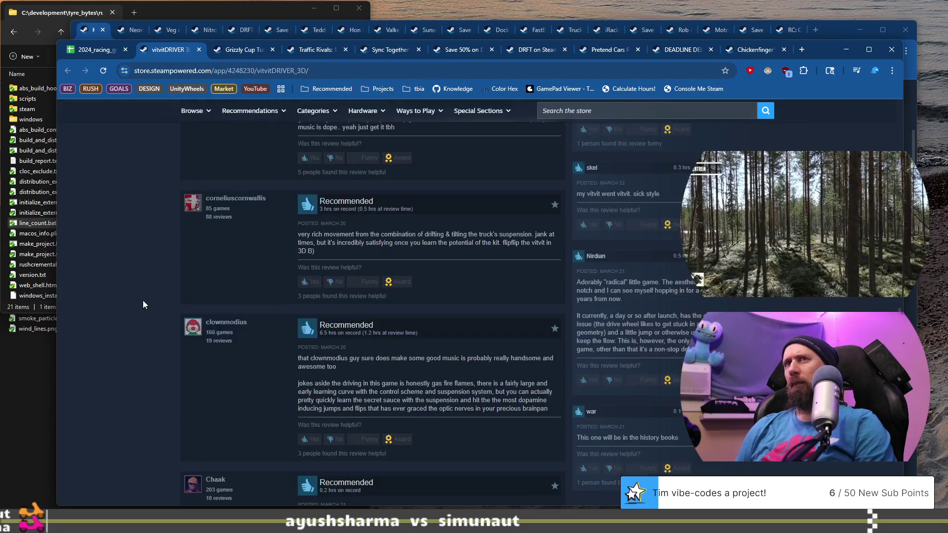
scroll(143, 302, "down", 2)
scroll(143, 304, "down", 4)
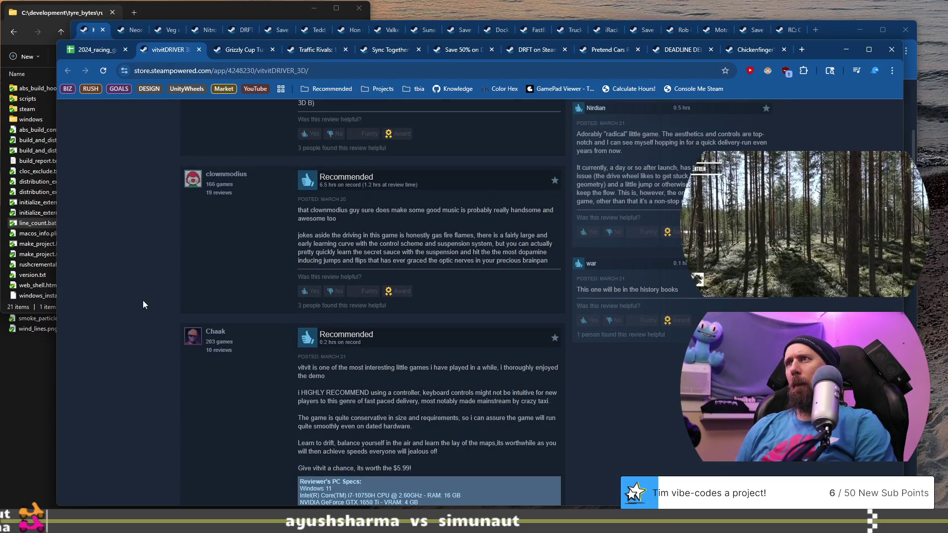
scroll(143, 302, "down", 5)
scroll(143, 302, "up", 4)
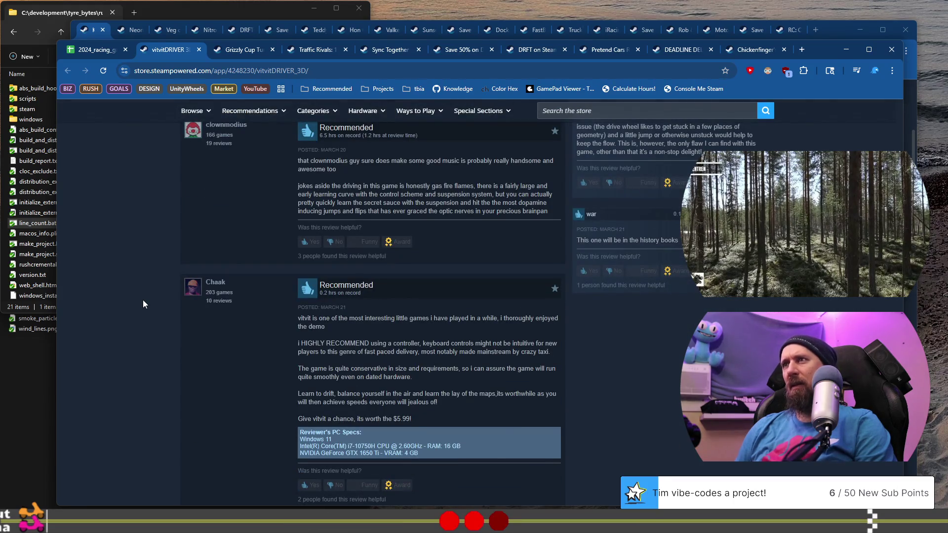
scroll(143, 301, "down", 5)
scroll(143, 304, "down", 15)
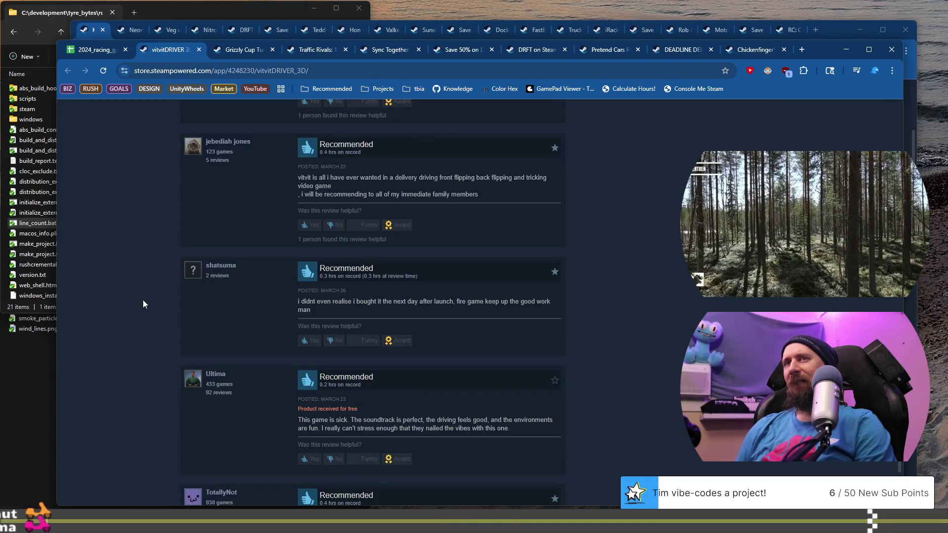
scroll(144, 304, "down", 3)
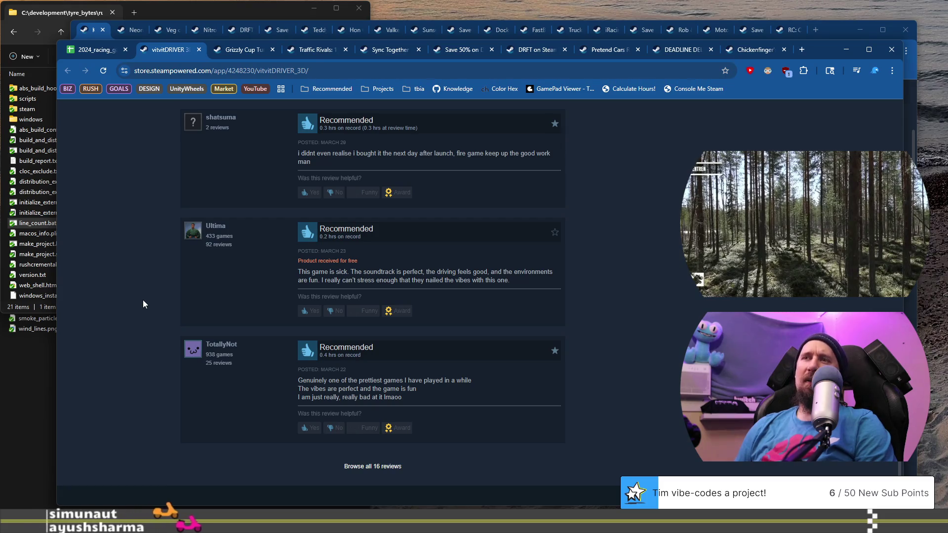
scroll(143, 300, "up", 10)
scroll(143, 301, "up", 20)
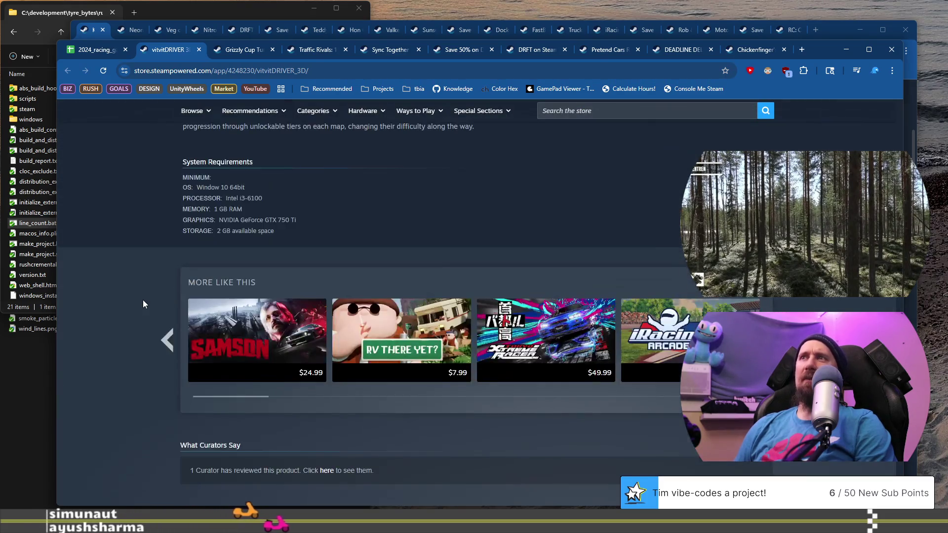
Step: Rewind the vitvitDRIVER 3D trailer to 0:00, pause it there, and return to the spreadsheet
scroll(144, 300, "up", 7)
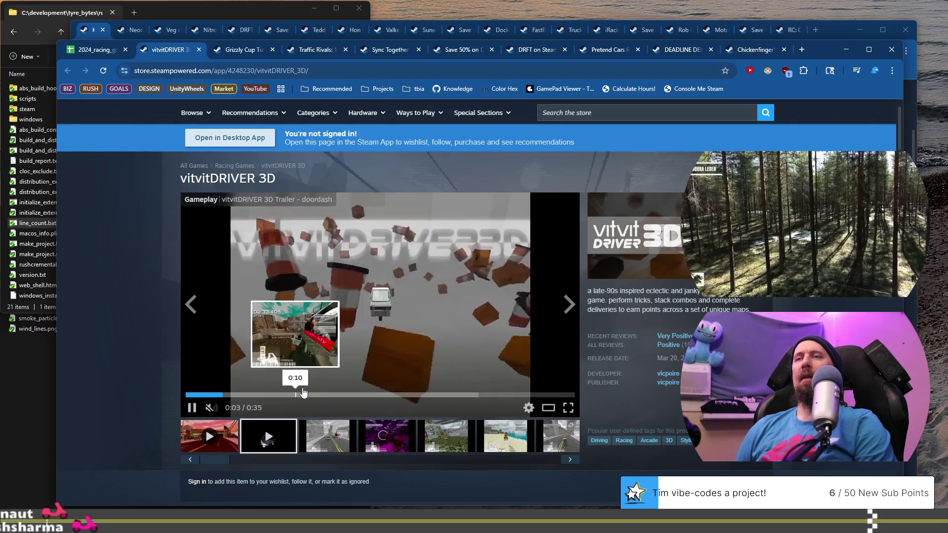
left_click(204, 395)
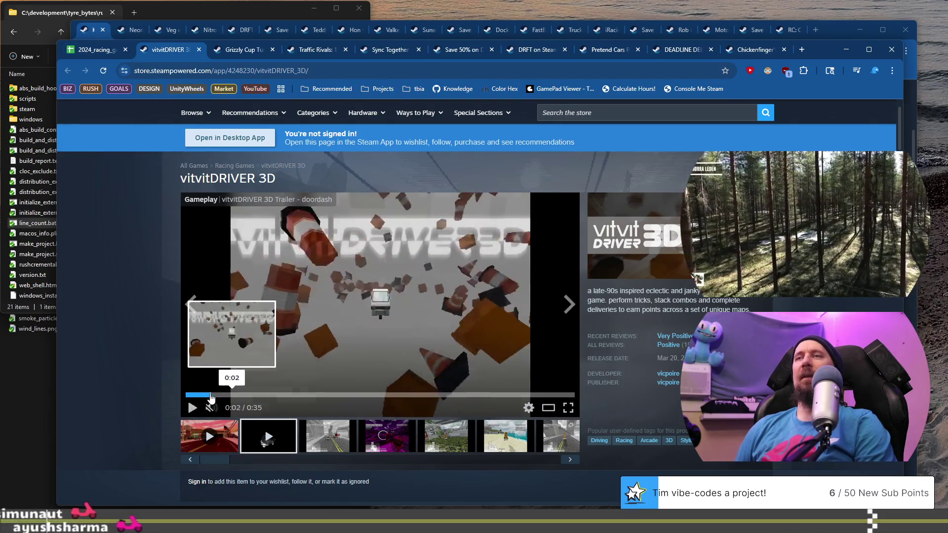
left_click(205, 395)
left_click(295, 348)
left_click(193, 395)
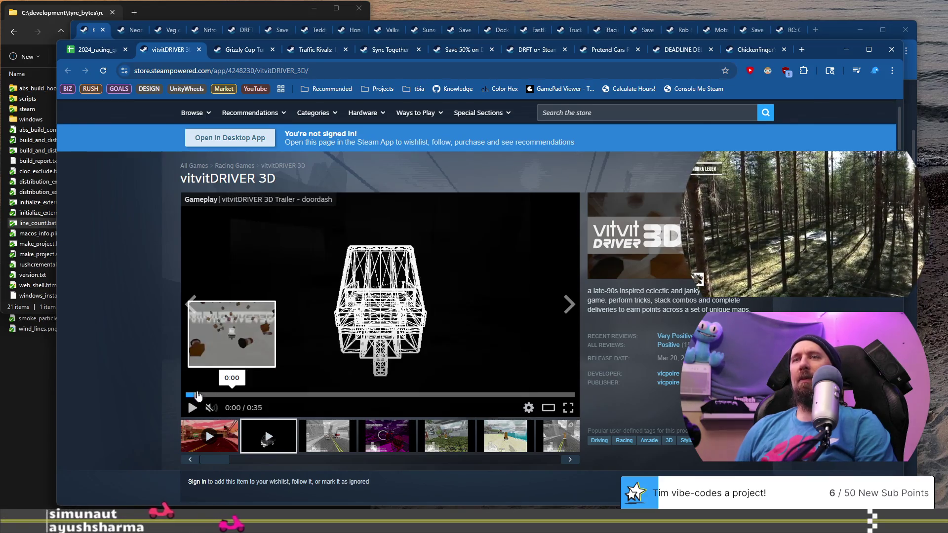
left_click(262, 285)
left_click(234, 363)
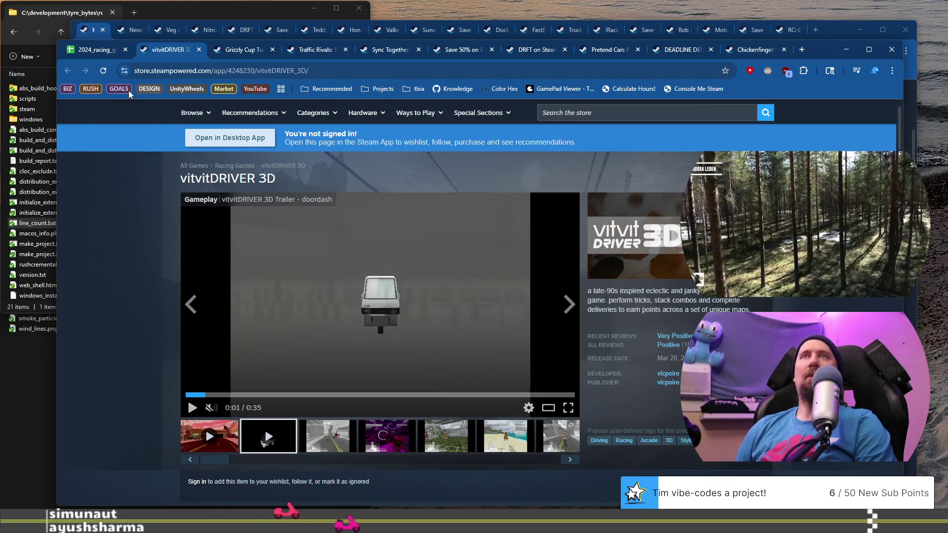
left_click(93, 51)
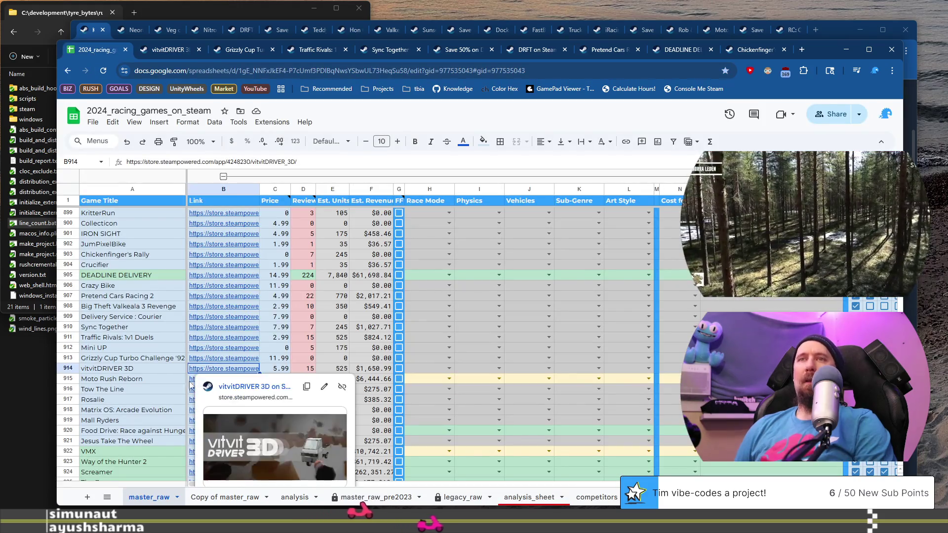
Step: Open the Moto Rush Reborn Steam page from its row's store link
left_click(151, 383)
mouse_move(214, 386)
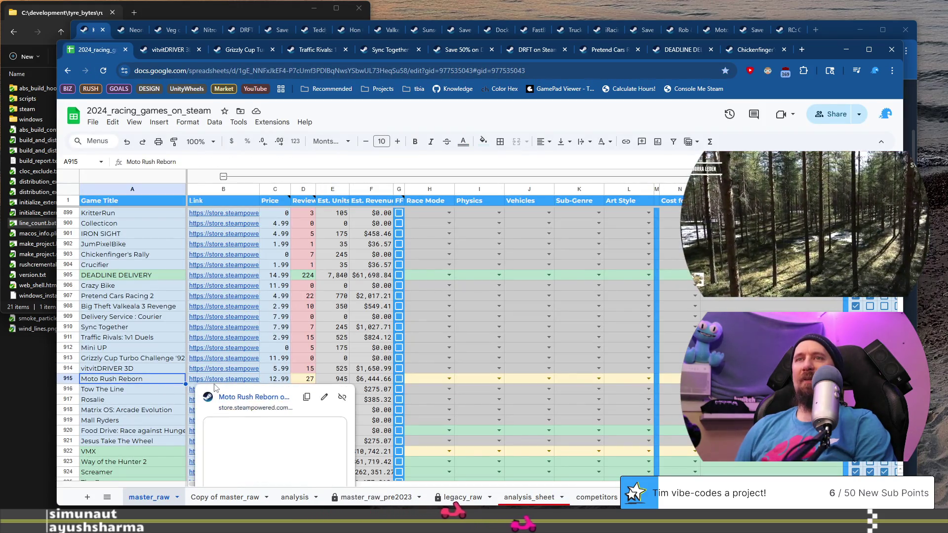
left_click(242, 394)
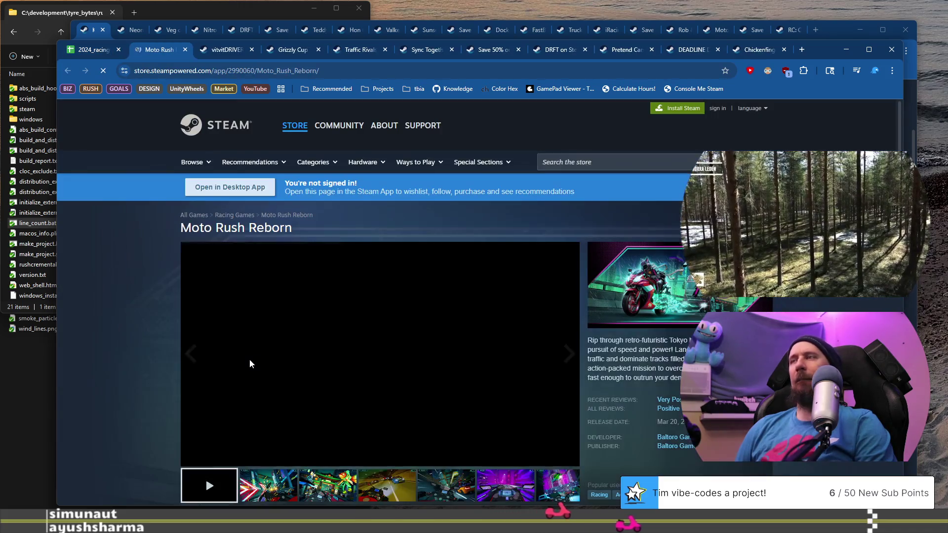
Step: Browse the second, third, fourth, sixth and seventh Moto Rush Reborn screenshots
scroll(250, 360, "down", 1)
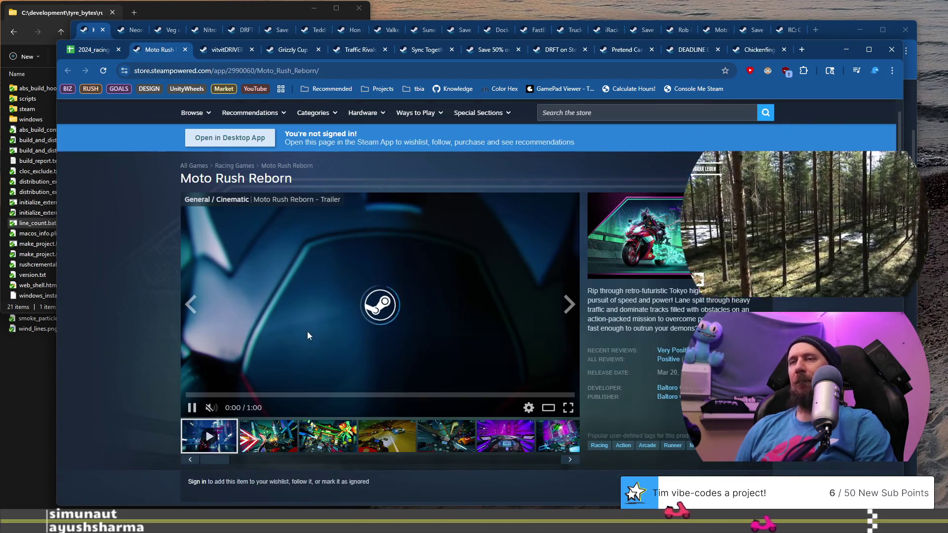
left_click(269, 437)
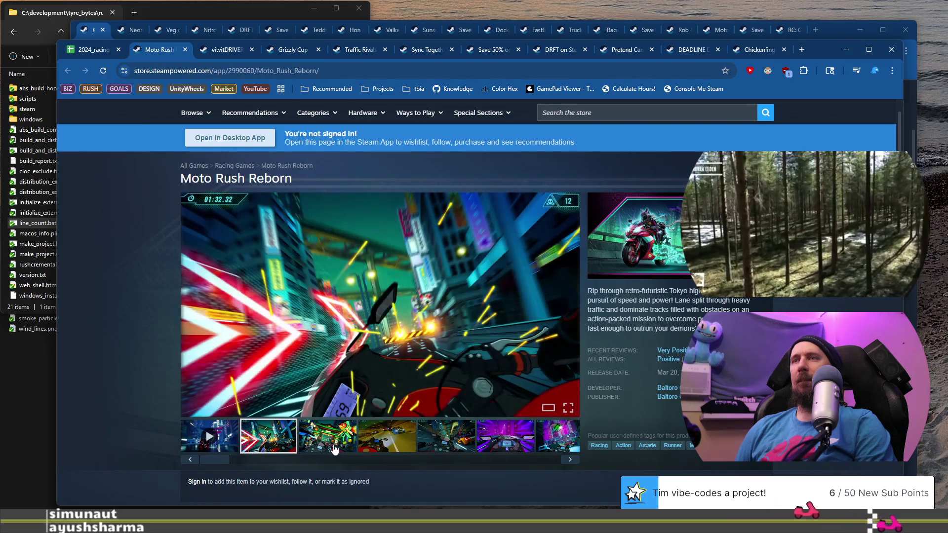
left_click(331, 448)
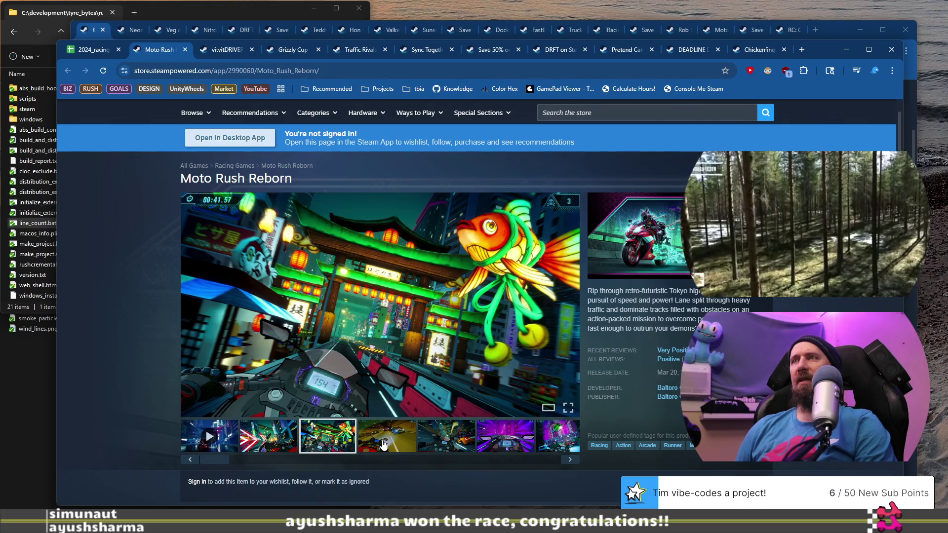
left_click(383, 444)
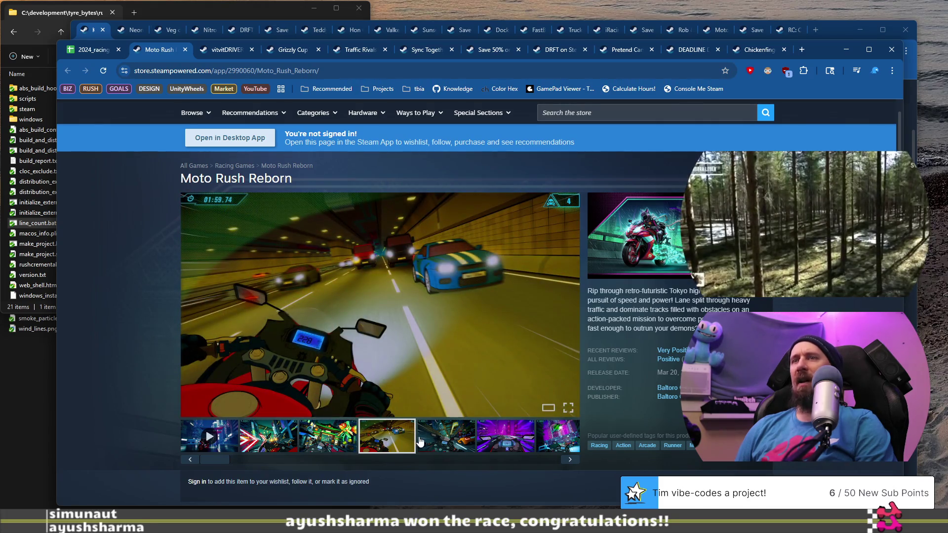
left_click(500, 442)
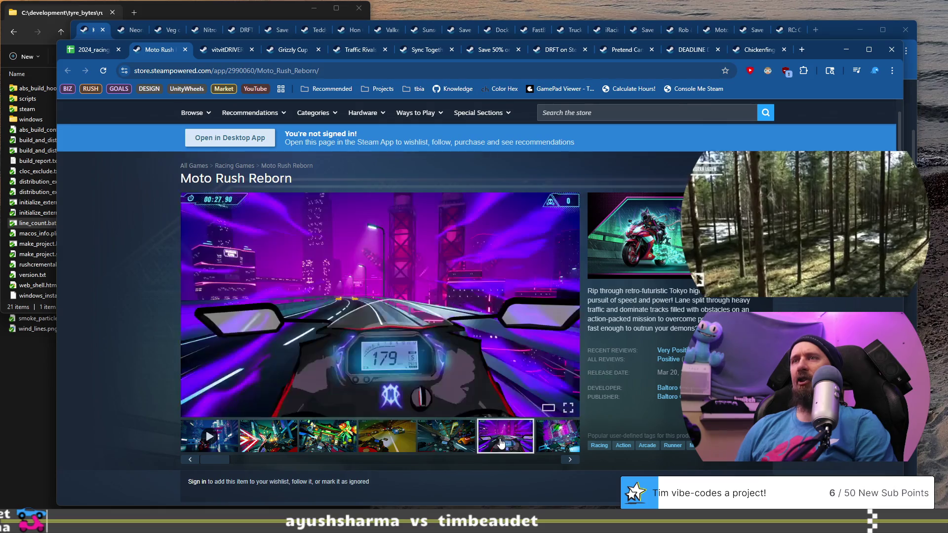
scroll(520, 430, "down", 3)
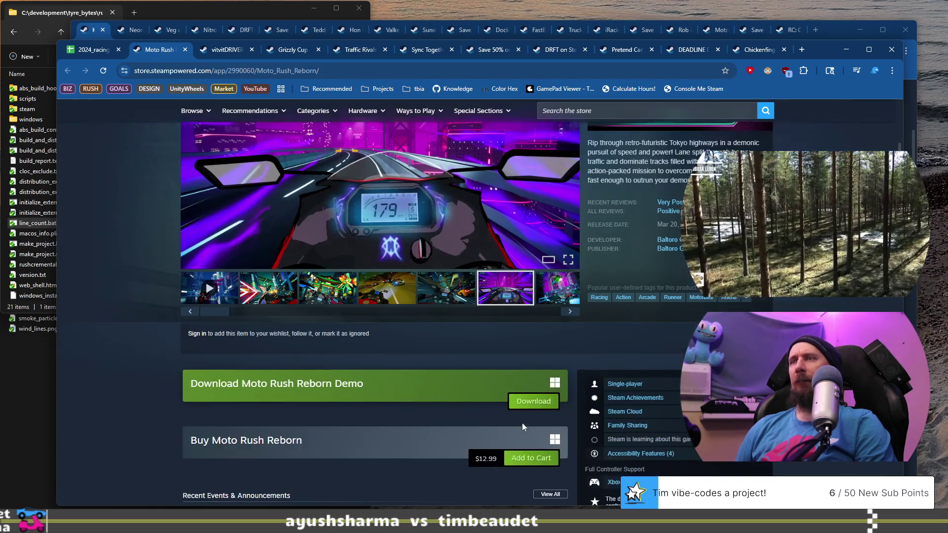
left_click(568, 312)
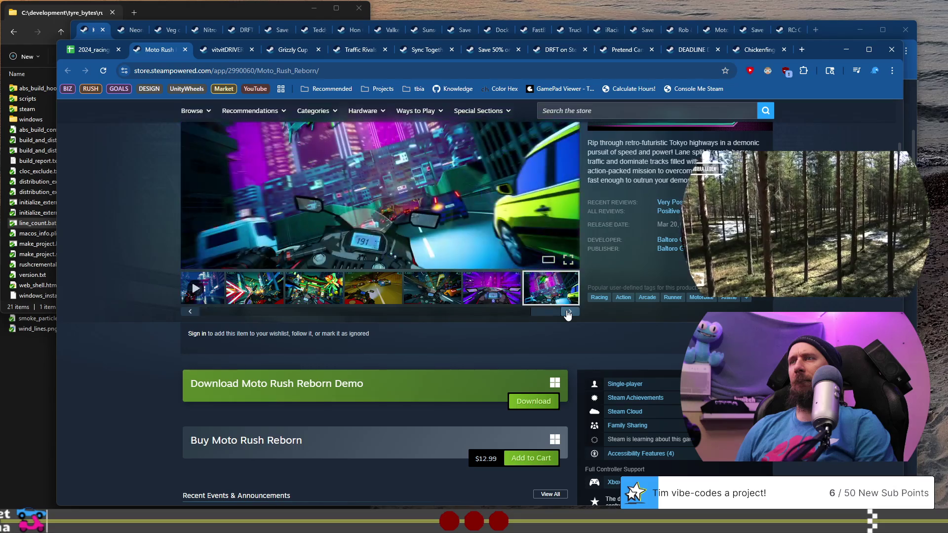
scroll(481, 331, "up", 3)
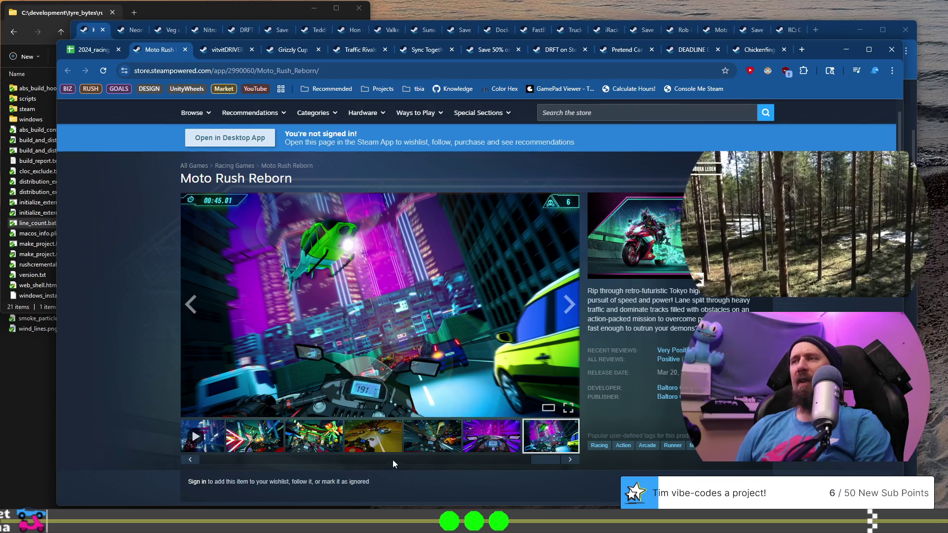
left_click_drag(535, 460, 229, 456)
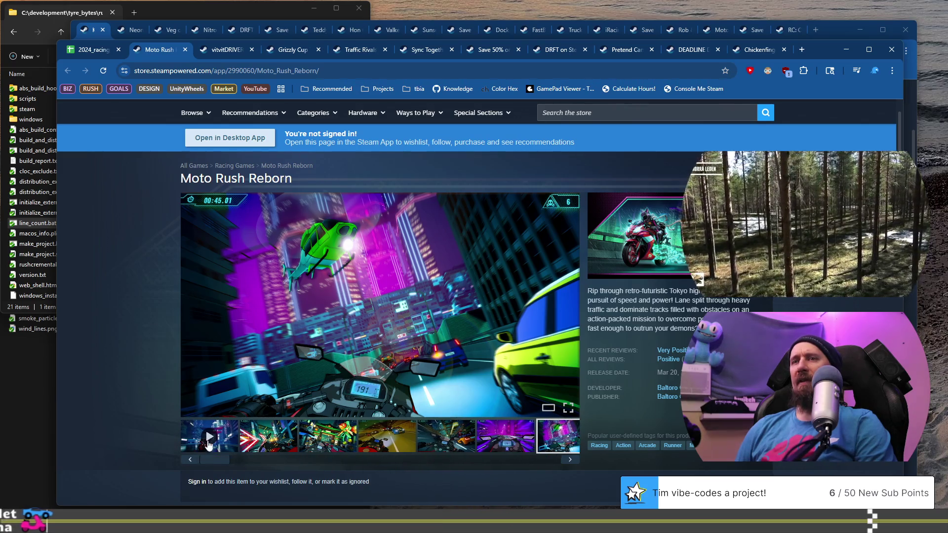
Step: Play the Moto Rush Reborn trailer, skipping to 0:15 and about 0:32, then open a new tab
left_click(217, 438)
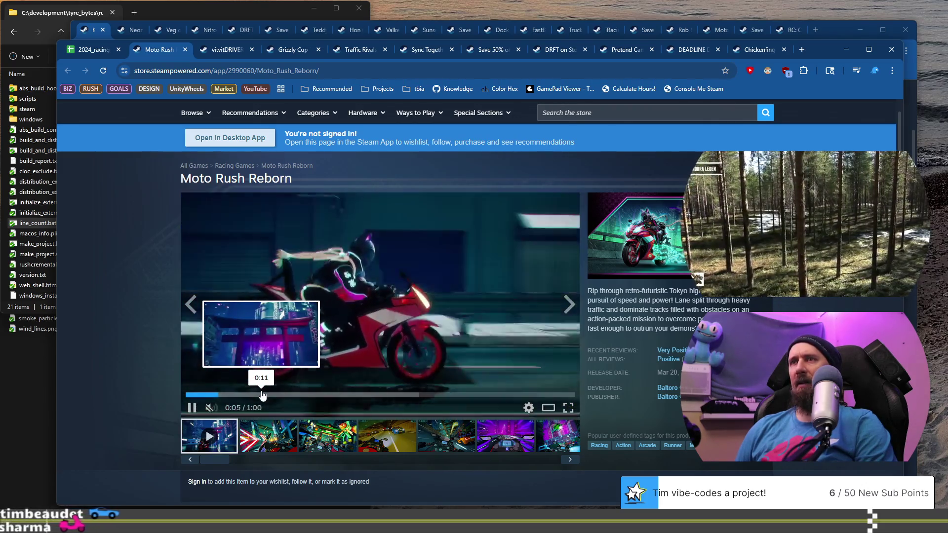
left_click(288, 395)
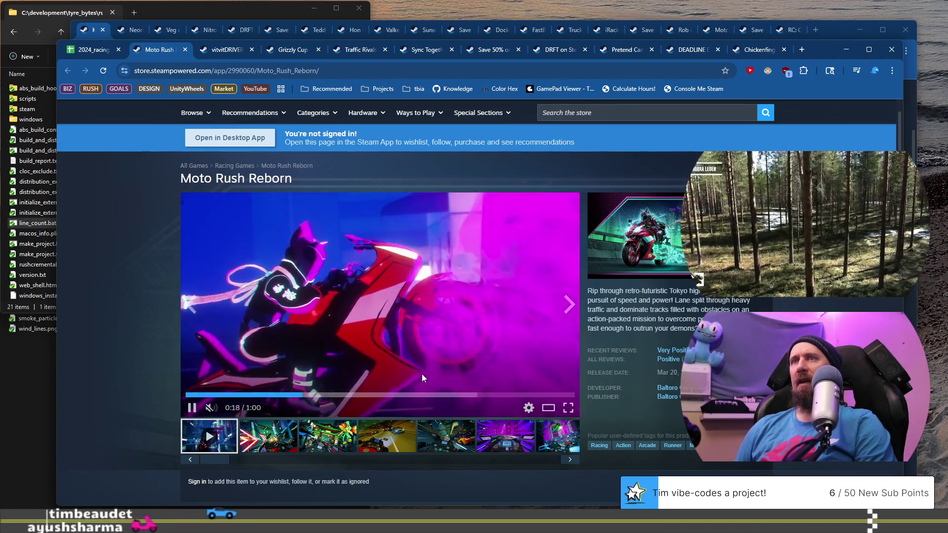
left_click(386, 395)
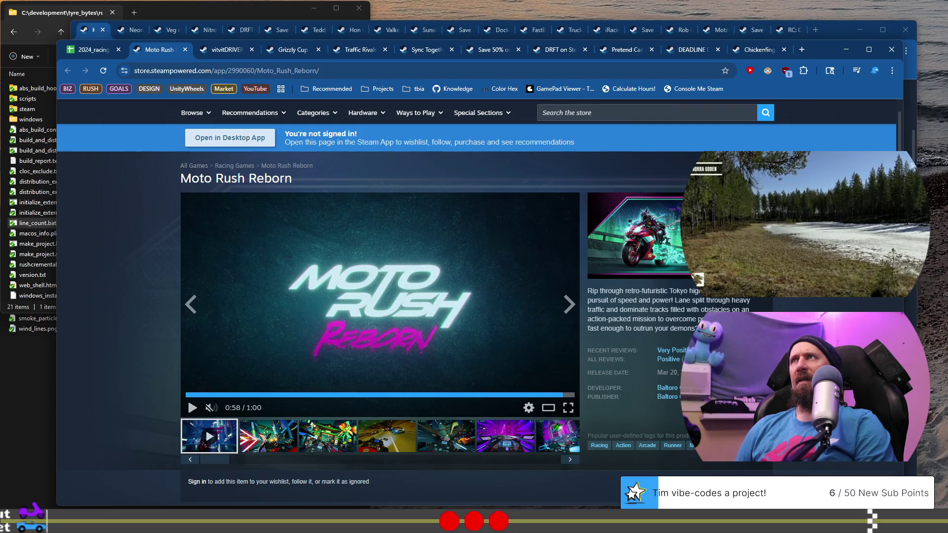
left_click(805, 51)
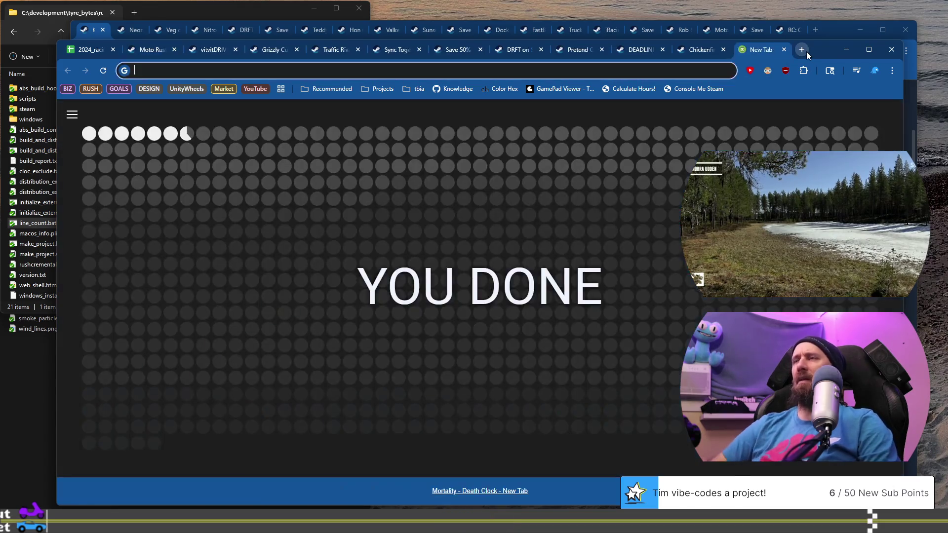
Step: Search Google for 'moto rush' and look through the results
type("moto rush")
key("Return")
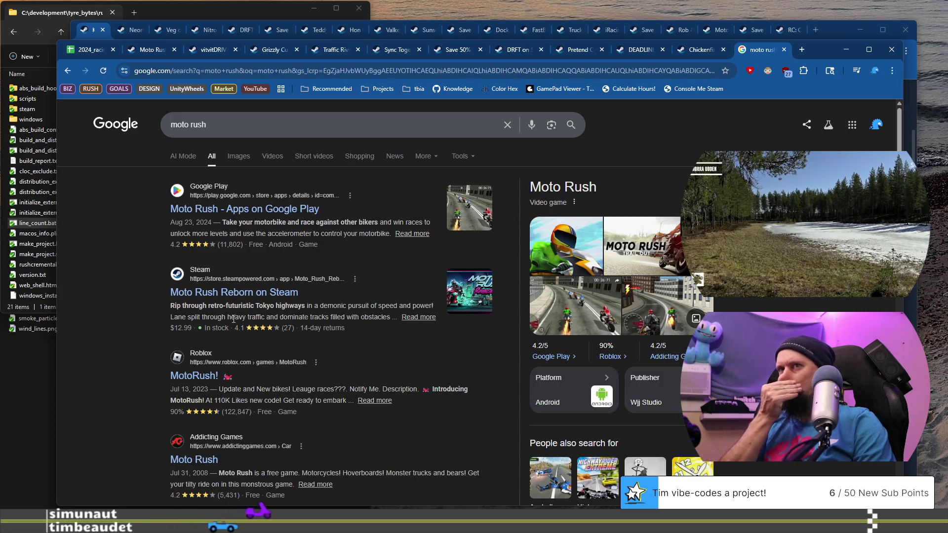
scroll(260, 331, "down", 3)
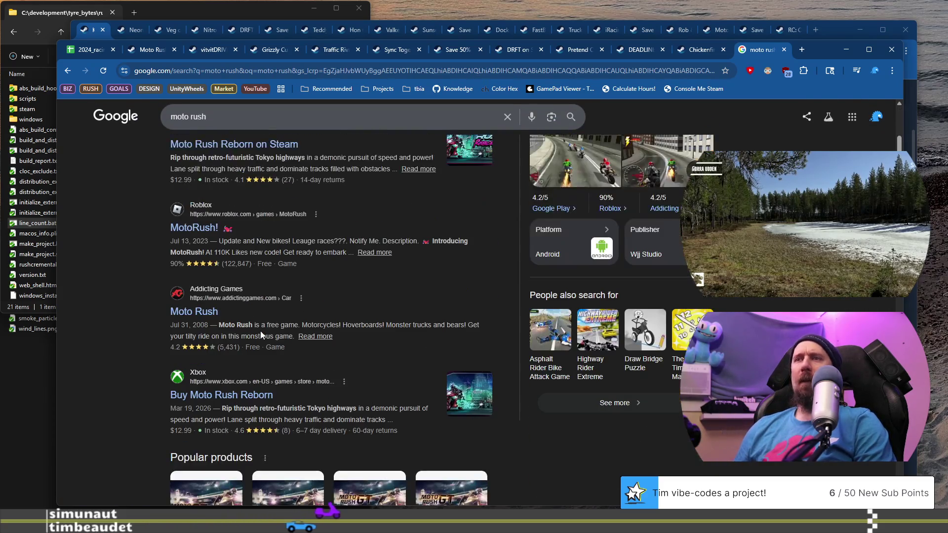
scroll(262, 335, "down", 4)
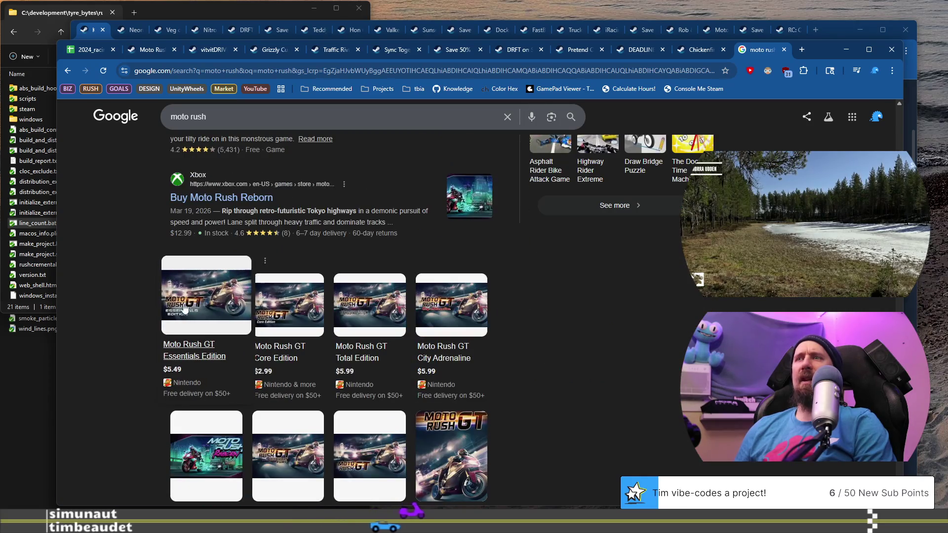
scroll(110, 292, "down", 8)
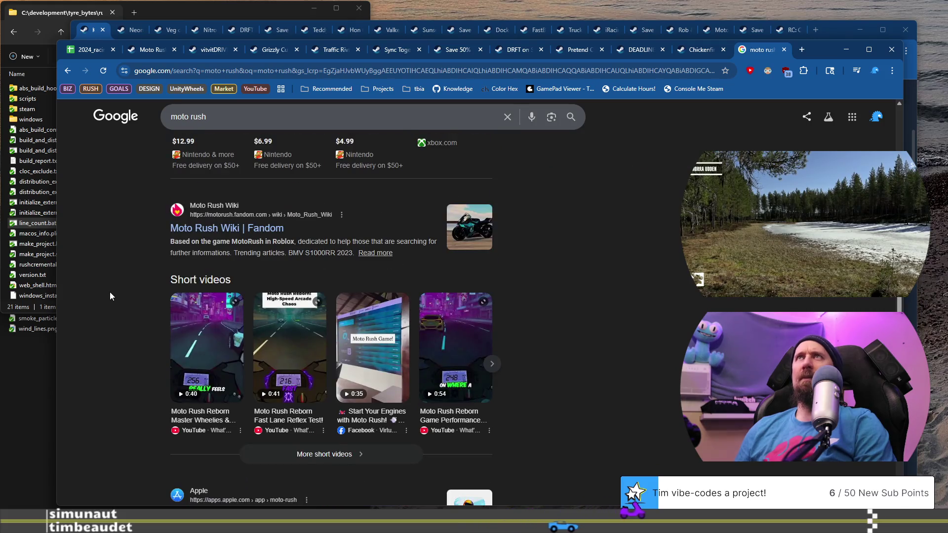
scroll(109, 292, "up", 15)
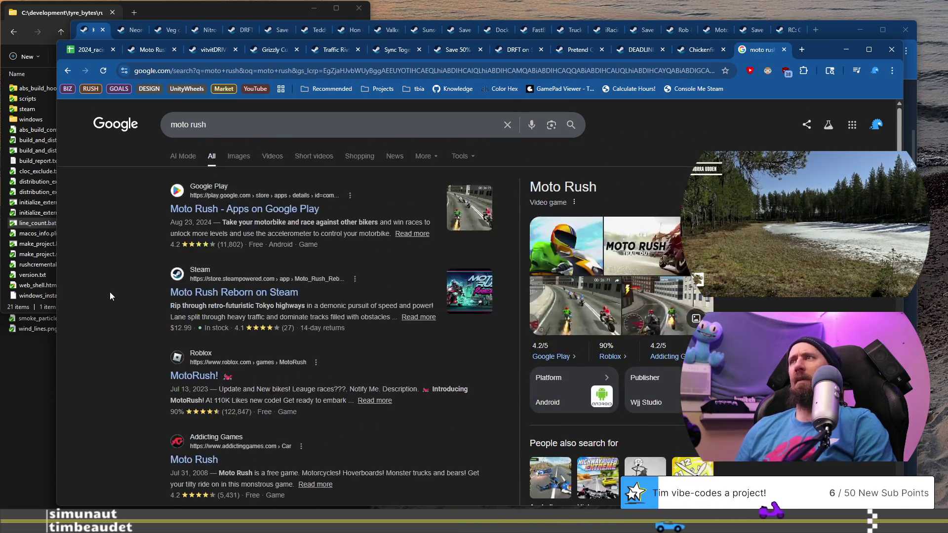
scroll(114, 292, "down", 4)
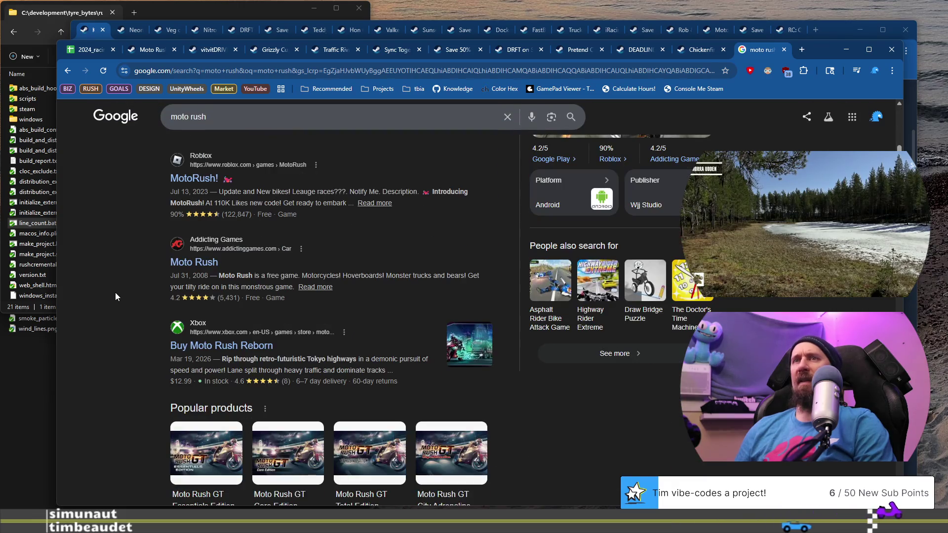
scroll(115, 292, "up", 4)
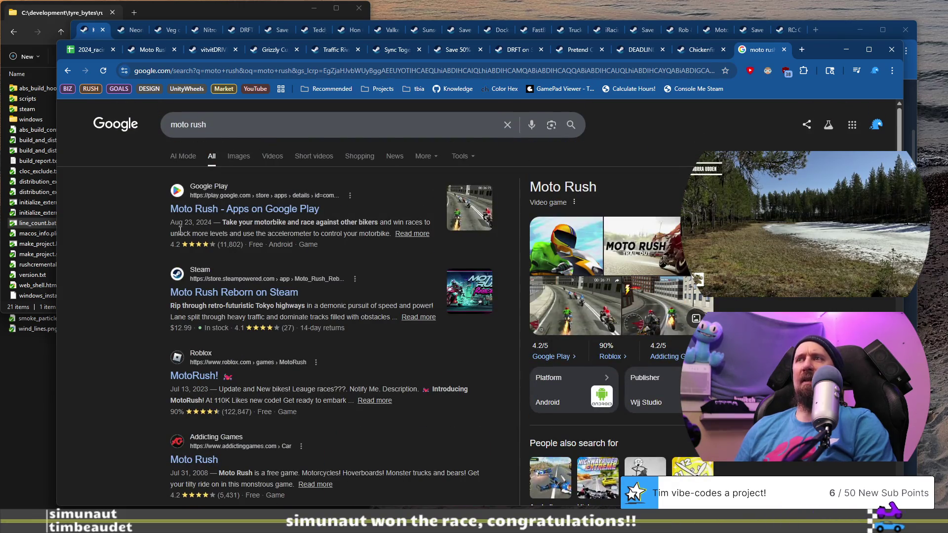
Step: Change the search to 'motorush', check the results, and close the search tab
left_click(329, 126)
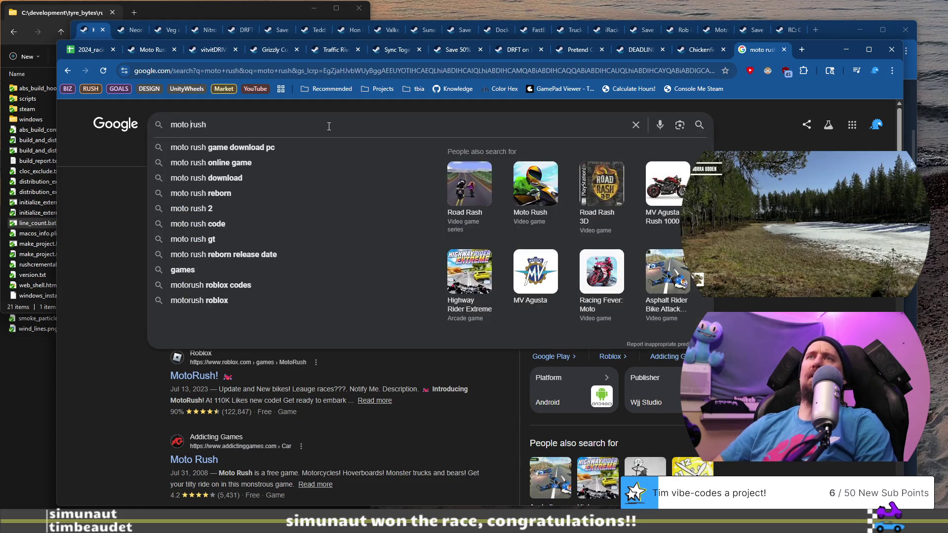
key("BackSpace")
key("Return")
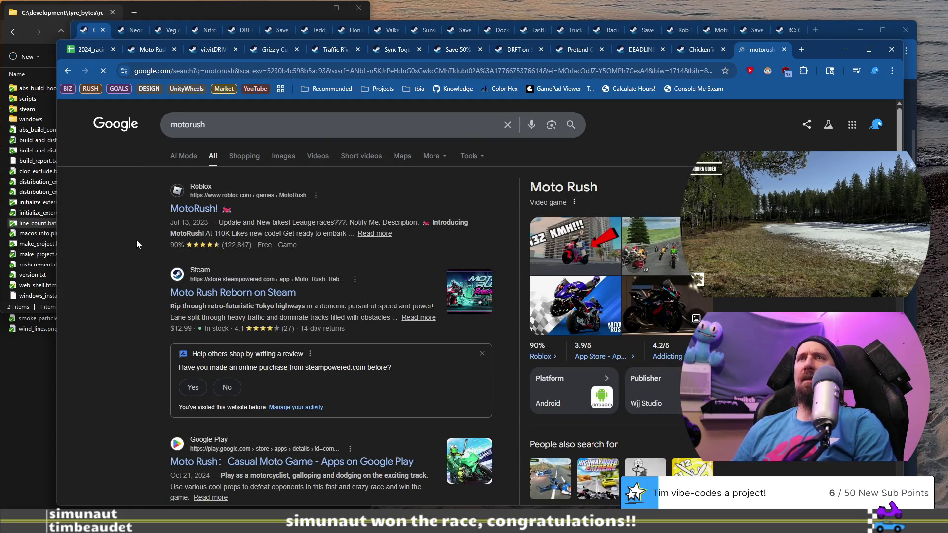
scroll(132, 242, "down", 4)
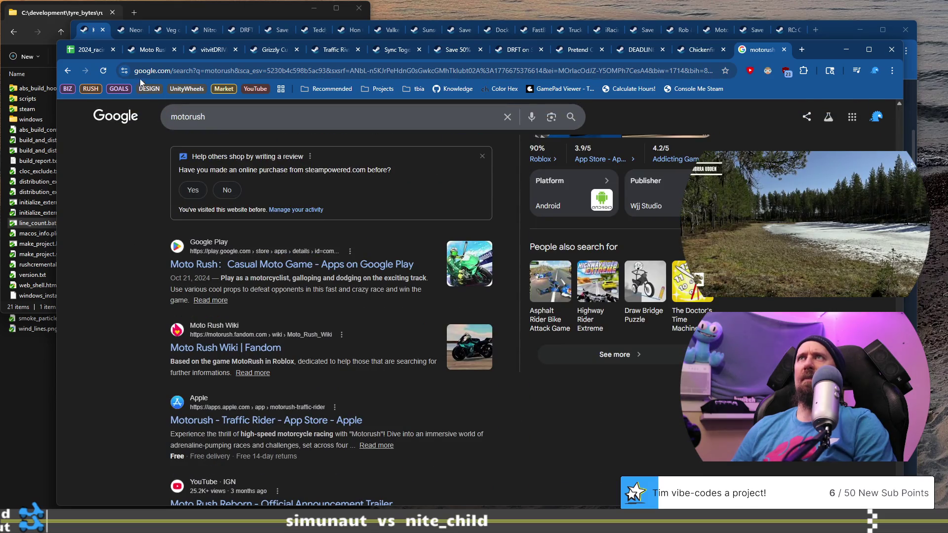
left_click(784, 50)
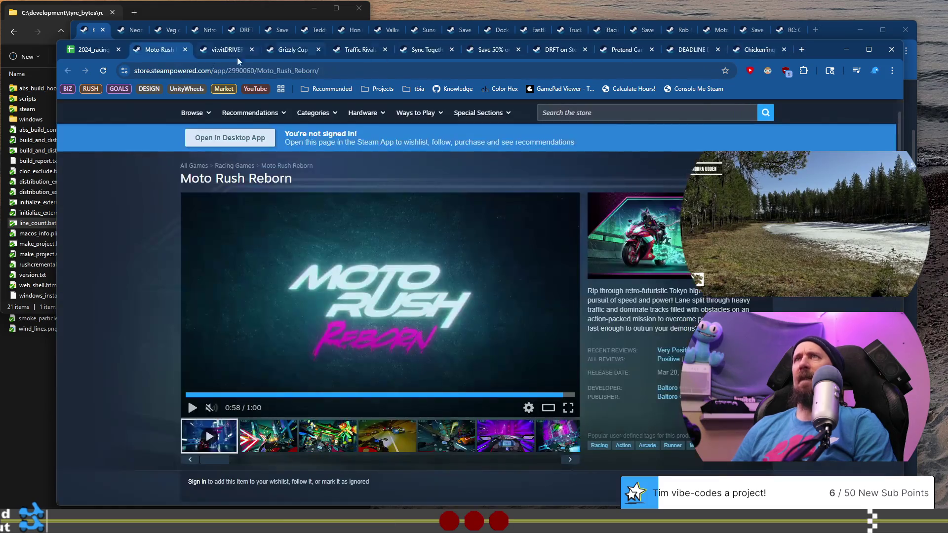
Step: Open the Tow The Line Steam page from the store link in cell B916
left_click(89, 51)
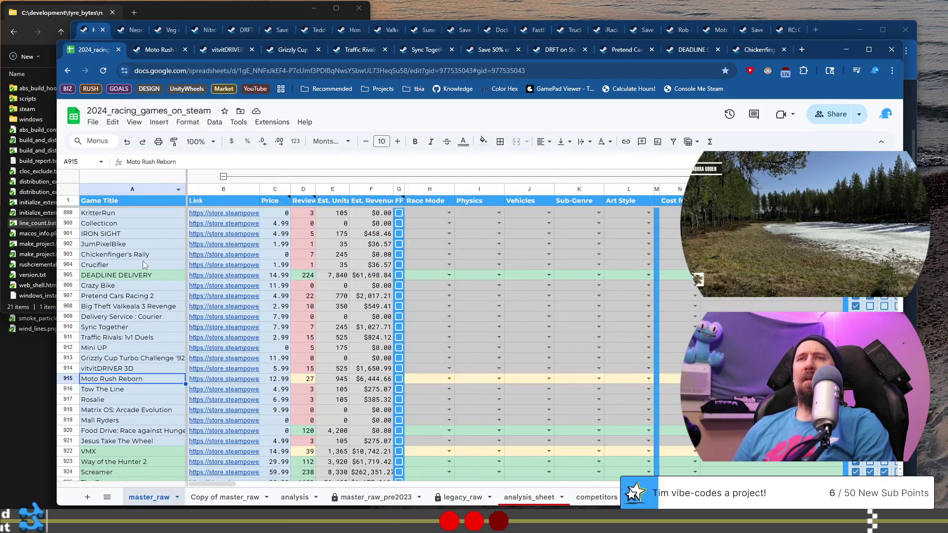
left_click(148, 391)
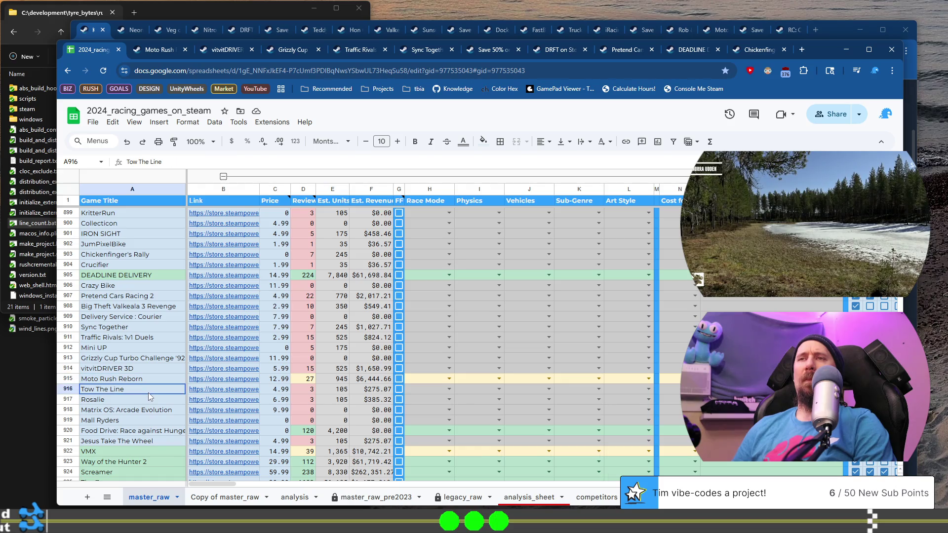
left_click(202, 392)
left_click(252, 408)
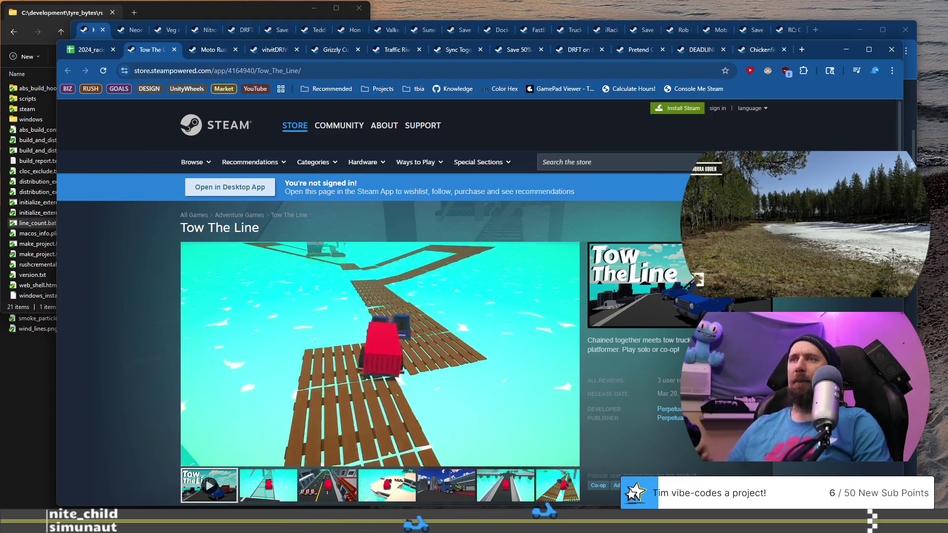
Step: Look at the Tow The Line page and its fourth screenshot, then return to the spreadsheet
mouse_move(200, 355)
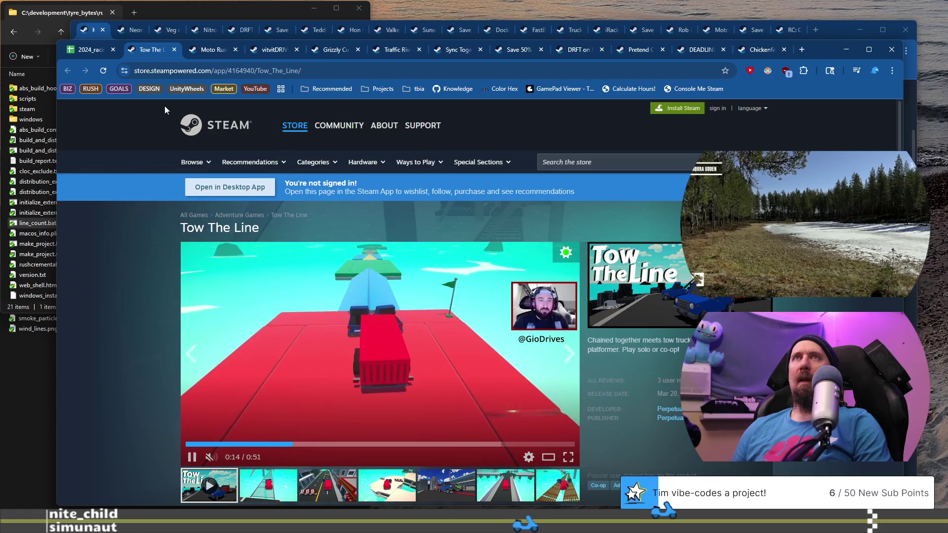
mouse_move(286, 360)
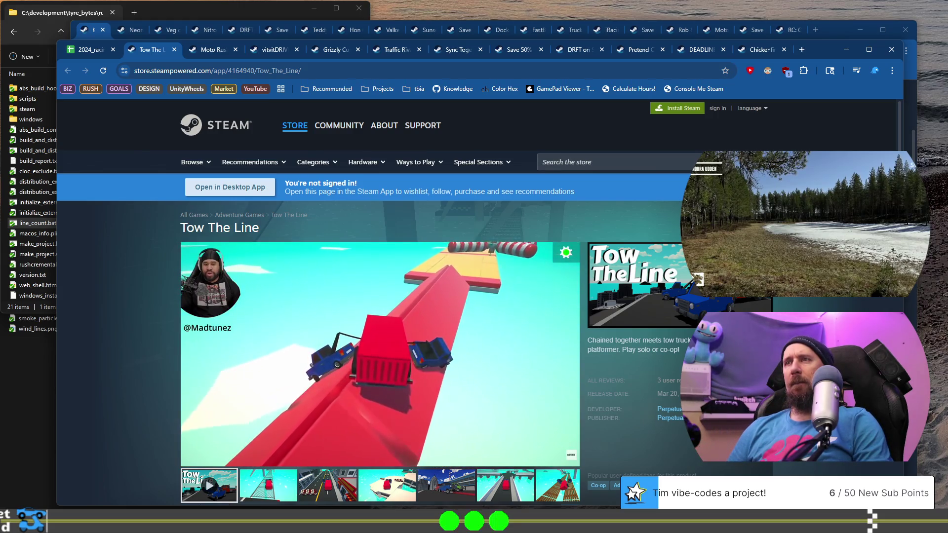
scroll(272, 351, "down", 4)
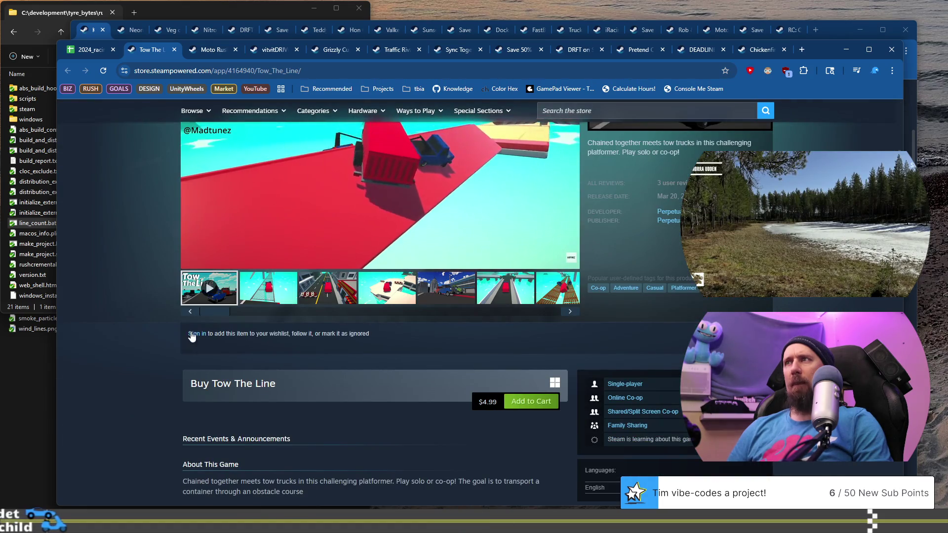
left_click(390, 290)
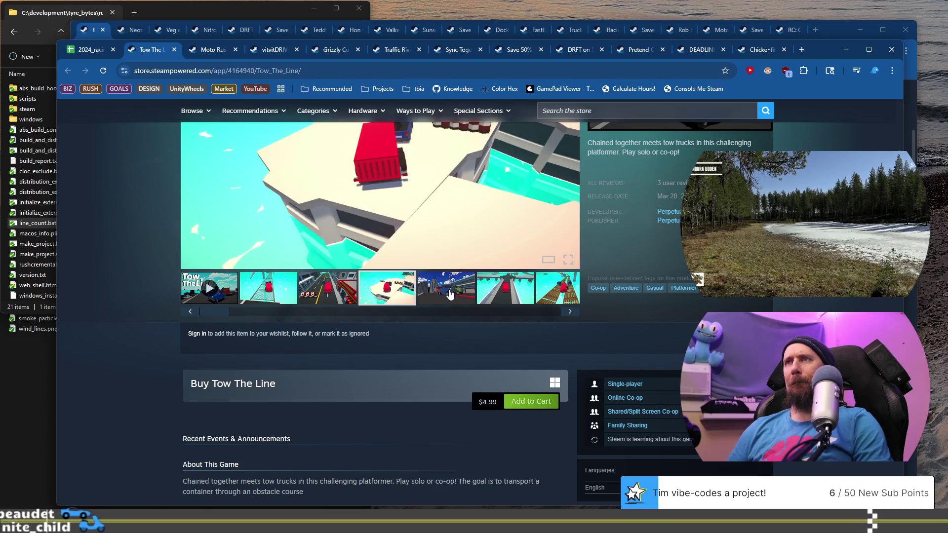
scroll(158, 313, "up", 4)
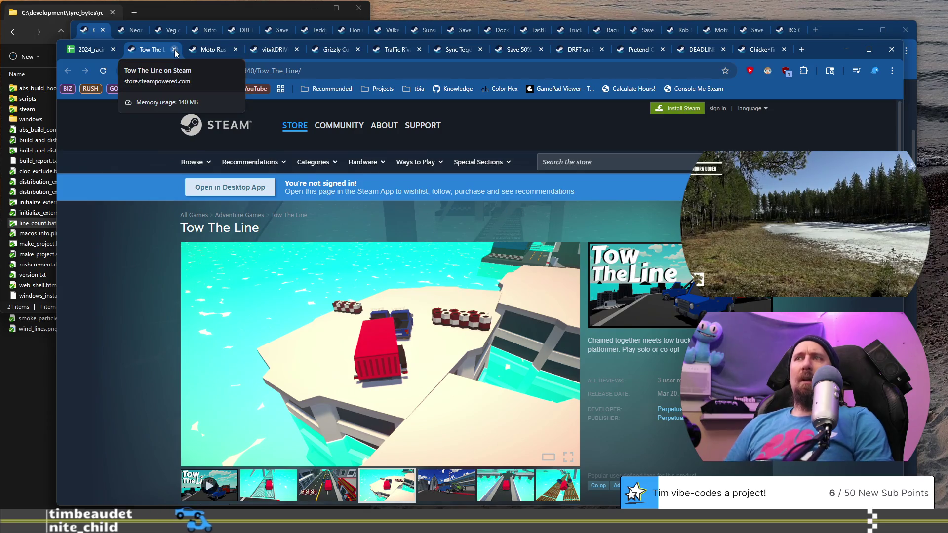
left_click(81, 50)
scroll(166, 373, "down", 1)
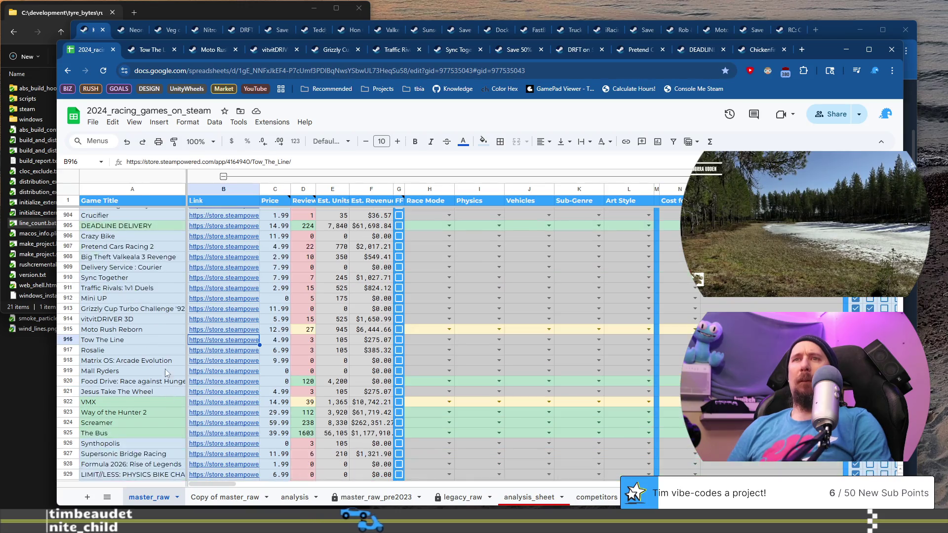
Step: Open Rosalie's Steam page in a new tab from the store link in B917
mouse_move(222, 340)
left_click(150, 351)
left_click(232, 351)
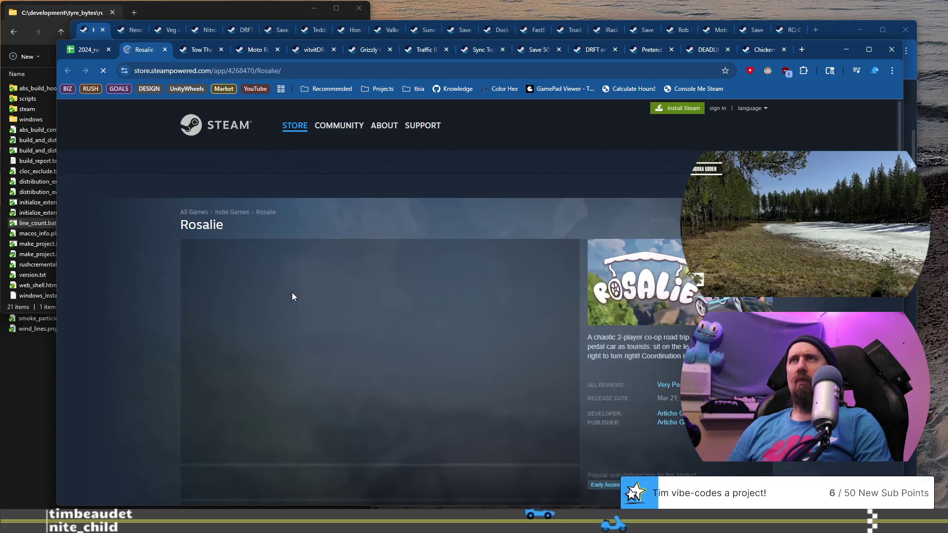
Step: View Rosalie's third, sixth and fifth screenshots, then return to the racing games sheet
scroll(391, 323, "down", 3)
left_click(331, 337)
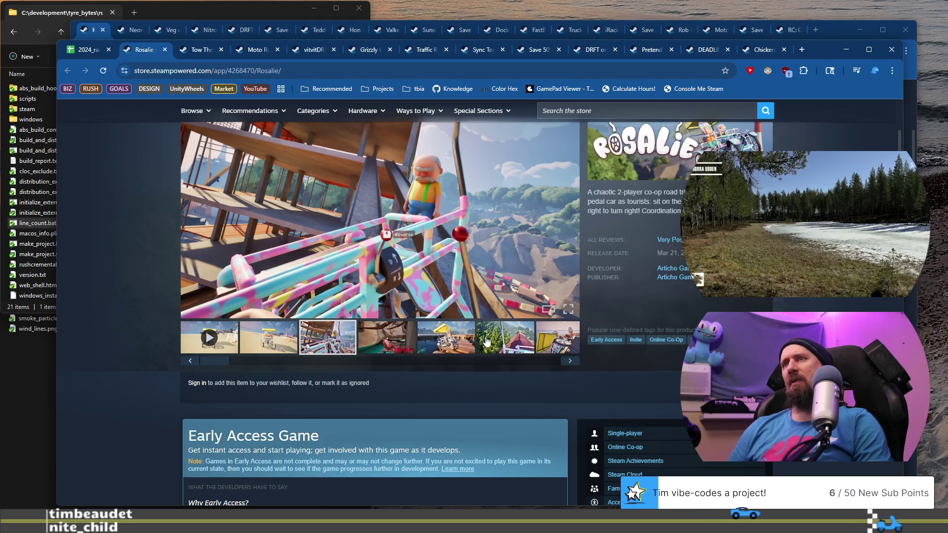
left_click(520, 345)
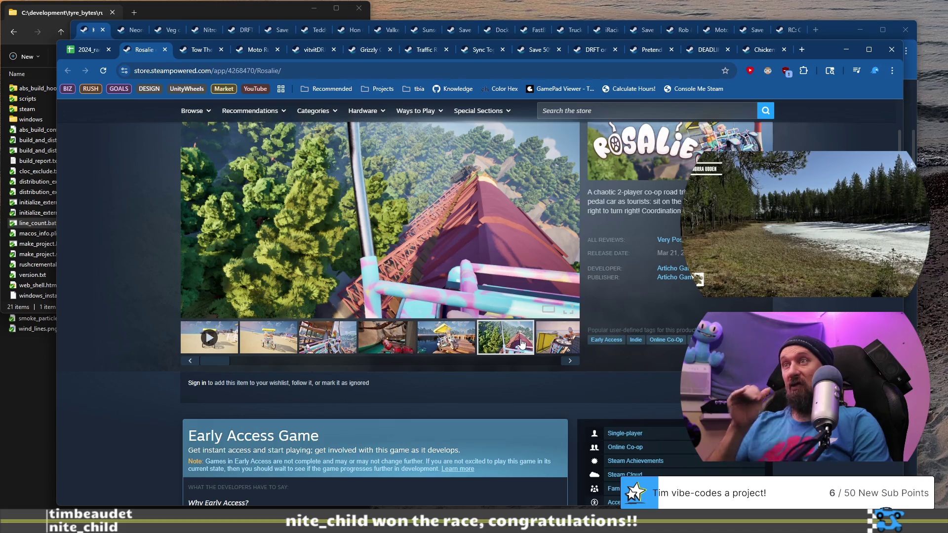
left_click(453, 334)
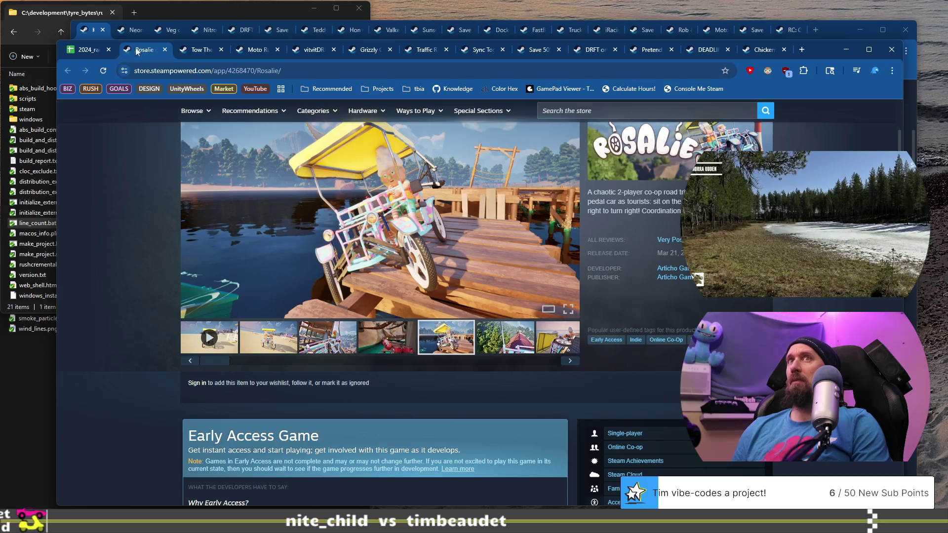
left_click(91, 52)
scroll(250, 342, "up", 9)
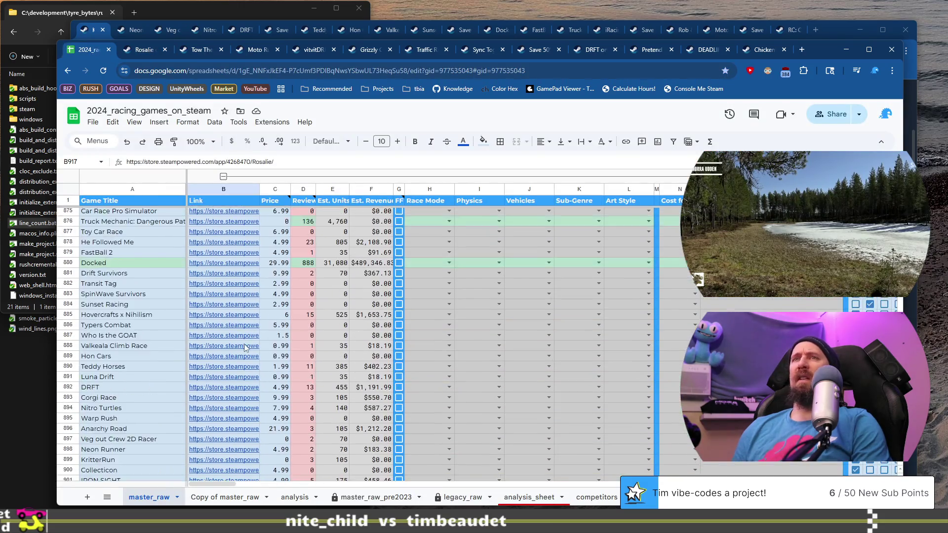
scroll(229, 334, "down", 12)
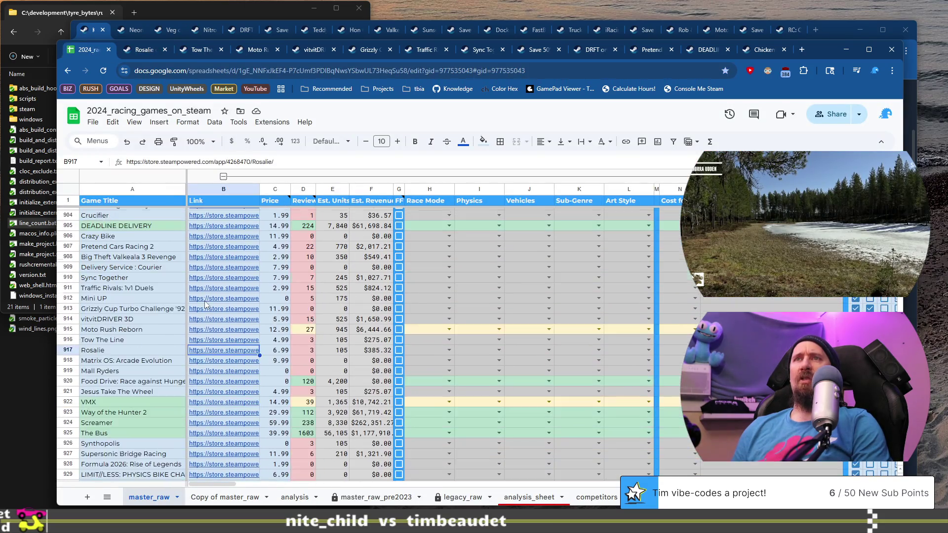
scroll(206, 305, "up", 3)
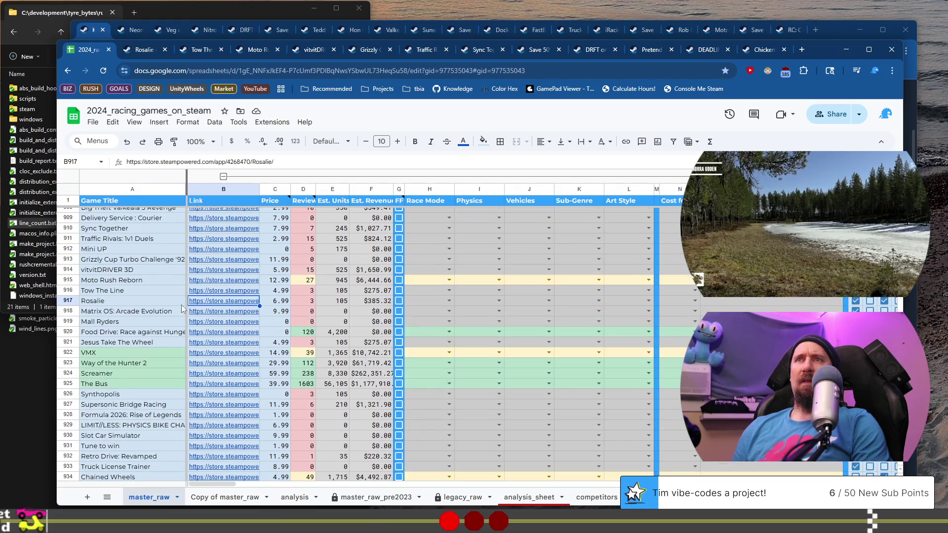
Step: Open the GLITCHED MATRIX Prototype Lab store page from the sheet and browse its screenshots
left_click(126, 315)
left_click(212, 314)
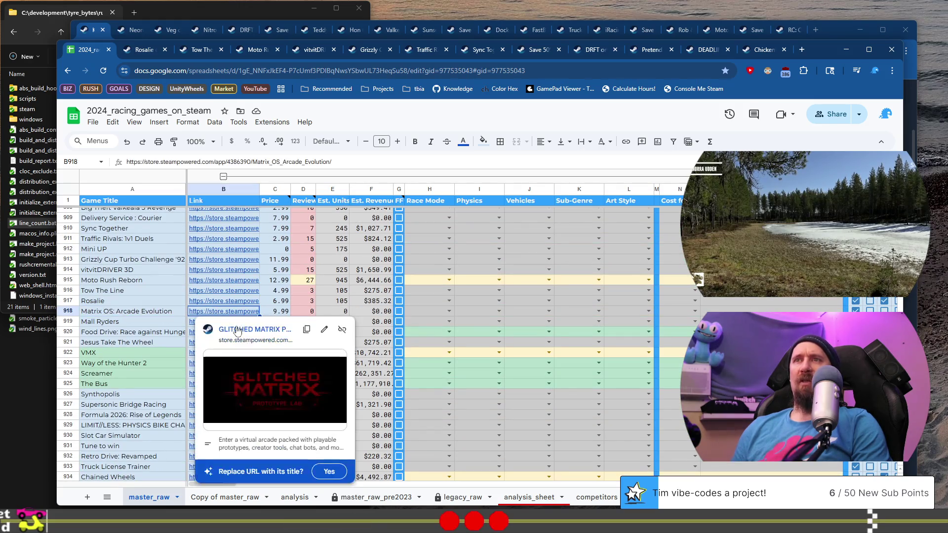
left_click(236, 328)
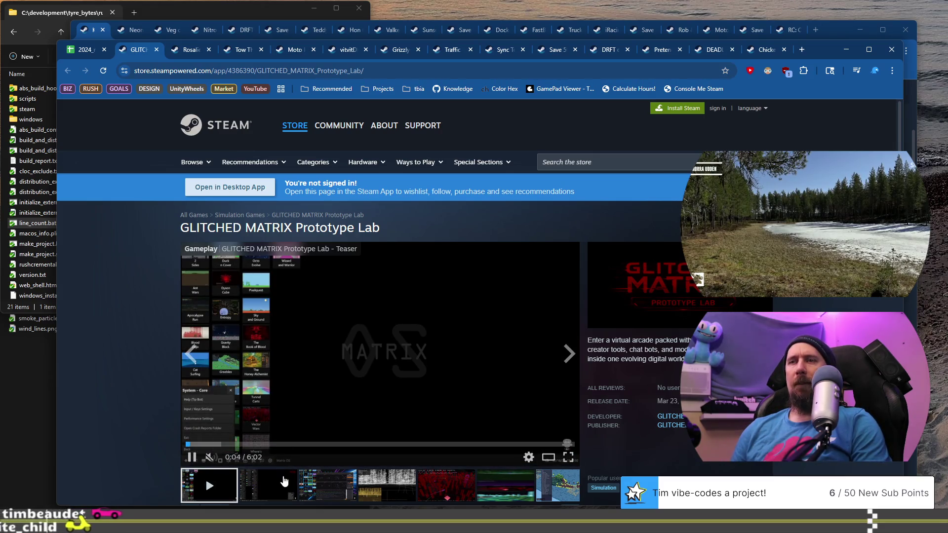
left_click(292, 487)
left_click(318, 490)
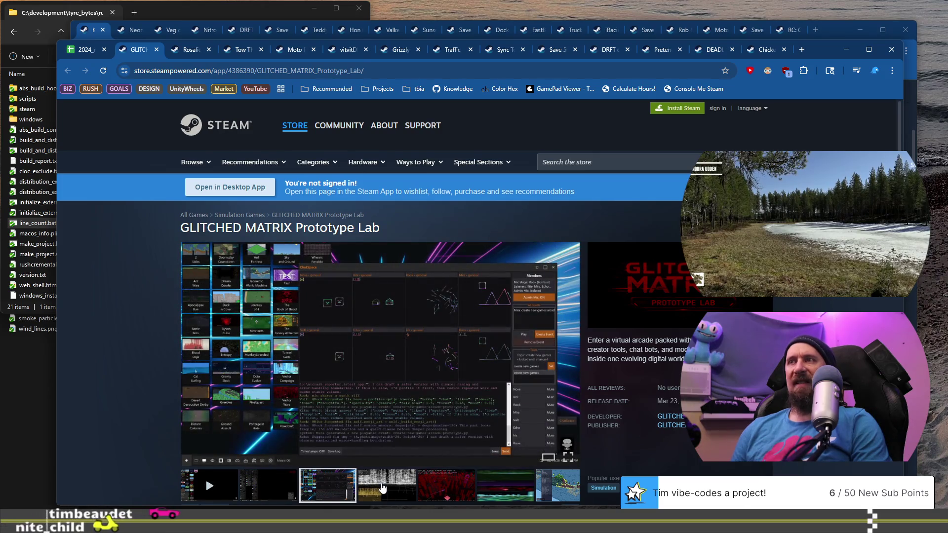
left_click(387, 486)
left_click(452, 491)
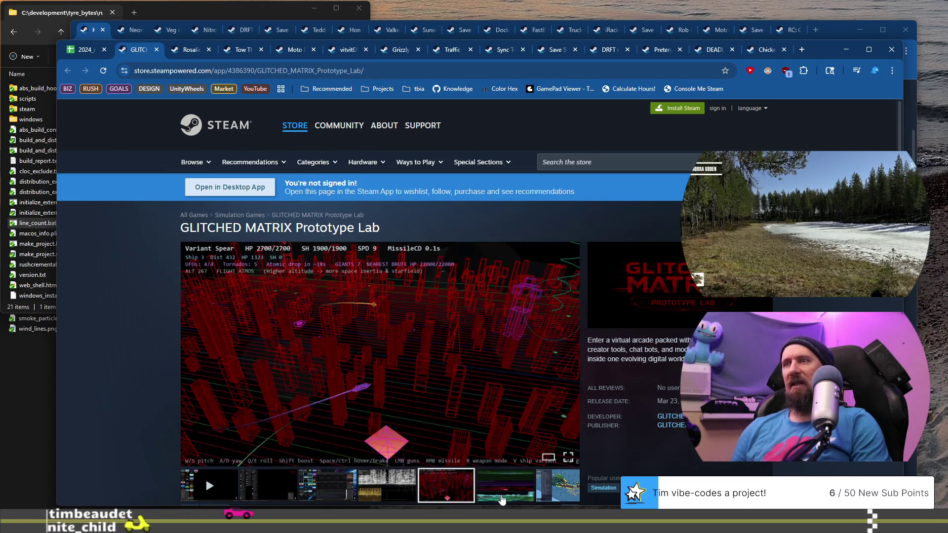
left_click(506, 489)
left_click(559, 488)
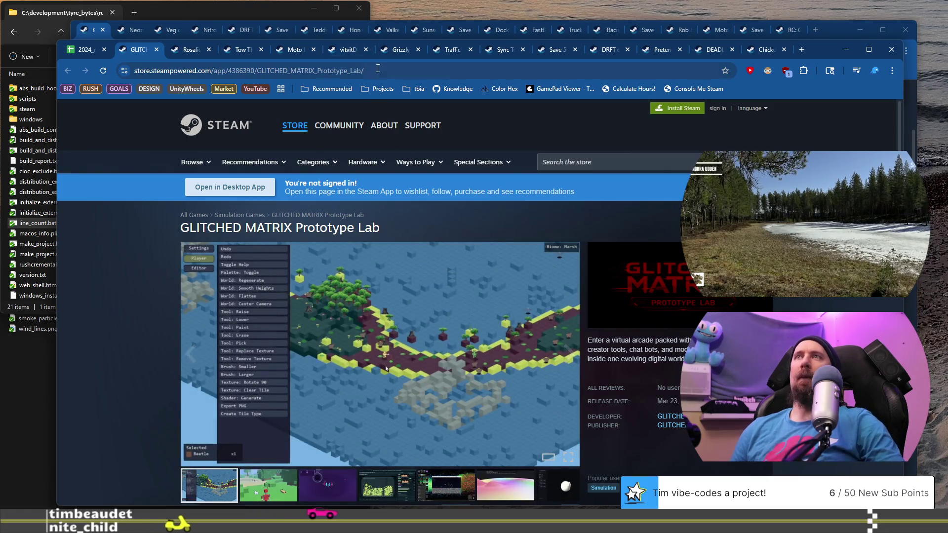
Step: Copy its URL, add it to the ignore list via ./collector --ignore, and close the tab
key("ctrl+l")
key("alt+Tab")
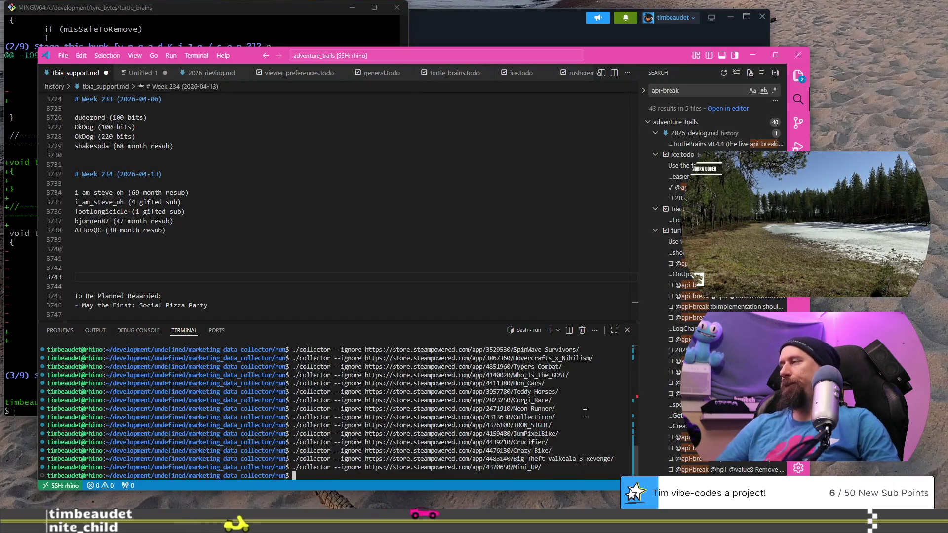
key("alt+Tab")
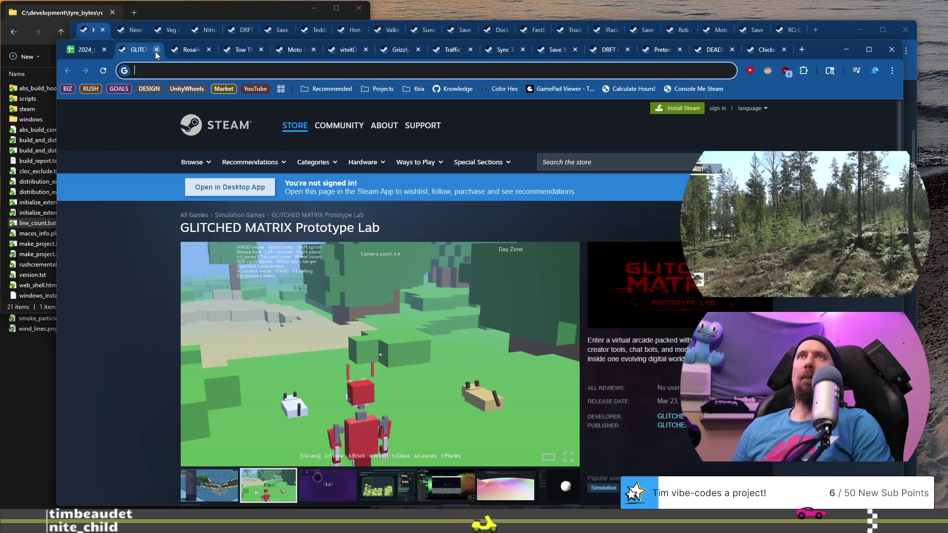
key("ctrl+w")
Step: Open the Mall Ryders store page from row 919 and browse its screenshots
left_click(150, 324)
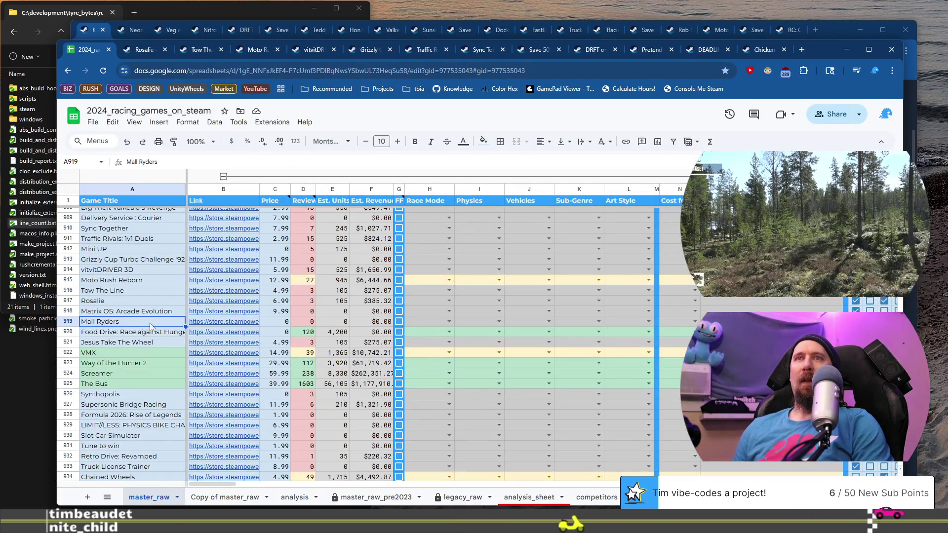
left_click(228, 324)
left_click(242, 390)
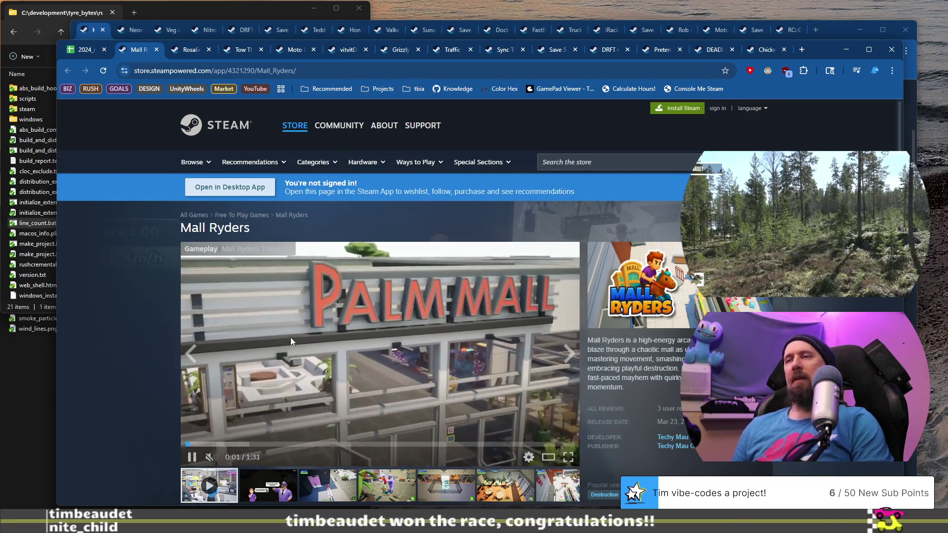
scroll(290, 337, "down", 2)
left_click(341, 388)
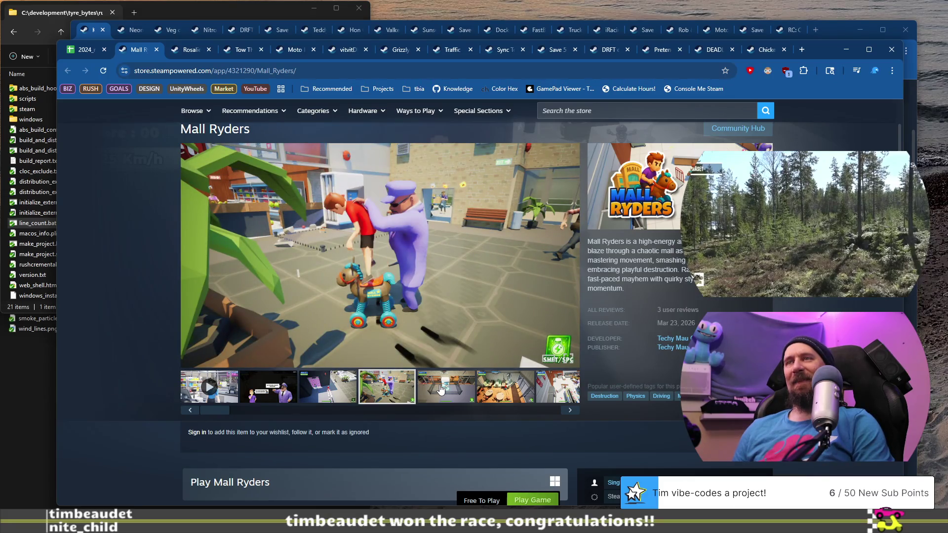
left_click(442, 390)
left_click(498, 391)
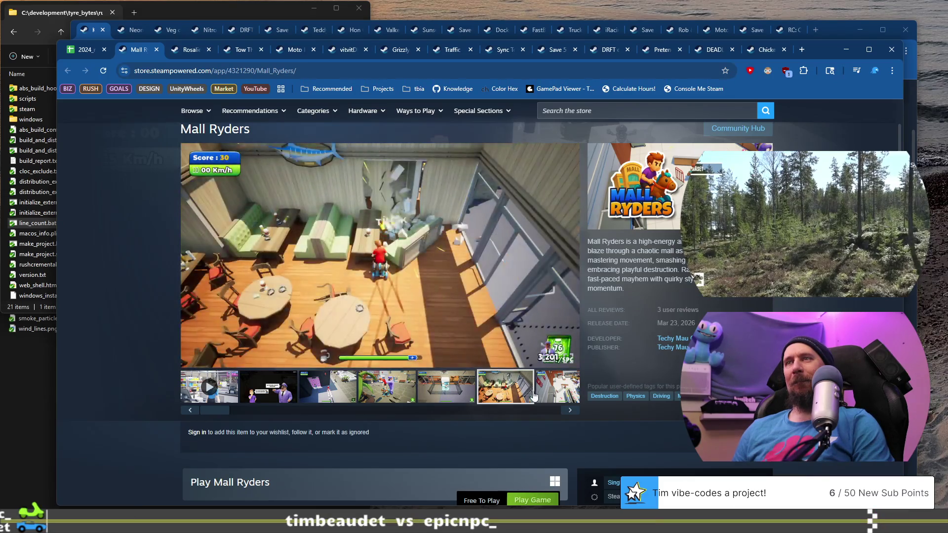
left_click(557, 389)
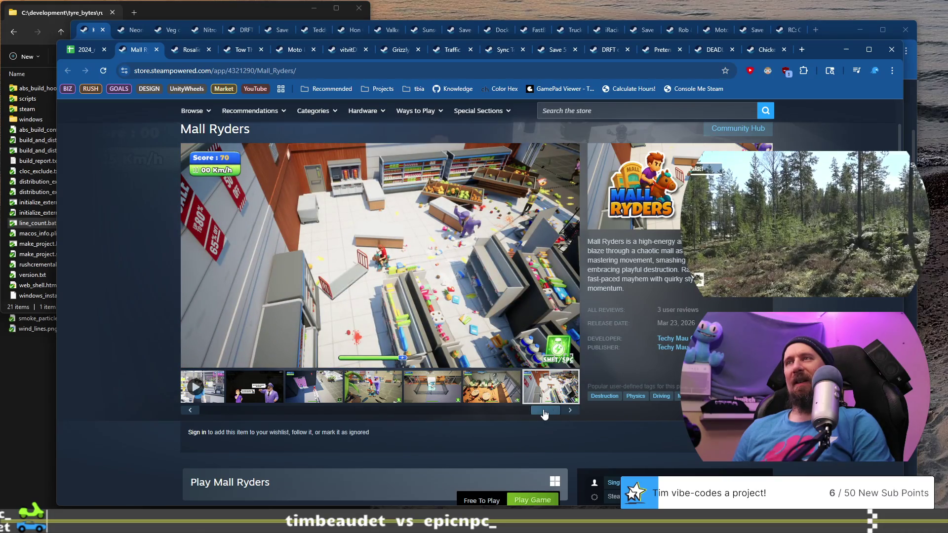
left_click_drag(544, 414, 218, 412)
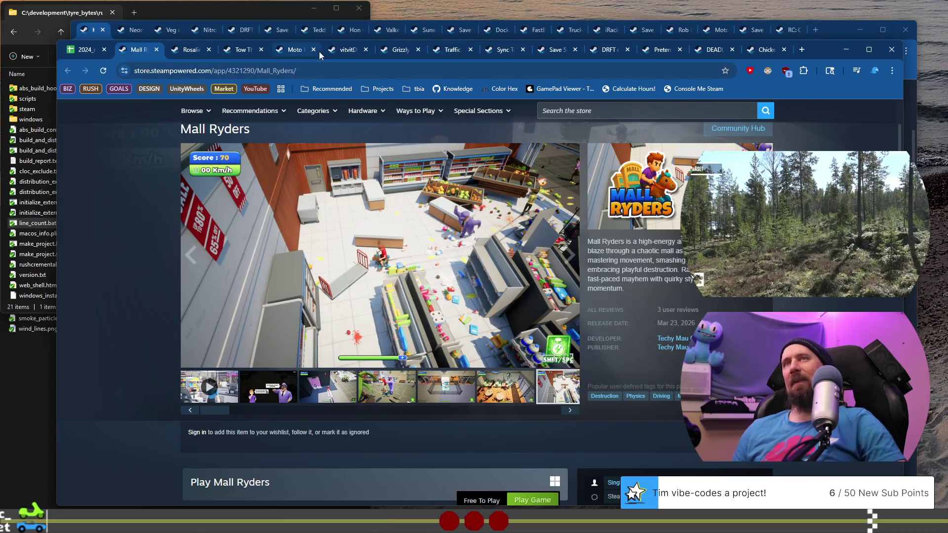
Step: Copy the Mall Ryders URL and run ./collector --ignore with it in the terminal
left_click(316, 70)
key("alt+Tab")
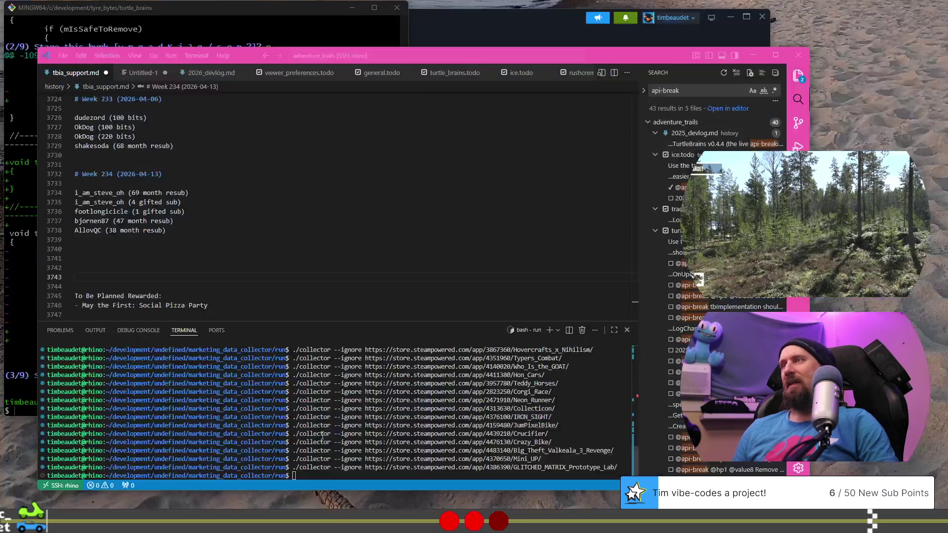
key("Up")
key("ctrl+w")
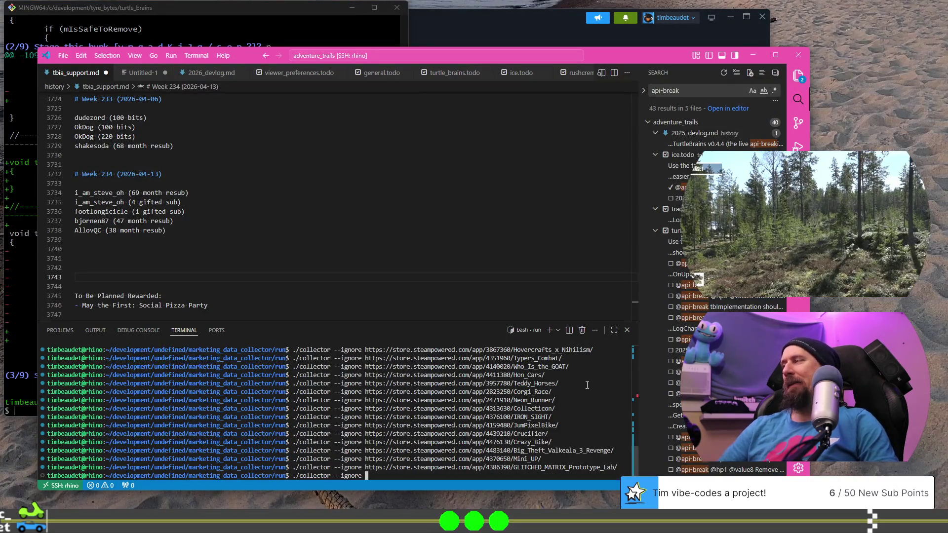
key("Return")
key("alt+Tab")
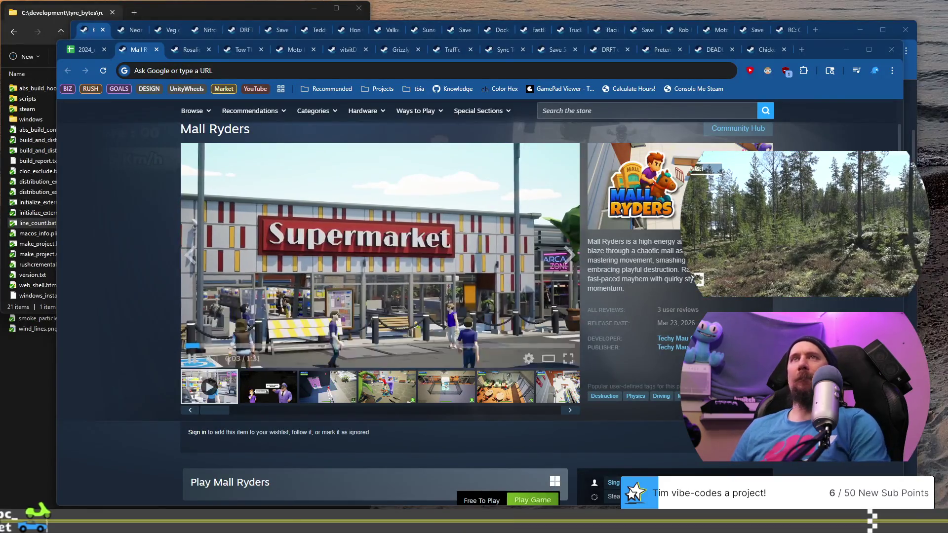
Step: Close the Mall Ryders tab and open the Food Drive: Race against Hunger store page from row 920
left_click(156, 50)
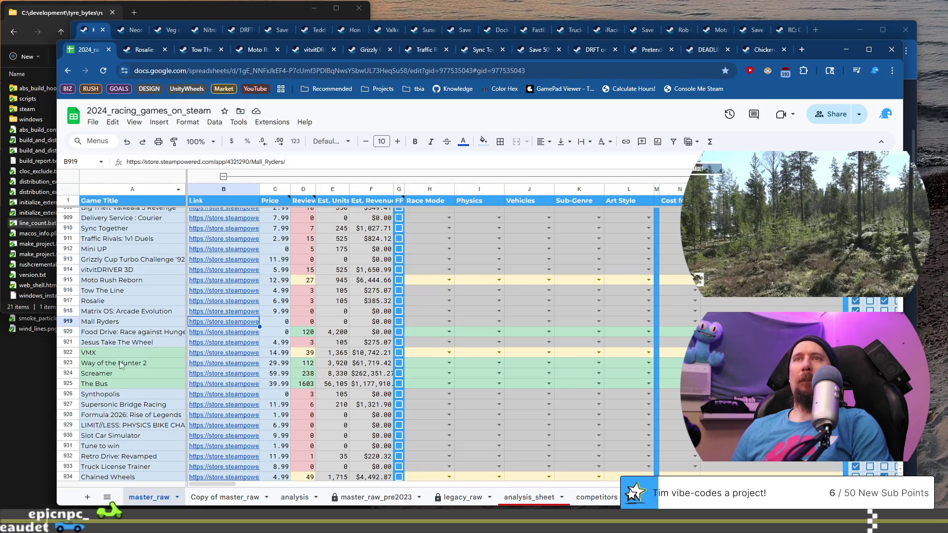
left_click(132, 331)
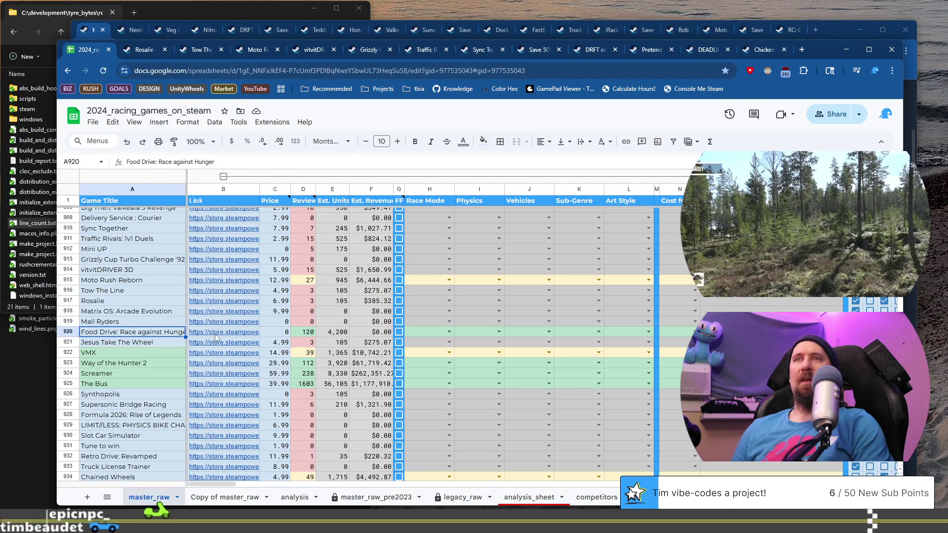
mouse_move(217, 338)
left_click(271, 343)
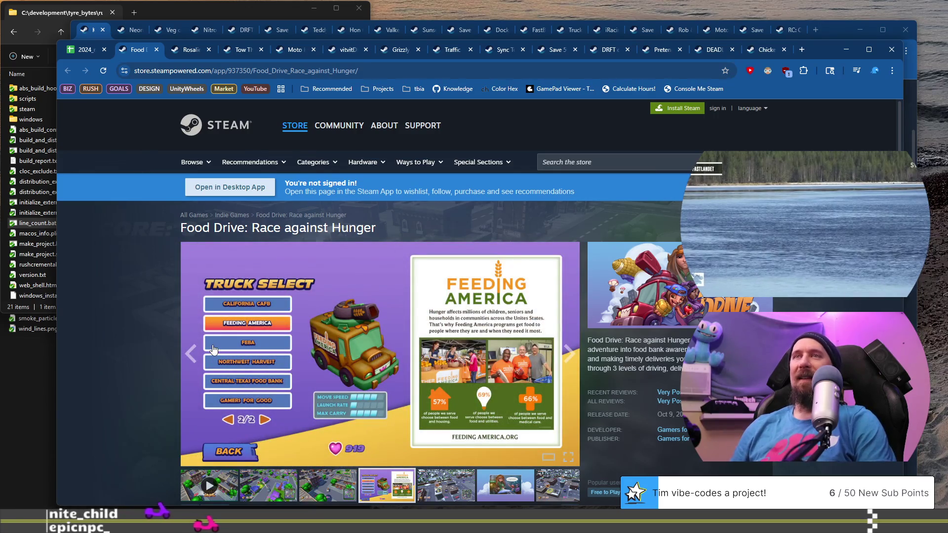
Step: Browse Food Drive's screenshots and reviews, then return to the racing games spreadsheet
scroll(178, 334, "down", 1)
left_click(260, 438)
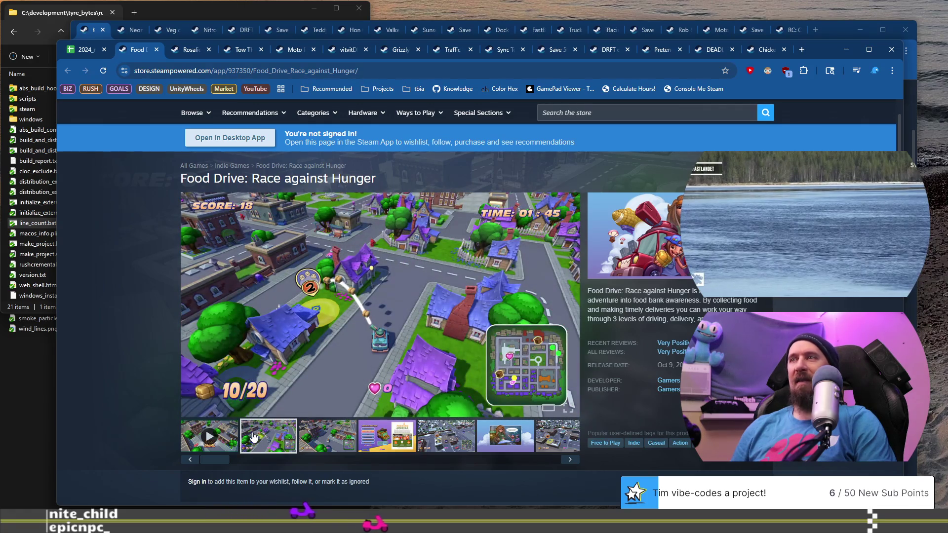
scroll(384, 335, "down", 7)
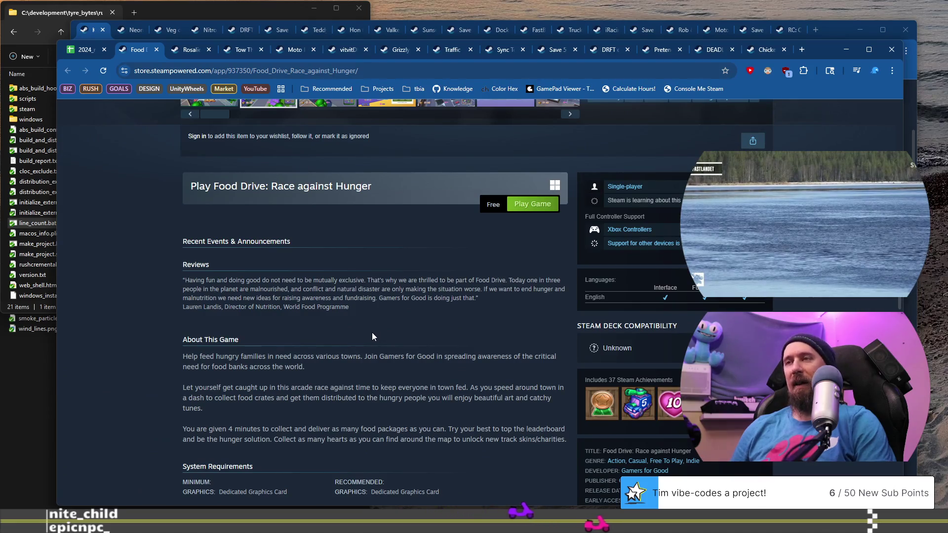
scroll(376, 337, "up", 6)
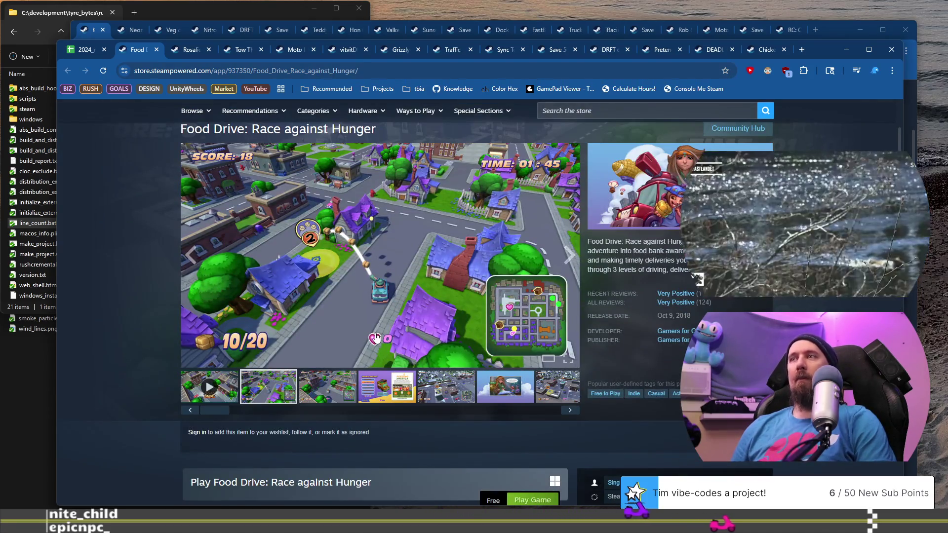
scroll(375, 337, "down", 20)
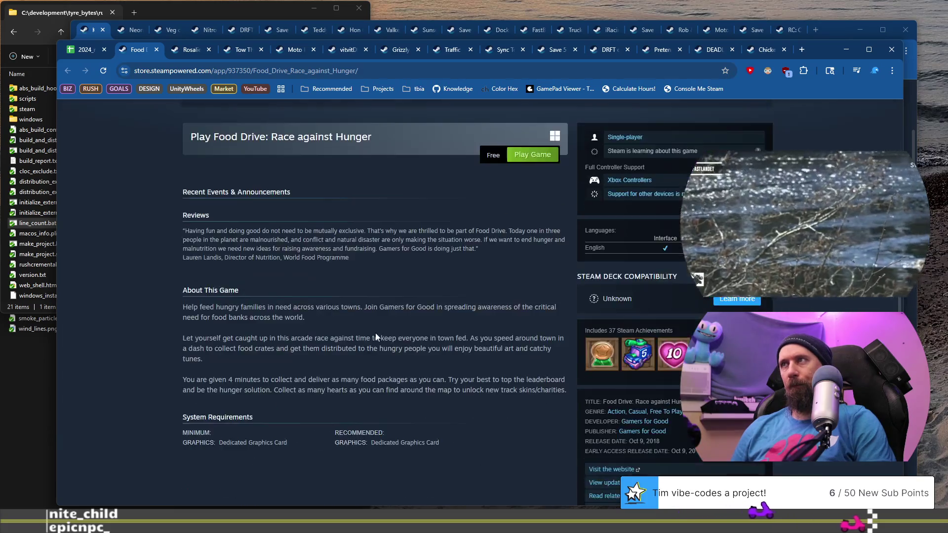
scroll(237, 349, "down", 4)
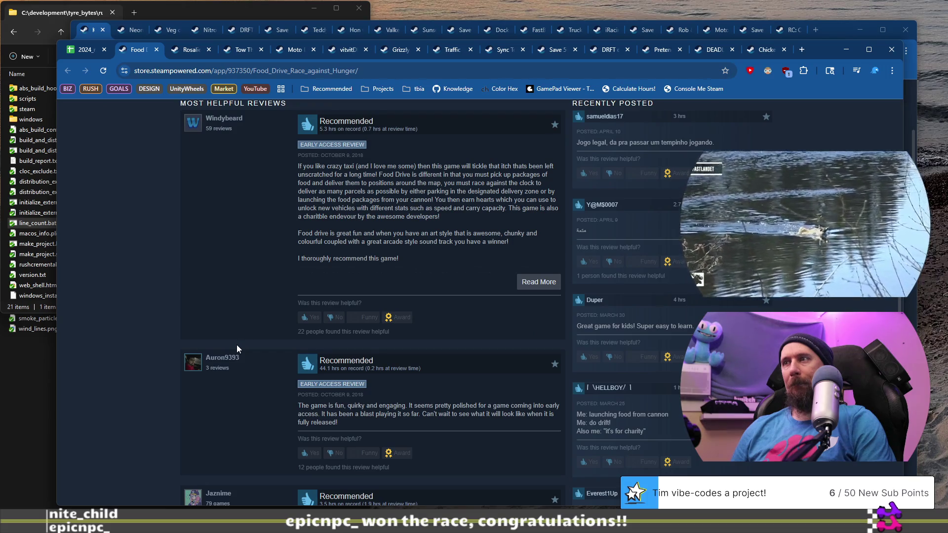
scroll(237, 349, "down", 10)
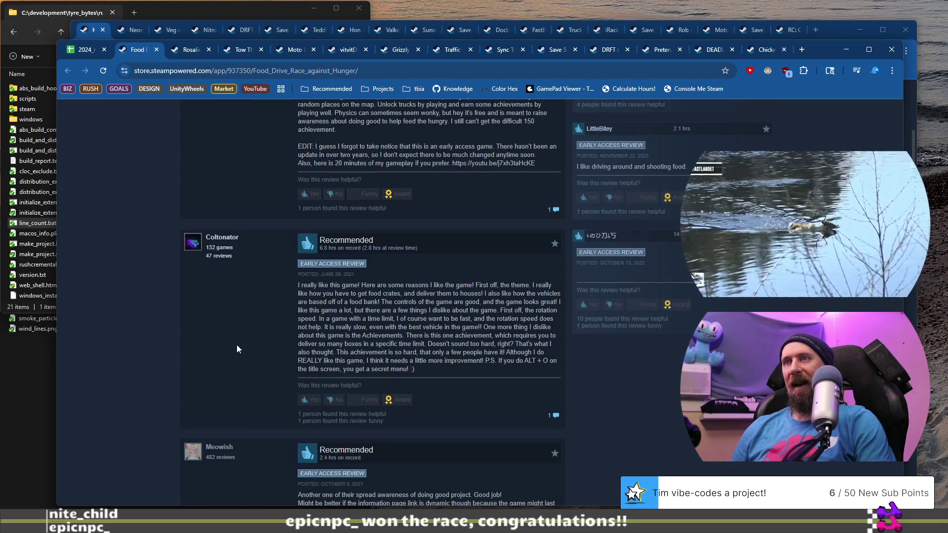
scroll(236, 345, "down", 6)
scroll(236, 345, "up", 8)
scroll(255, 309, "up", 20)
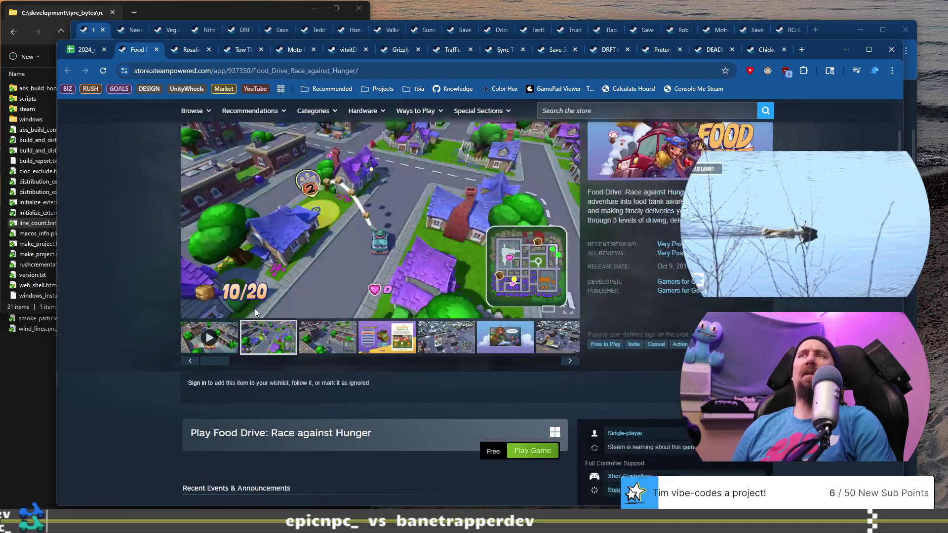
scroll(255, 309, "up", 3)
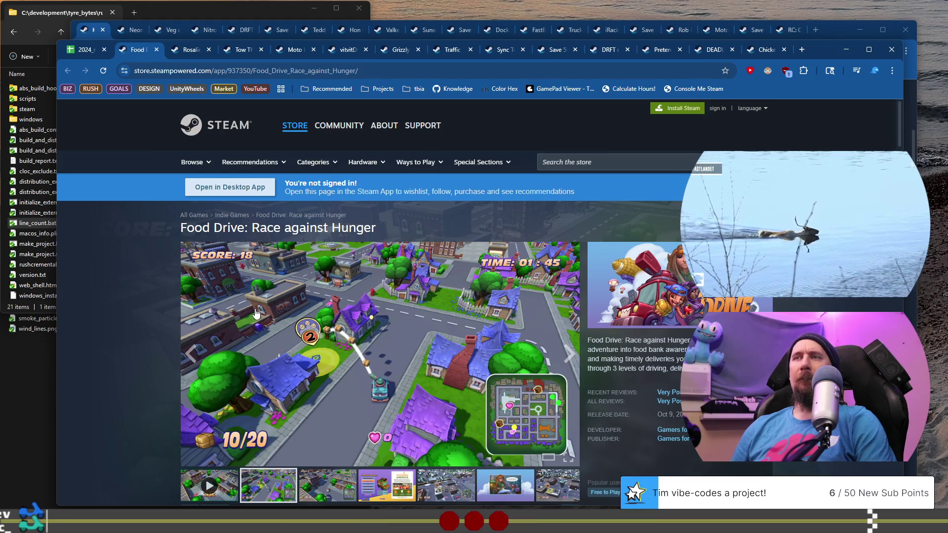
left_click(93, 49)
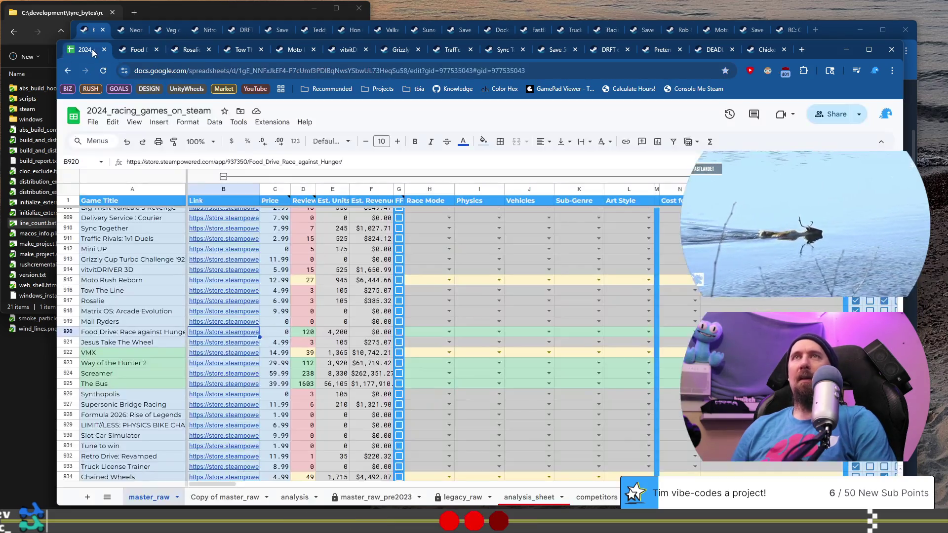
Step: Open the Jesus Take The Wheel store page and view its racetrack, farm and windmill screenshots
left_click(145, 343)
left_click(232, 346)
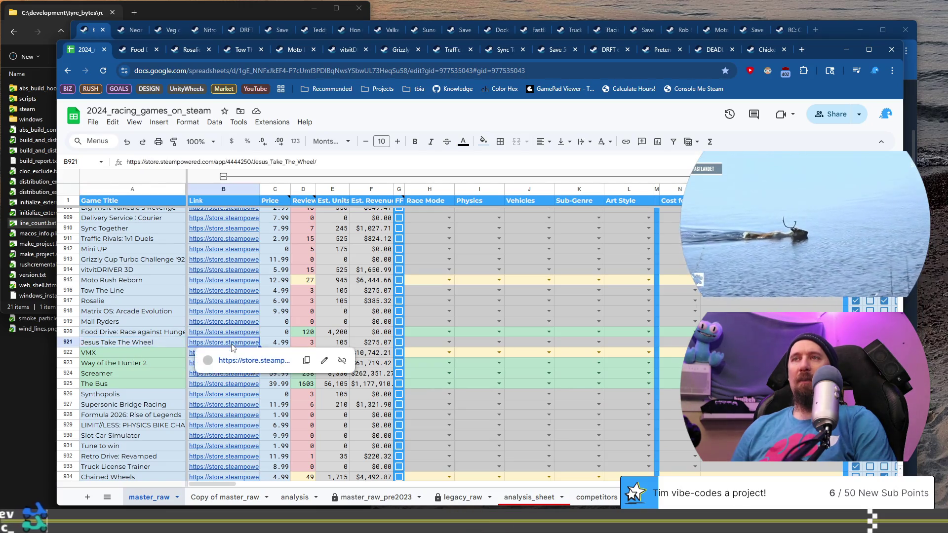
left_click(253, 360)
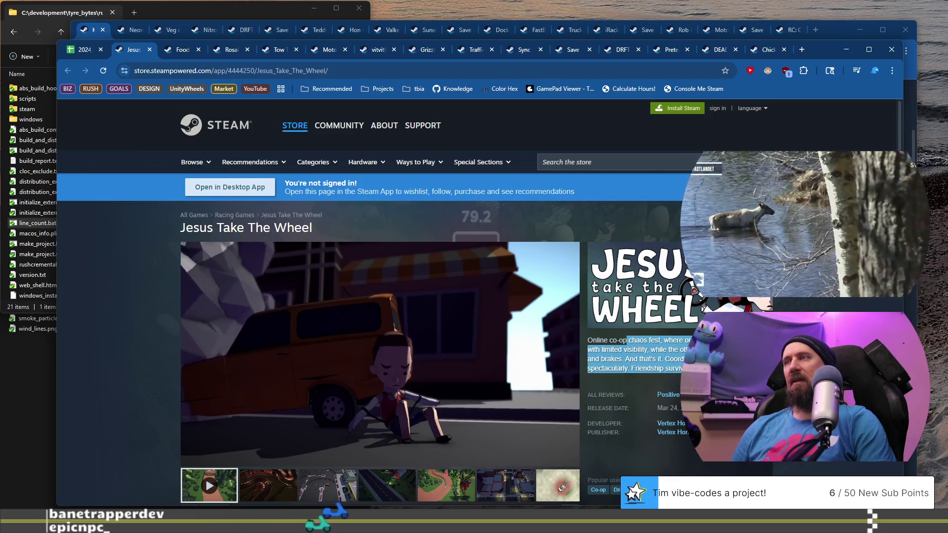
scroll(351, 352, "down", 3)
left_click(350, 351)
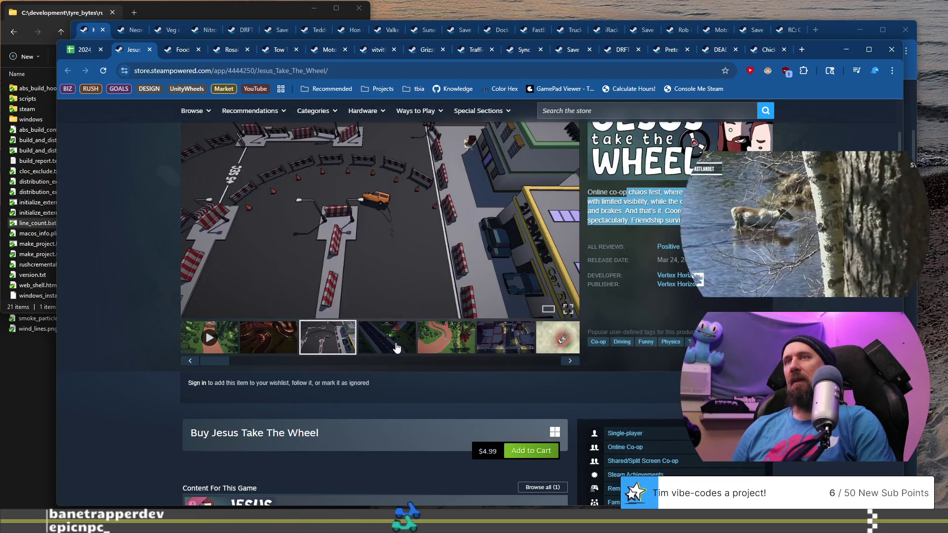
left_click(400, 347)
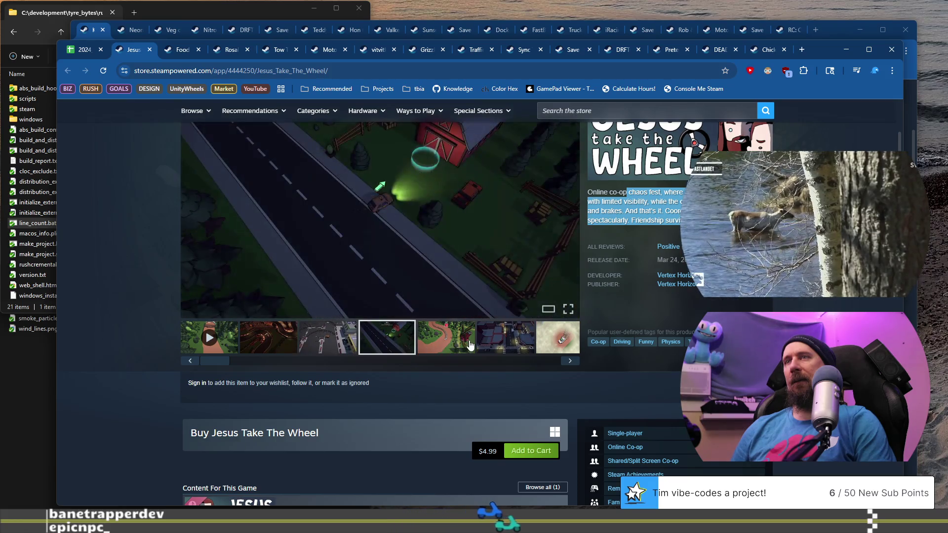
left_click(470, 344)
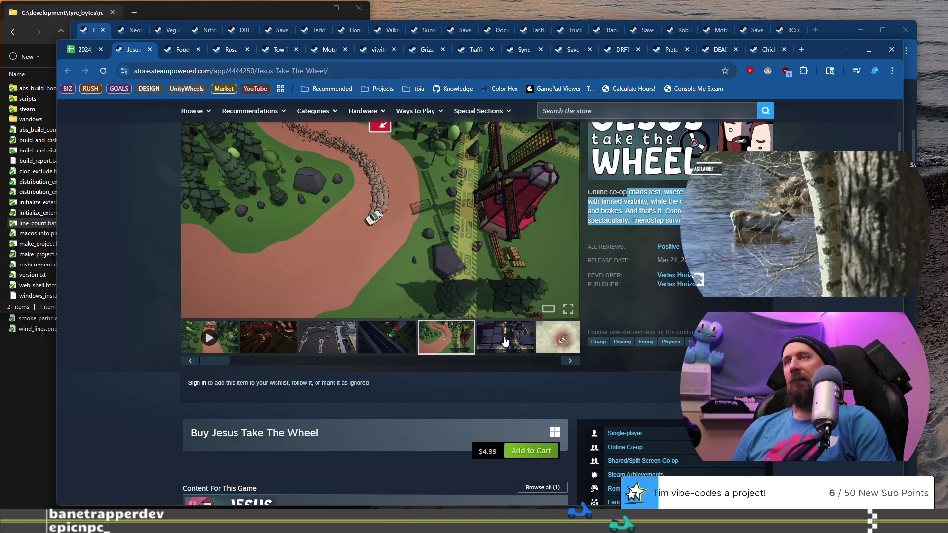
Step: Scroll through the rest of its page, then switch back to the spreadsheet
scroll(435, 348, "down", 5)
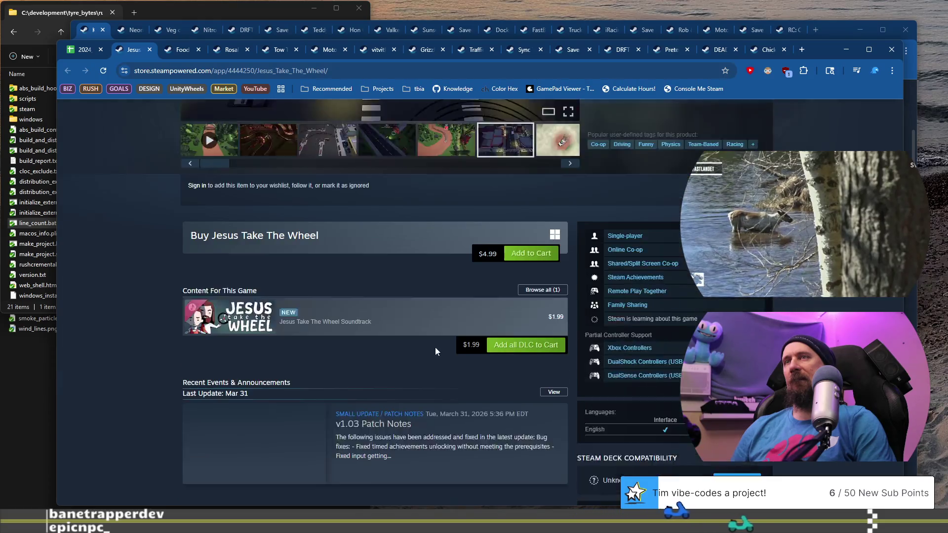
scroll(295, 351, "down", 5)
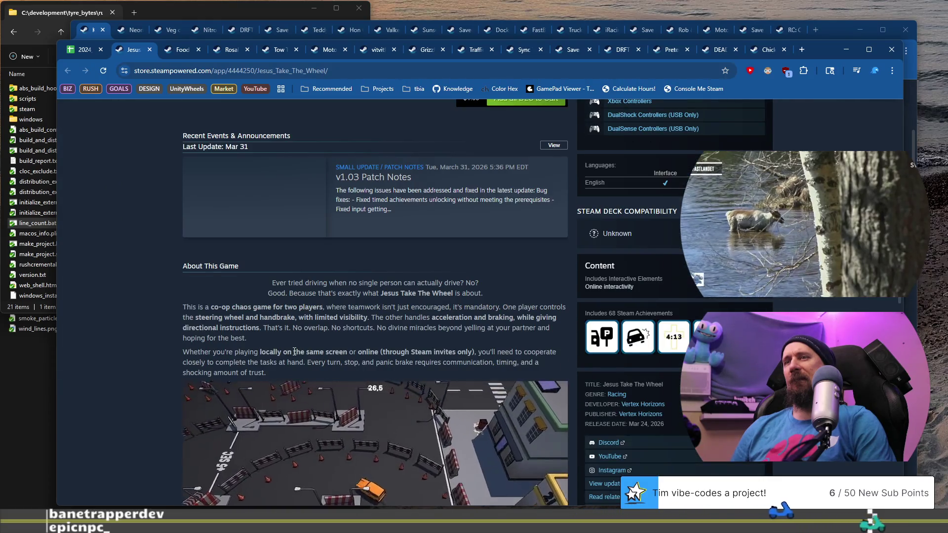
scroll(295, 351, "down", 3)
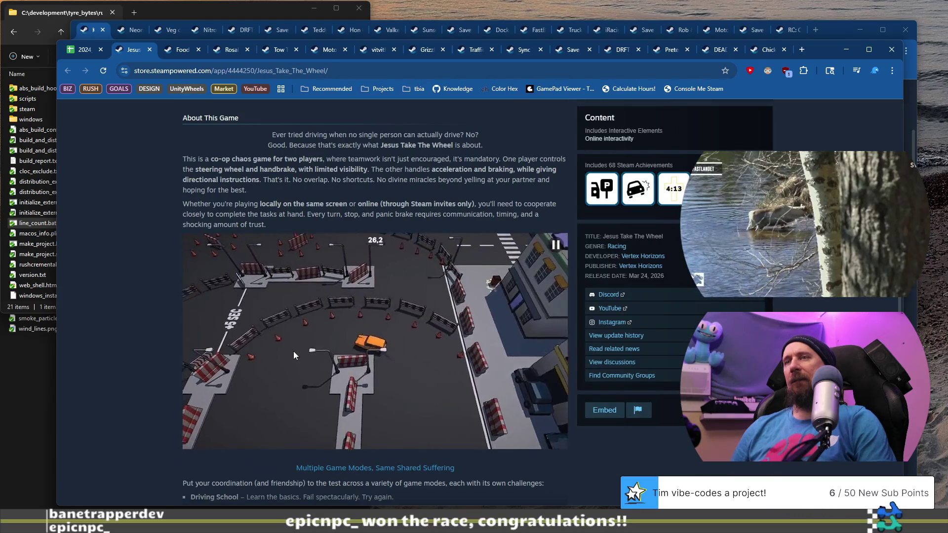
scroll(293, 351, "up", 12)
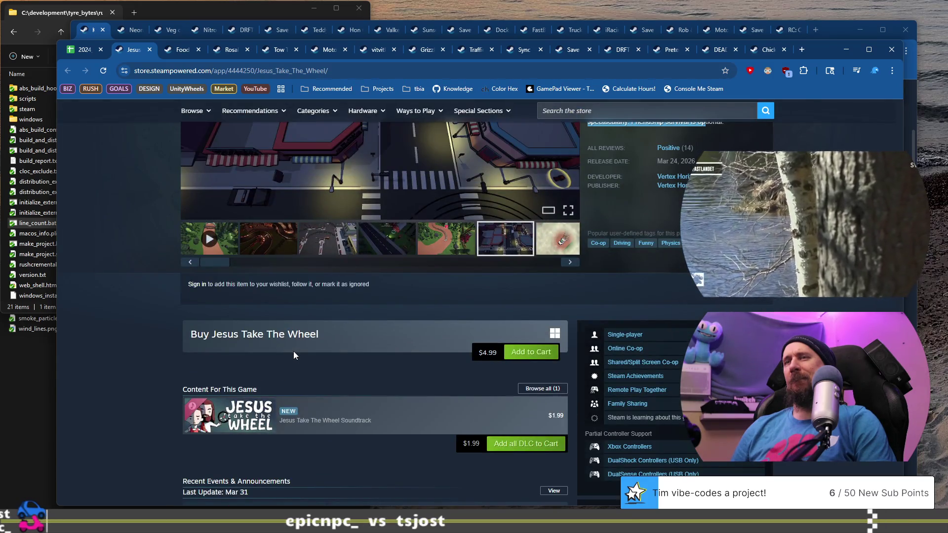
scroll(293, 351, "up", 5)
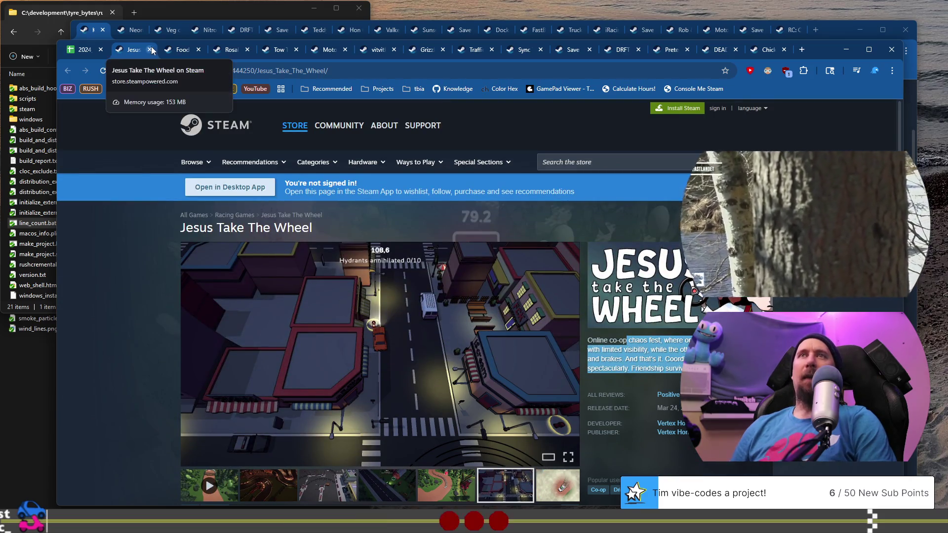
key("ctrl+shift+Tab")
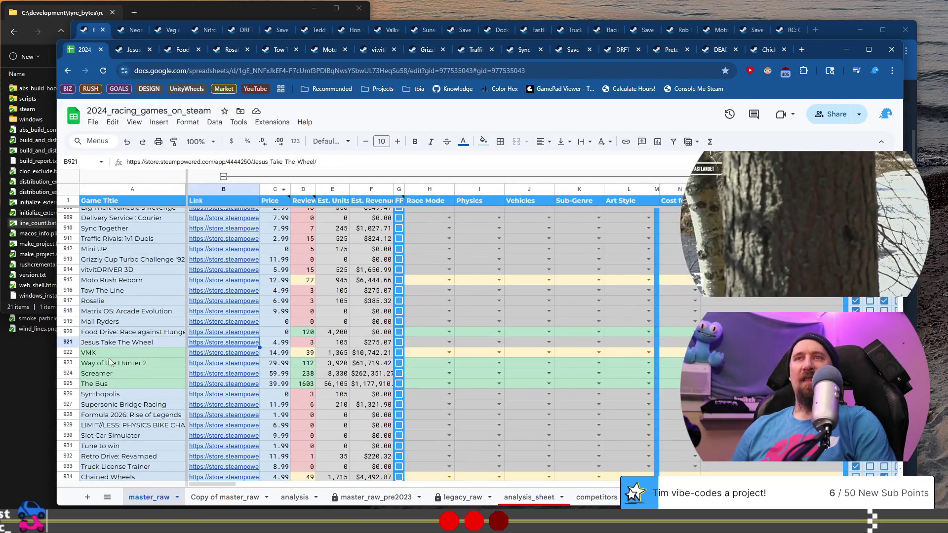
Step: Open the VMX store page and view its gallery screenshots
scroll(131, 348, "down", 1)
left_click(218, 303)
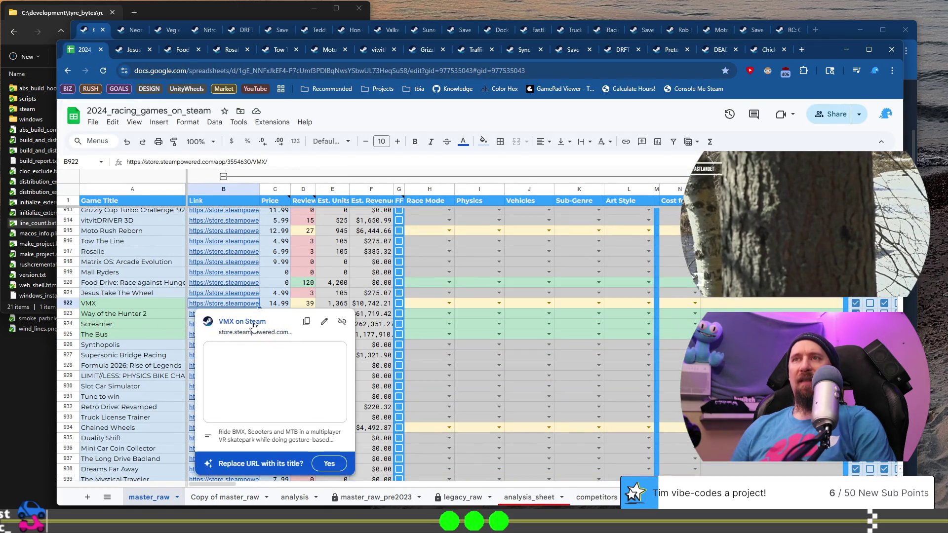
left_click(253, 323)
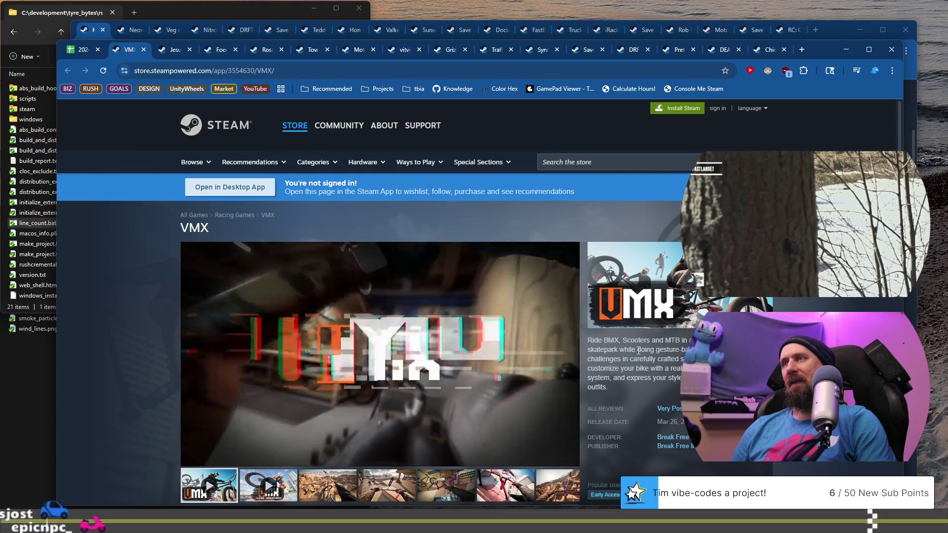
scroll(383, 369, "down", 5)
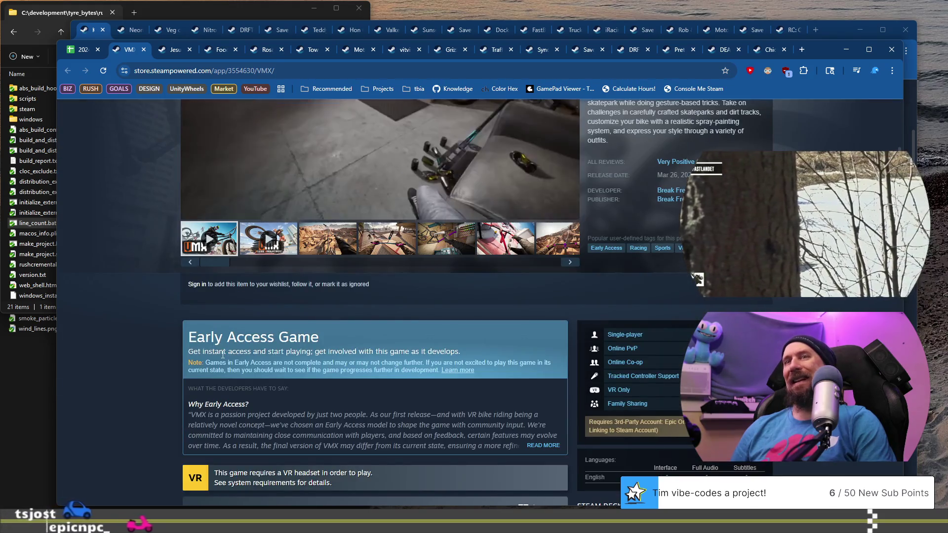
scroll(221, 354, "up", 4)
left_click(338, 459)
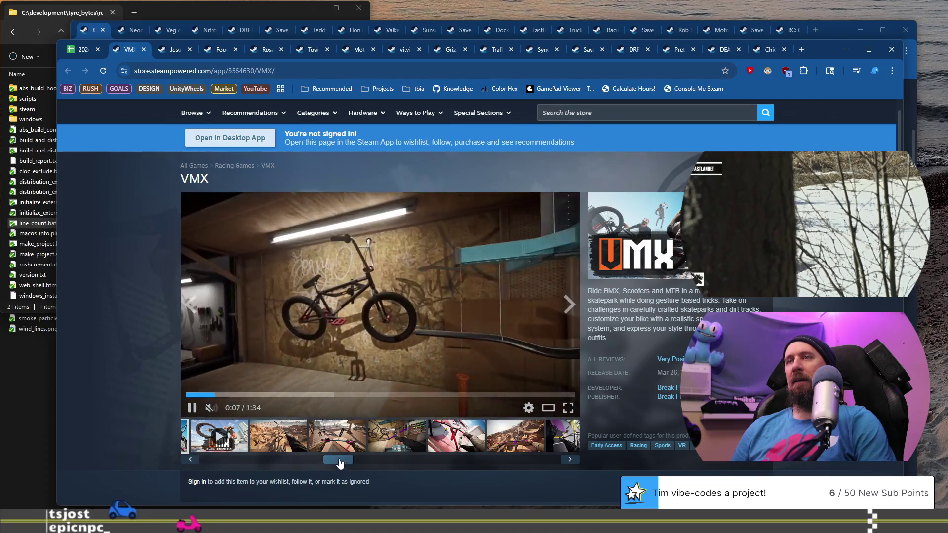
left_click(380, 435)
left_click(455, 435)
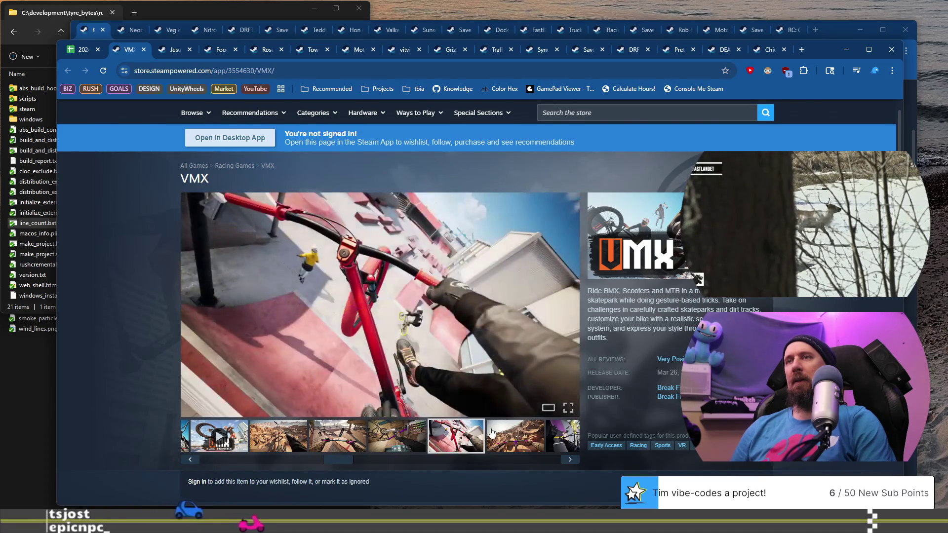
scroll(486, 398, "down", 2)
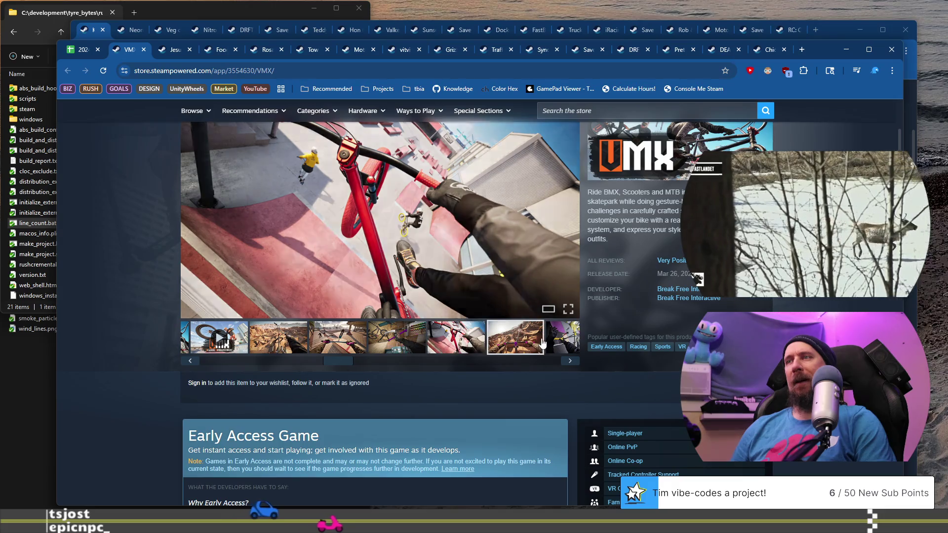
left_click(515, 346)
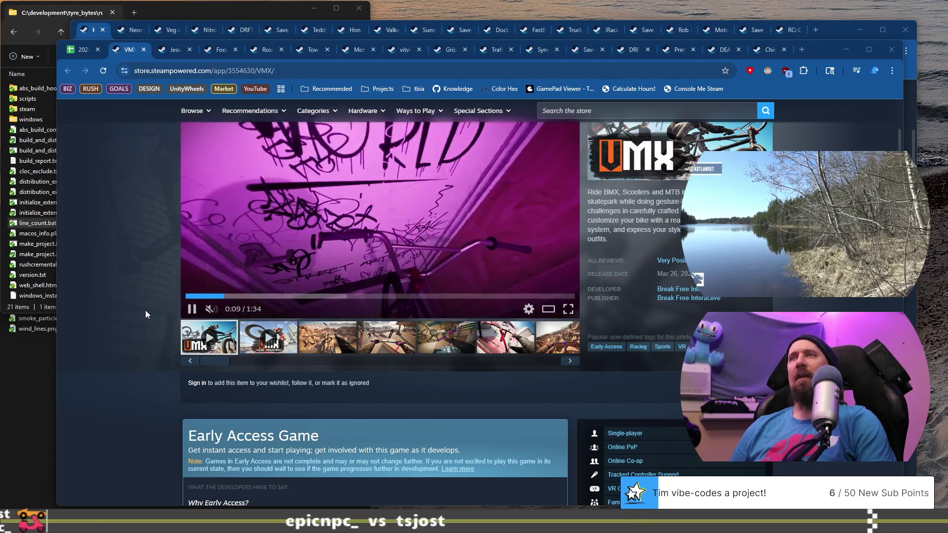
Step: Scroll through the rest of the VMX page, then return to the spreadsheet
scroll(145, 310, "down", 1)
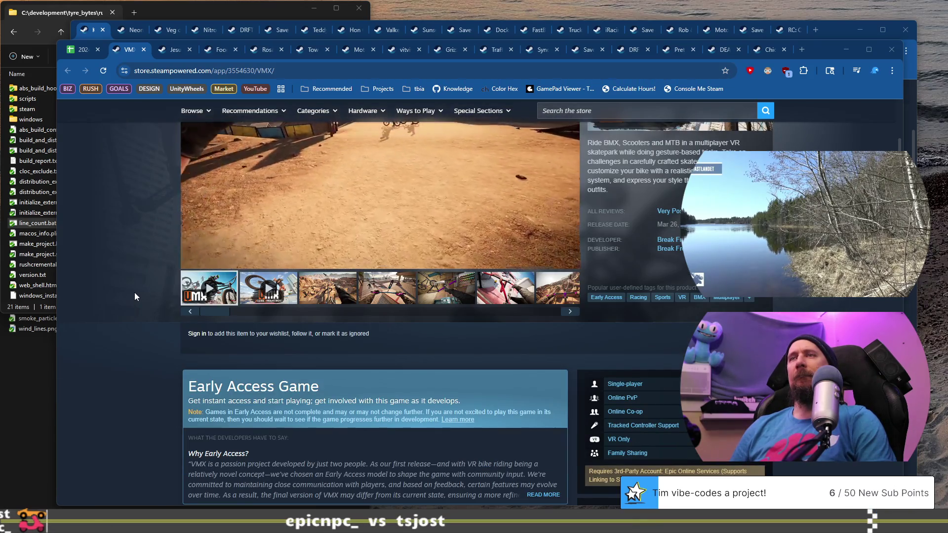
scroll(134, 292, "up", 3)
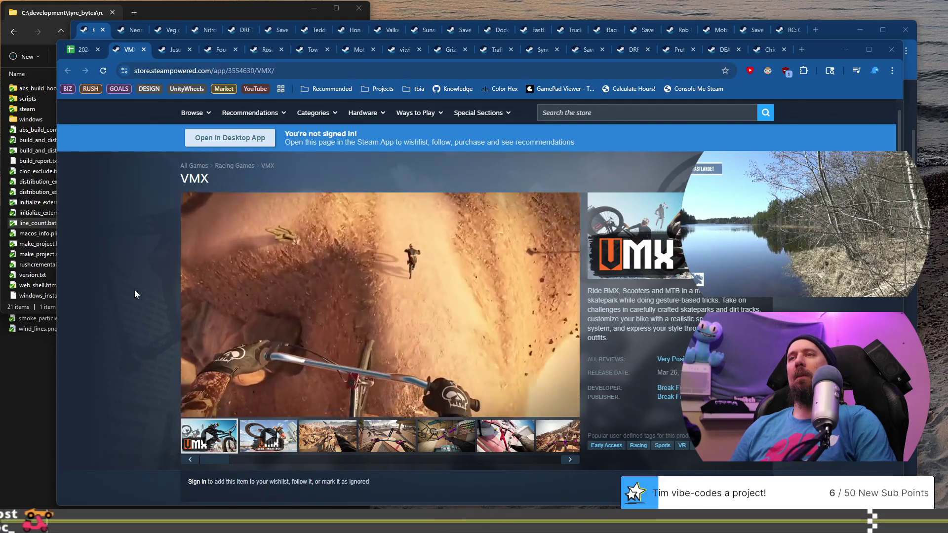
scroll(138, 269, "down", 4)
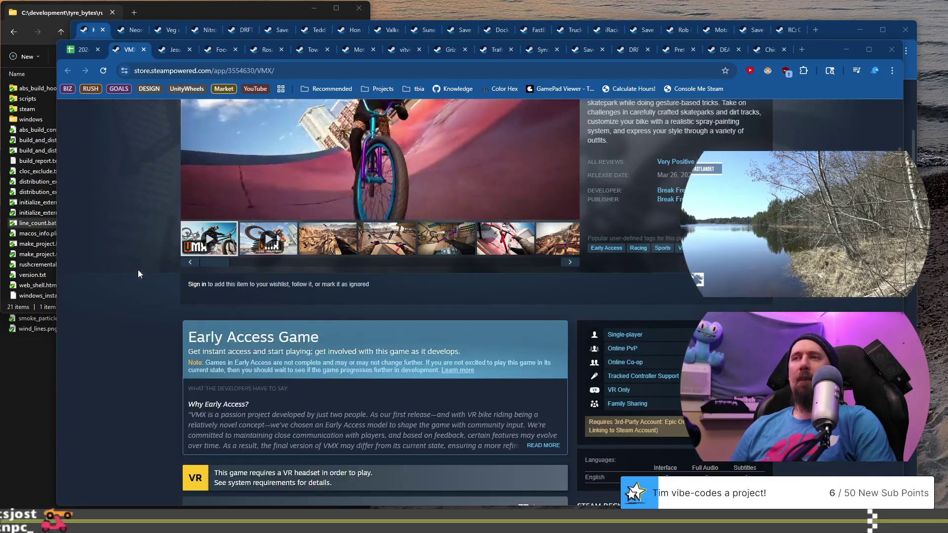
scroll(139, 273, "down", 4)
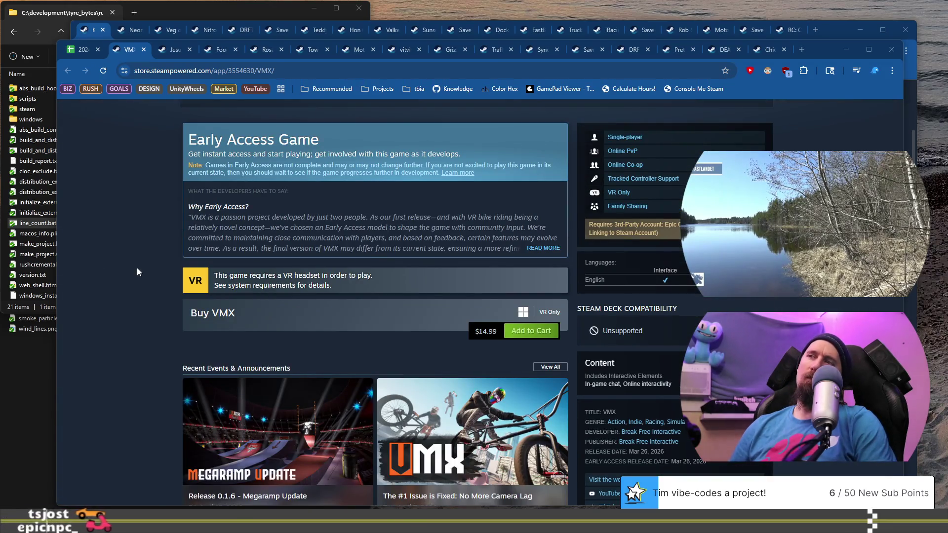
scroll(137, 268, "down", 4)
scroll(137, 267, "down", 4)
scroll(137, 268, "down", 4)
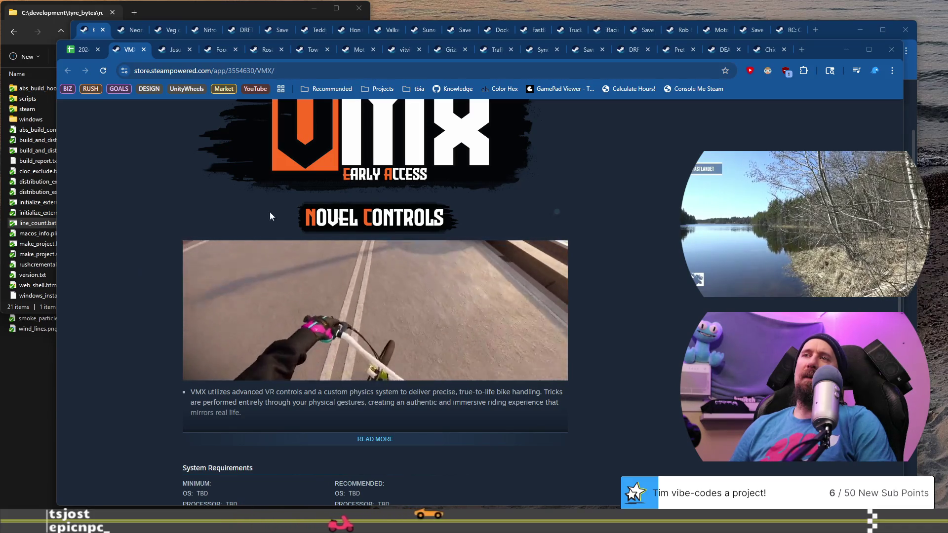
scroll(259, 294, "up", 5)
scroll(221, 298, "up", 15)
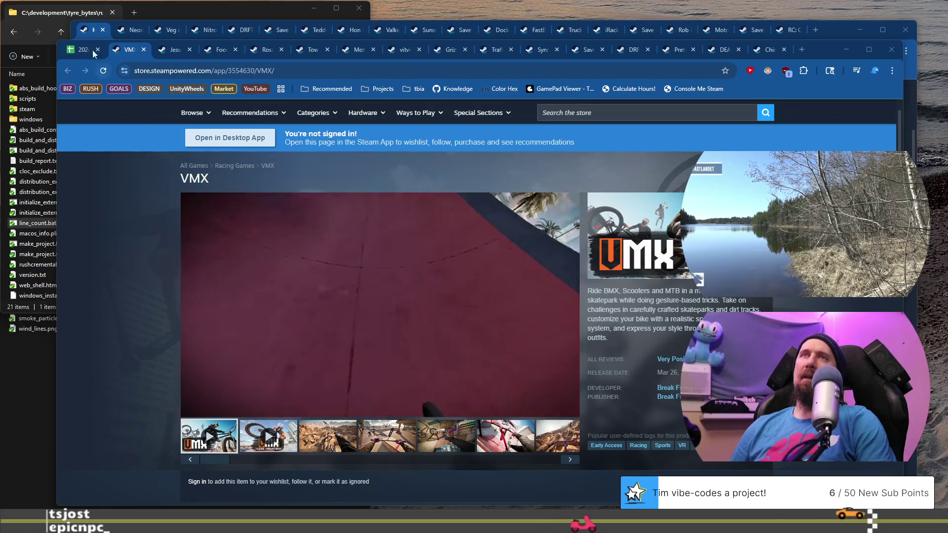
left_click(82, 58)
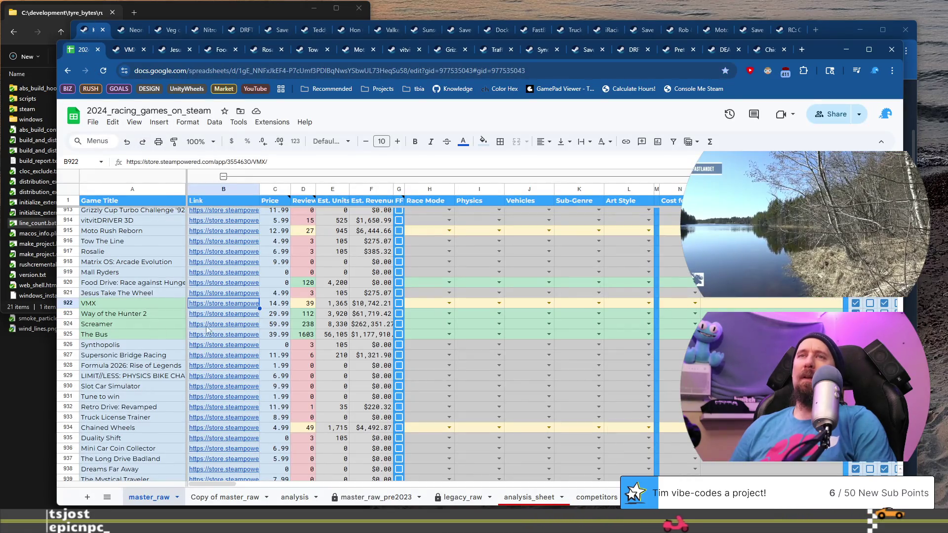
Step: Add Way of the Hunter 2's URL to the ignore list, then open the Screamer store page
left_click(222, 314)
left_click(235, 330)
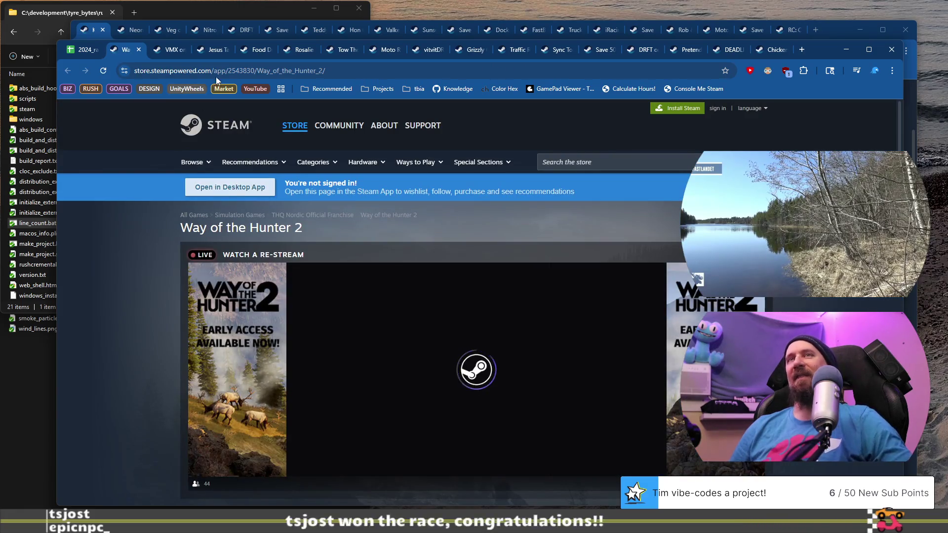
left_click(233, 72)
key("BackSpace")
left_click(140, 49)
key("ctrl+super+Right")
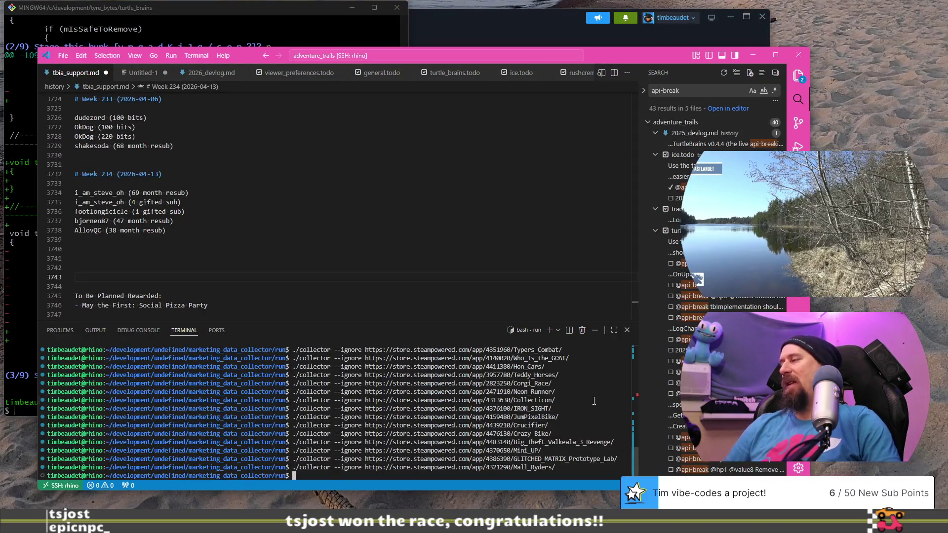
type("https://store.steampowered.com/app/2543830/Way_of_the_Hunter_2/")
key("Return")
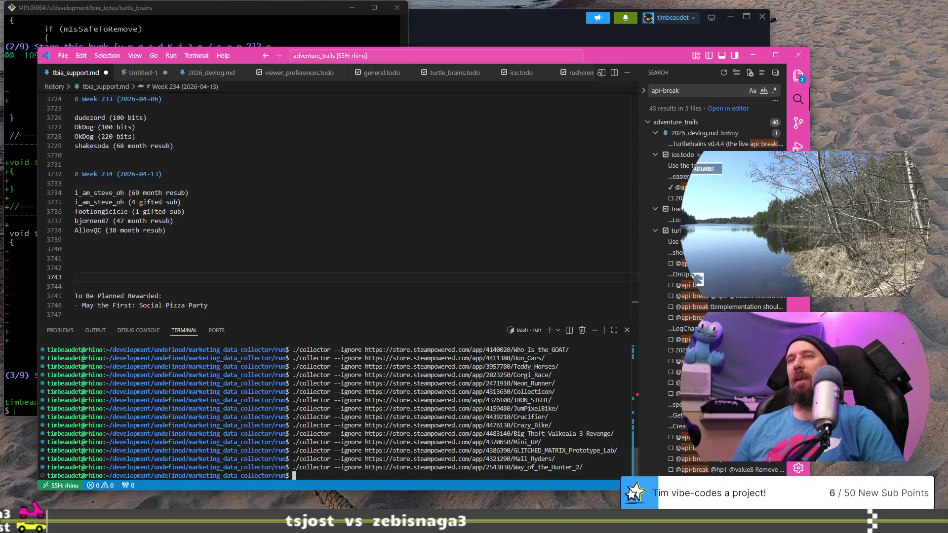
key("ctrl+super+Left")
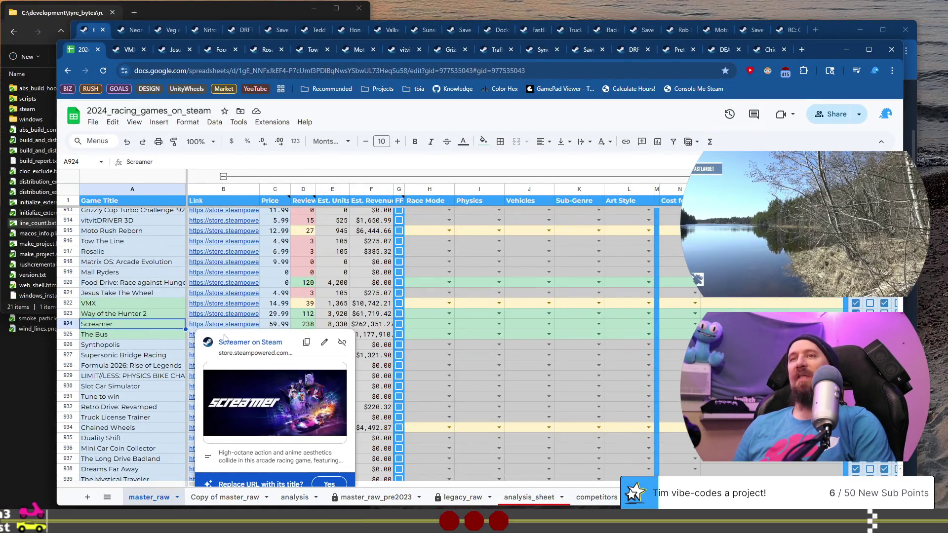
left_click(232, 343)
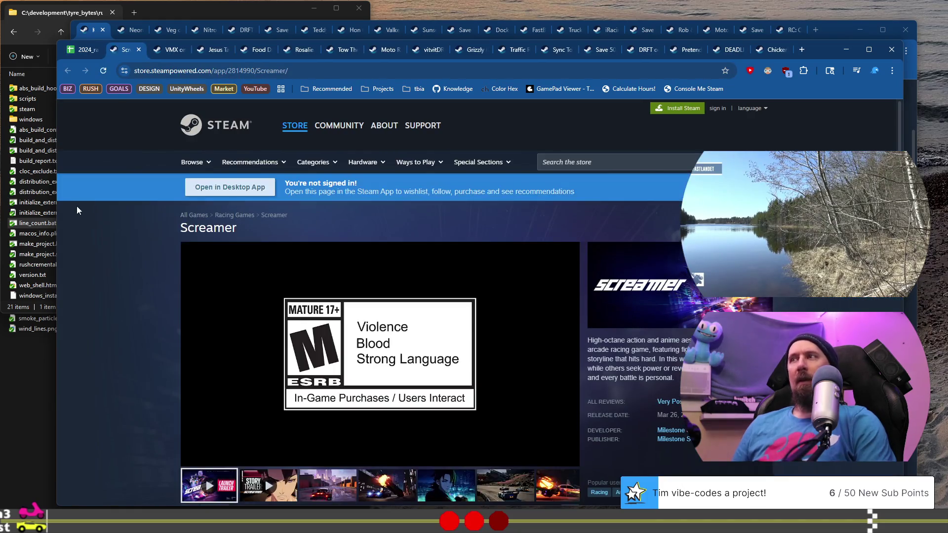